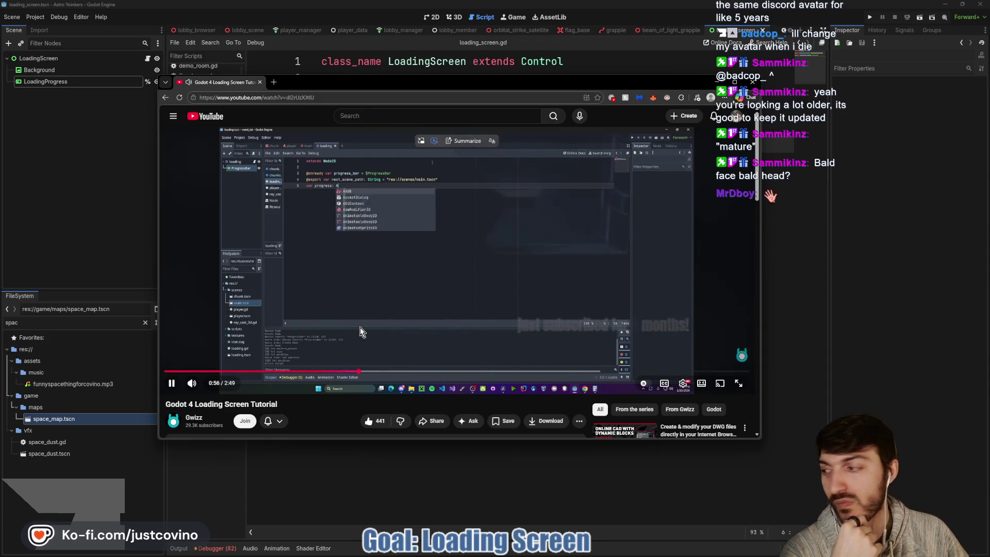
Step: Pause the Godot 4 loading screen tutorial and bring the loading_screen.gd script editor forward
{"action": "left_click", "coordinate": [407, 303]}
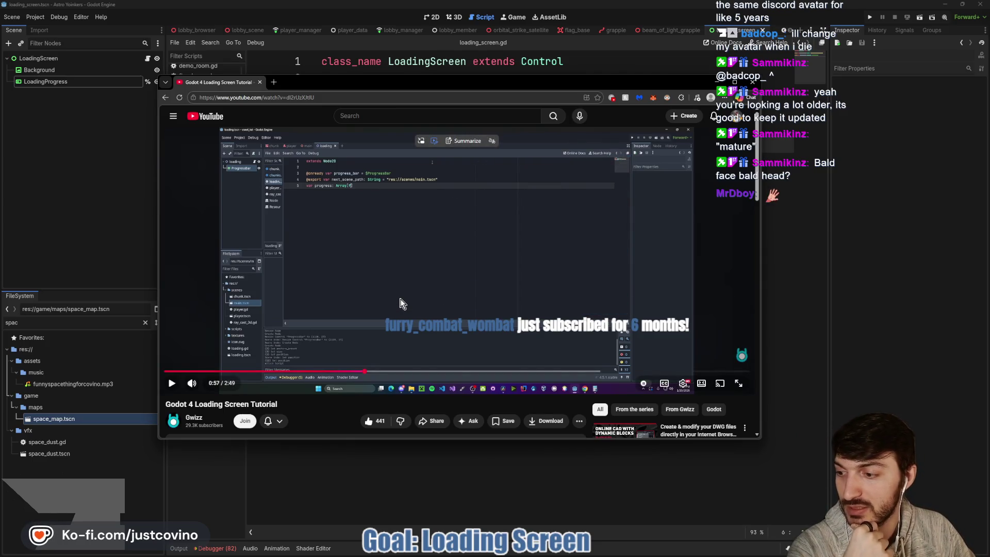
{"action": "mouse_move", "coordinate": [574, 552]}
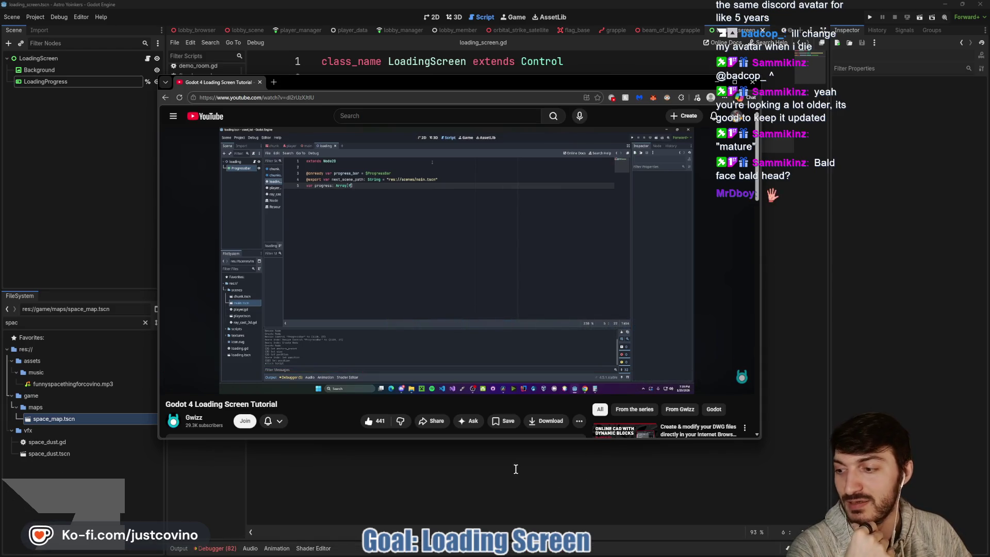
{"action": "left_click", "coordinate": [484, 439]}
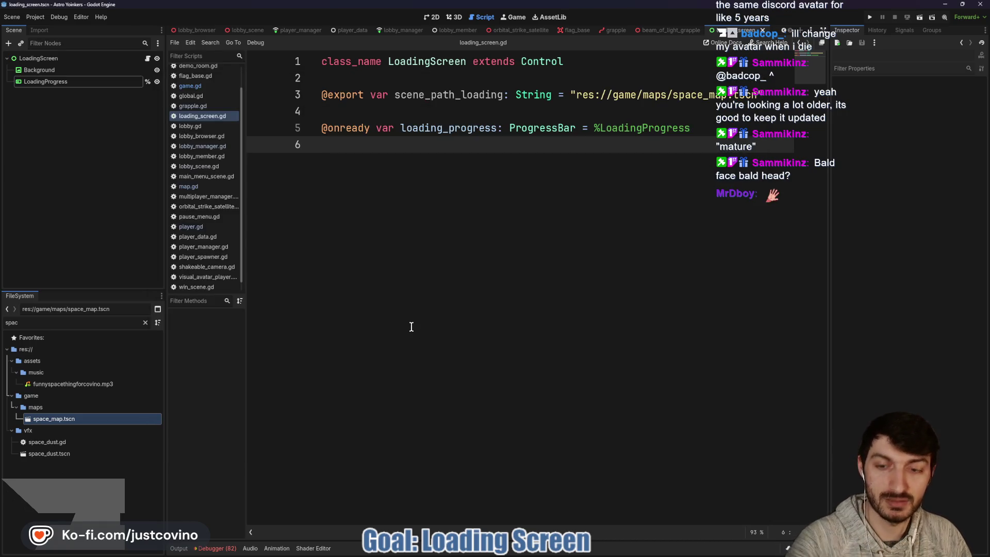
Step: Launch Steam from the Windows search
{"action": "key", "text": "super"}
{"action": "type", "text": "steam"}
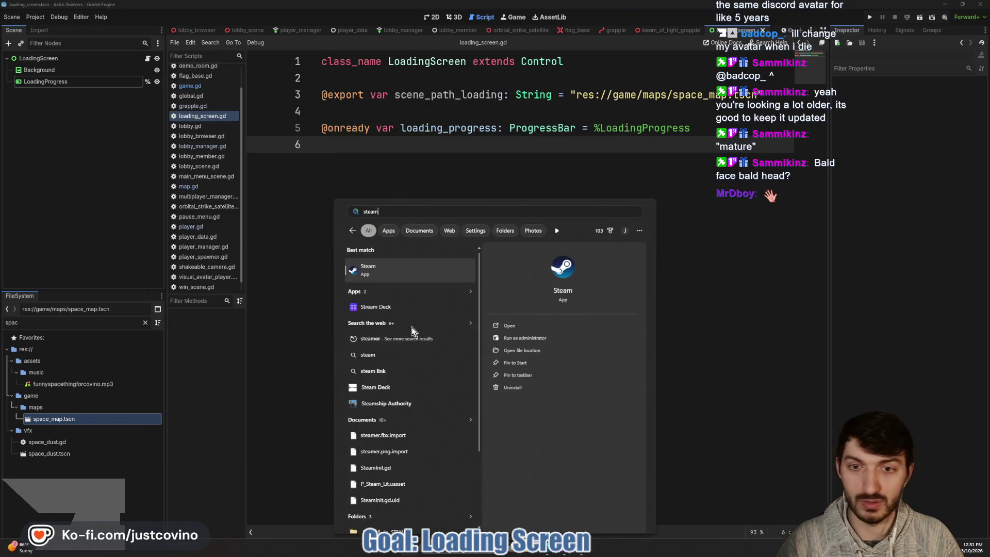
{"action": "key", "text": "Return"}
Step: Browse the game collection in the Steam Library
{"action": "left_click", "coordinate": [264, 87]}
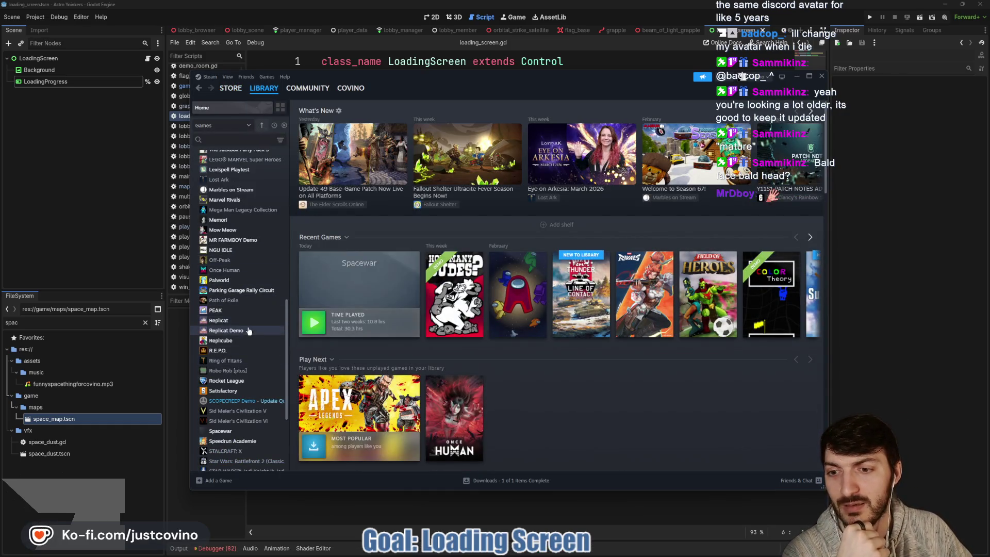
{"action": "scroll", "coordinate": [249, 331], "scroll_direction": "up", "scroll_amount": 2}
{"action": "scroll", "coordinate": [249, 332], "scroll_direction": "up", "scroll_amount": 6}
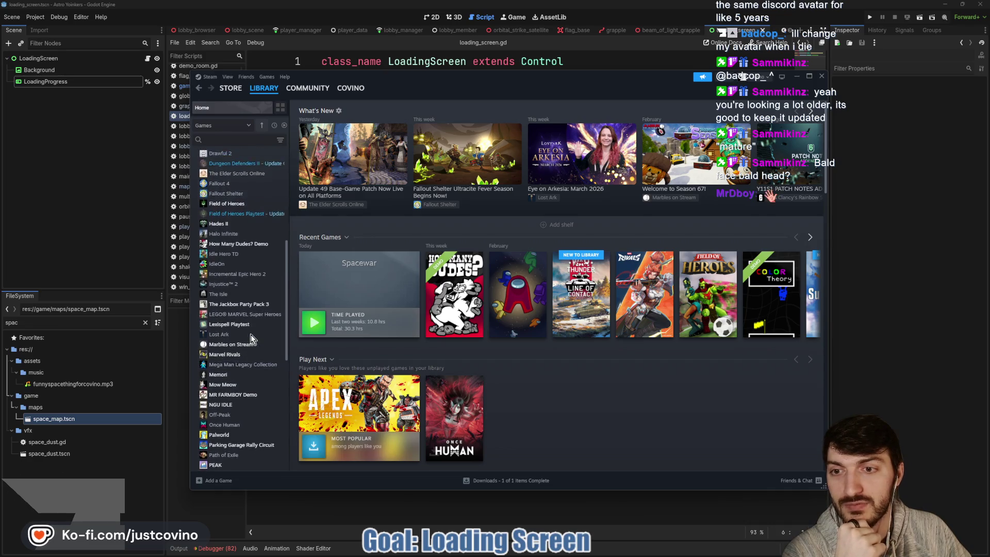
{"action": "scroll", "coordinate": [250, 338], "scroll_direction": "up", "scroll_amount": 7}
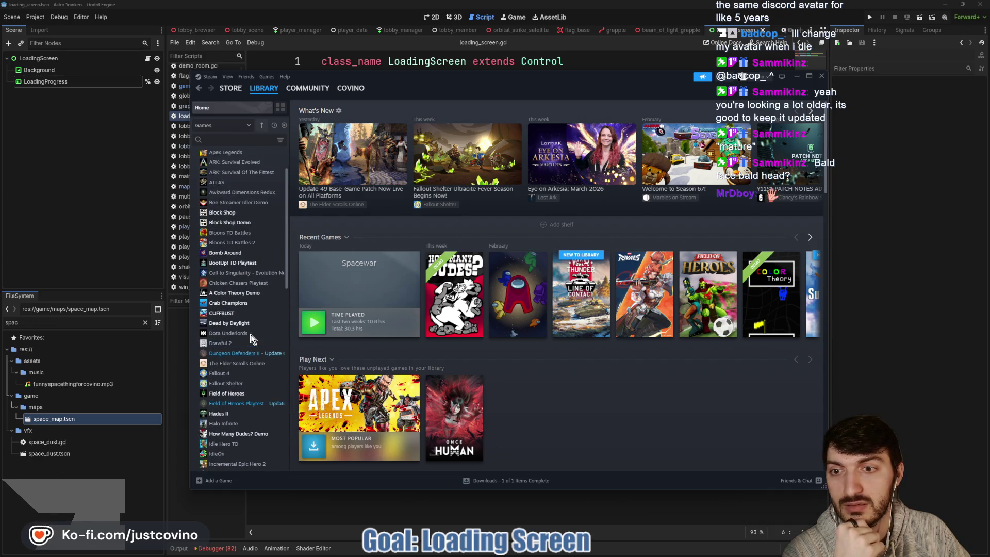
{"action": "scroll", "coordinate": [251, 337], "scroll_direction": "down", "scroll_amount": 4}
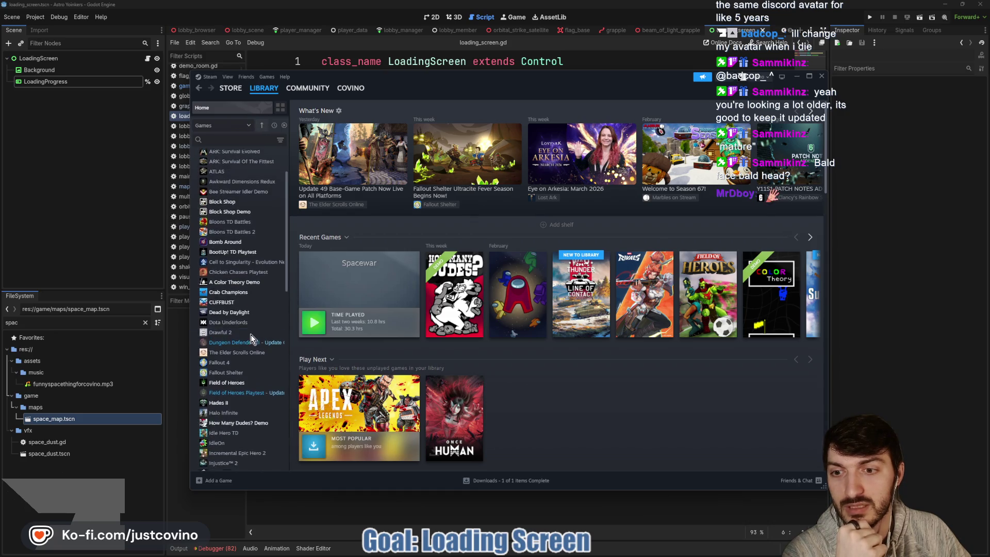
{"action": "scroll", "coordinate": [251, 336], "scroll_direction": "down", "scroll_amount": 1}
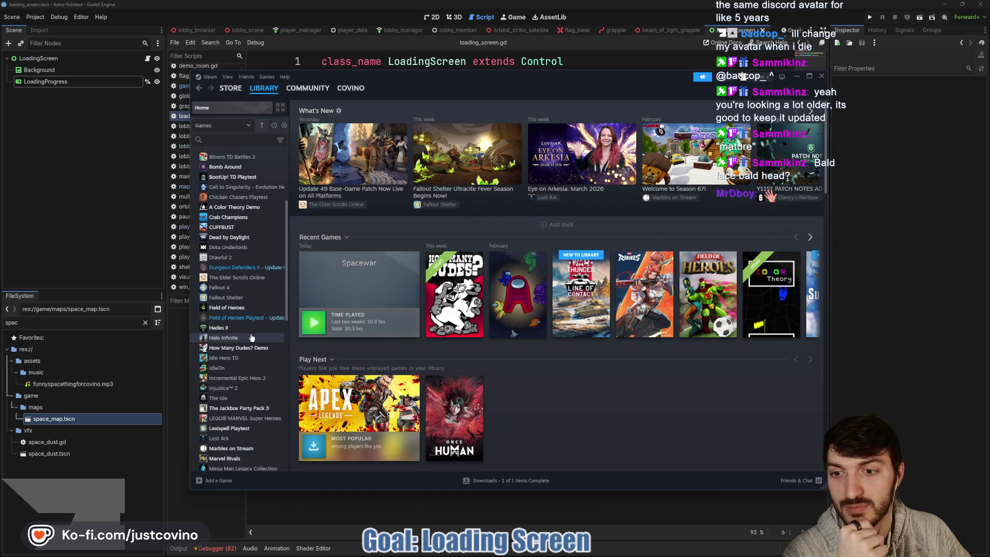
{"action": "scroll", "coordinate": [251, 337], "scroll_direction": "down", "scroll_amount": 3}
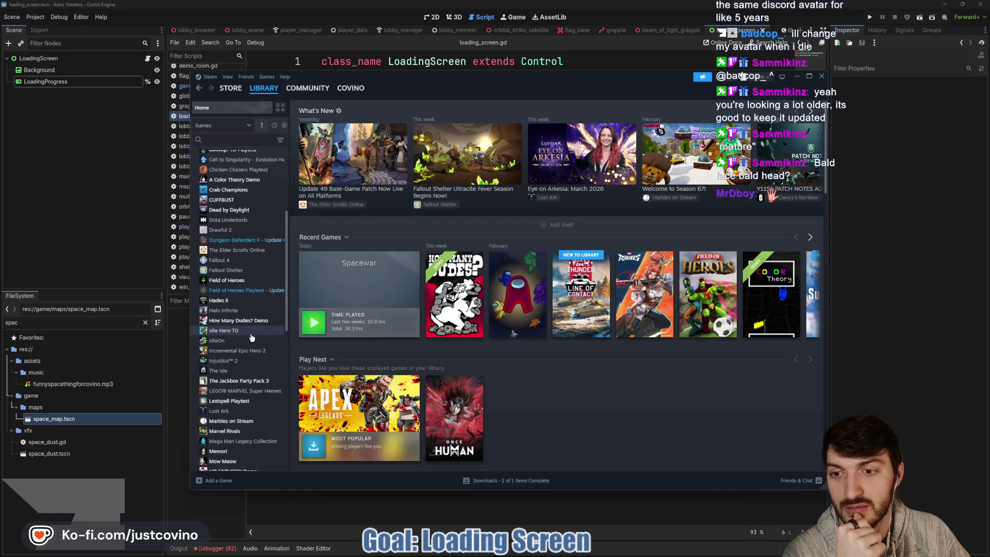
{"action": "scroll", "coordinate": [251, 335], "scroll_direction": "down", "scroll_amount": 5}
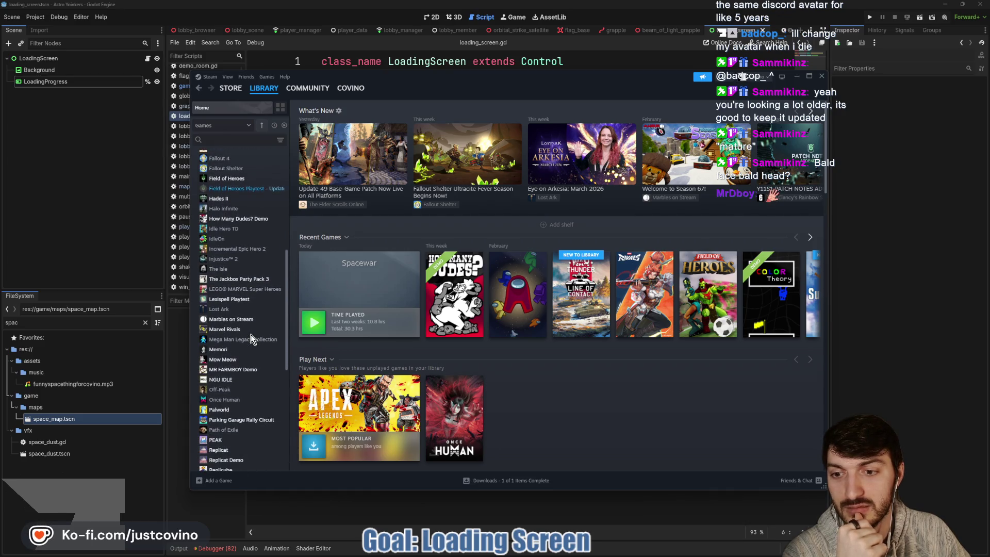
{"action": "scroll", "coordinate": [251, 337], "scroll_direction": "up", "scroll_amount": 6}
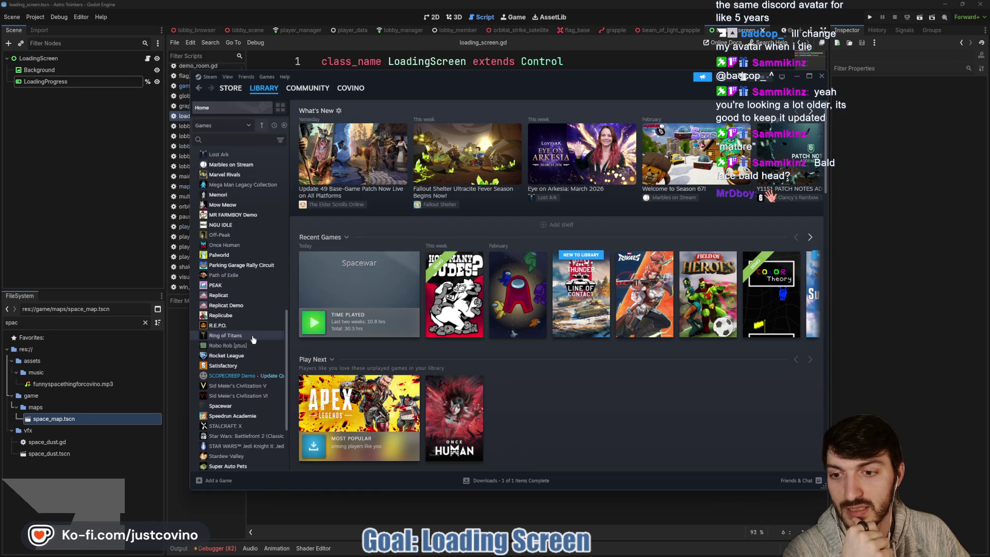
{"action": "scroll", "coordinate": [251, 338], "scroll_direction": "up", "scroll_amount": 7}
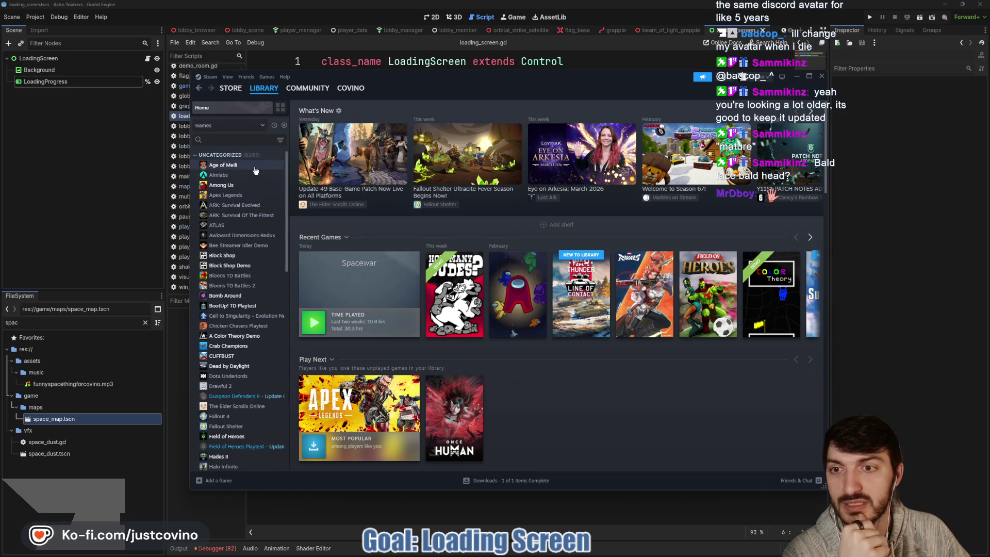
Step: Open the A Color Theory Demo's store page from the library
{"action": "left_click", "coordinate": [250, 335]}
{"action": "left_click", "coordinate": [313, 258]}
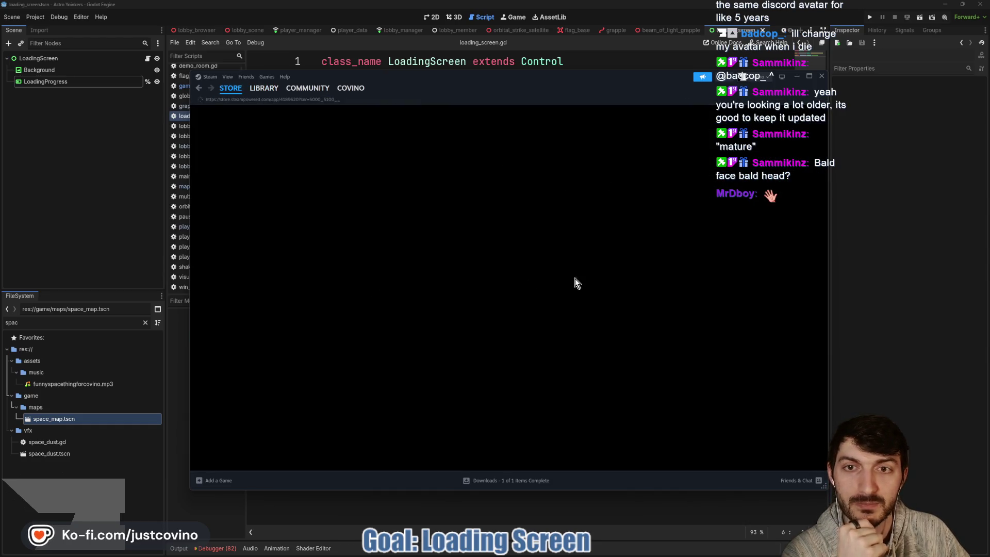
{"action": "scroll", "coordinate": [515, 303], "scroll_direction": "down", "scroll_amount": 5}
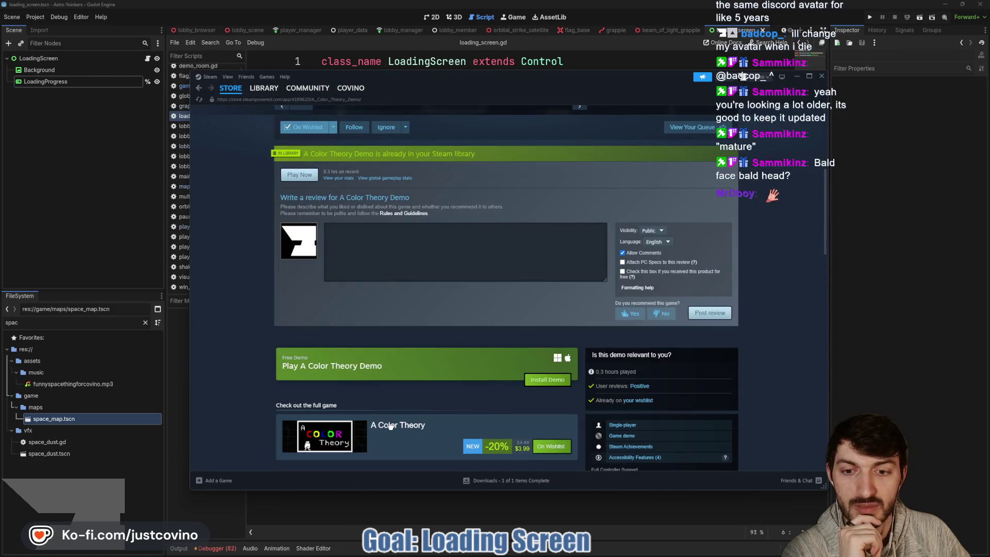
Step: Go to the full A Color Theory store page and look it over
{"action": "left_click", "coordinate": [392, 426]}
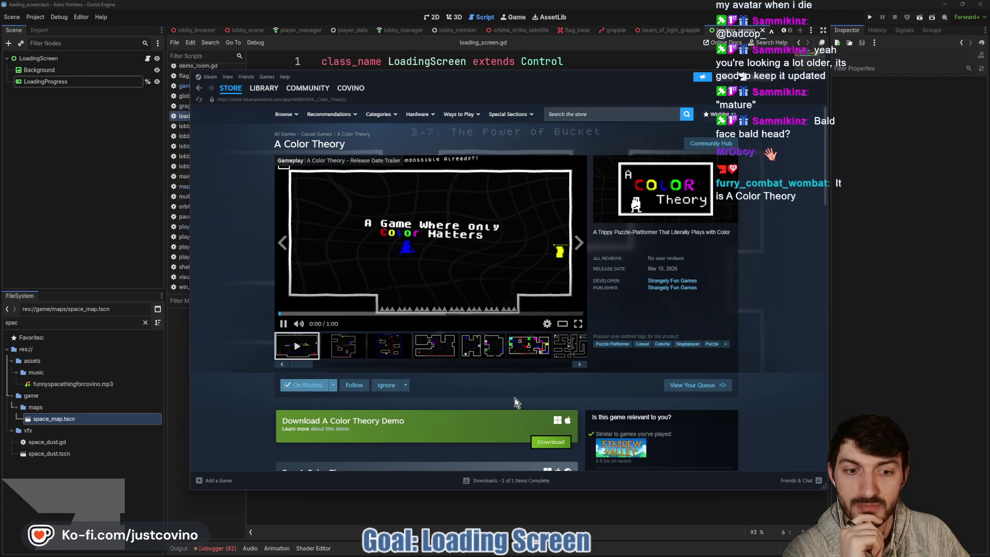
{"action": "mouse_move", "coordinate": [283, 325]}
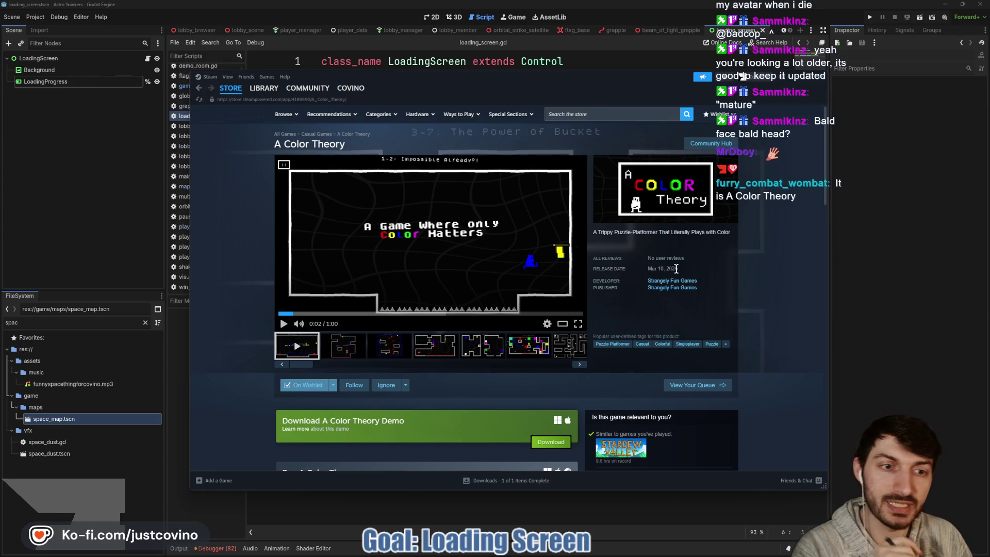
{"action": "scroll", "coordinate": [701, 250], "scroll_direction": "down", "scroll_amount": 2}
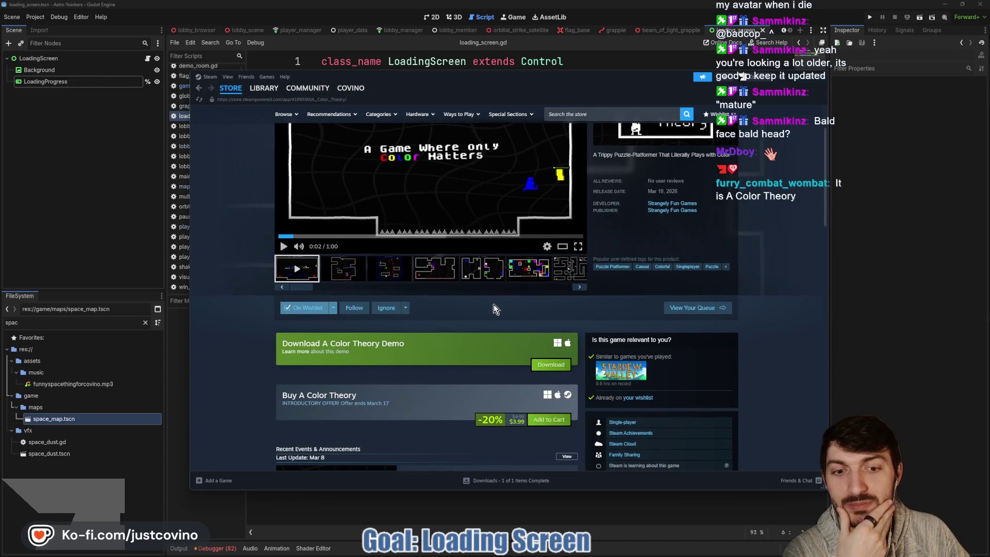
{"action": "scroll", "coordinate": [474, 346], "scroll_direction": "down", "scroll_amount": 1}
{"action": "scroll", "coordinate": [463, 370], "scroll_direction": "down", "scroll_amount": 1}
{"action": "scroll", "coordinate": [427, 336], "scroll_direction": "up", "scroll_amount": 2}
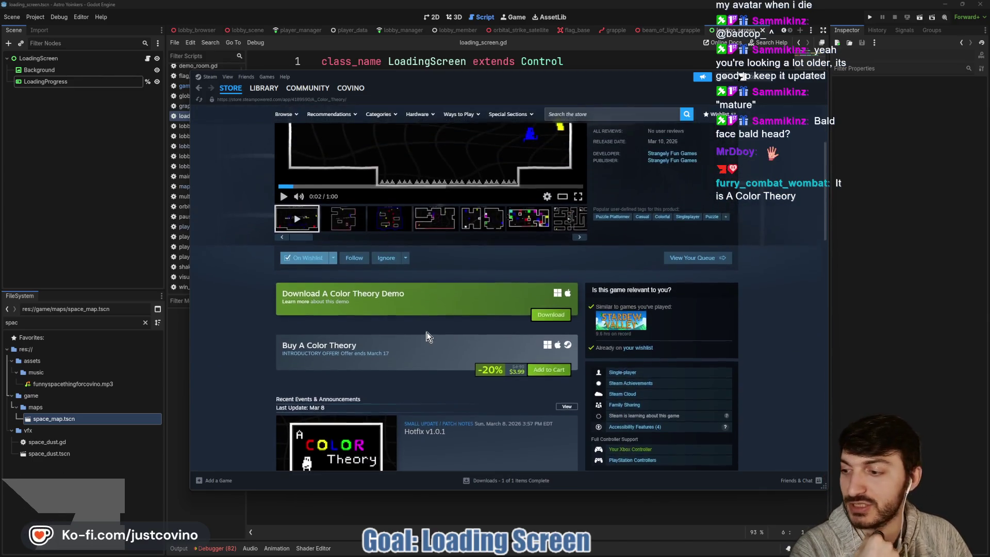
{"action": "scroll", "coordinate": [428, 351], "scroll_direction": "up", "scroll_amount": 2}
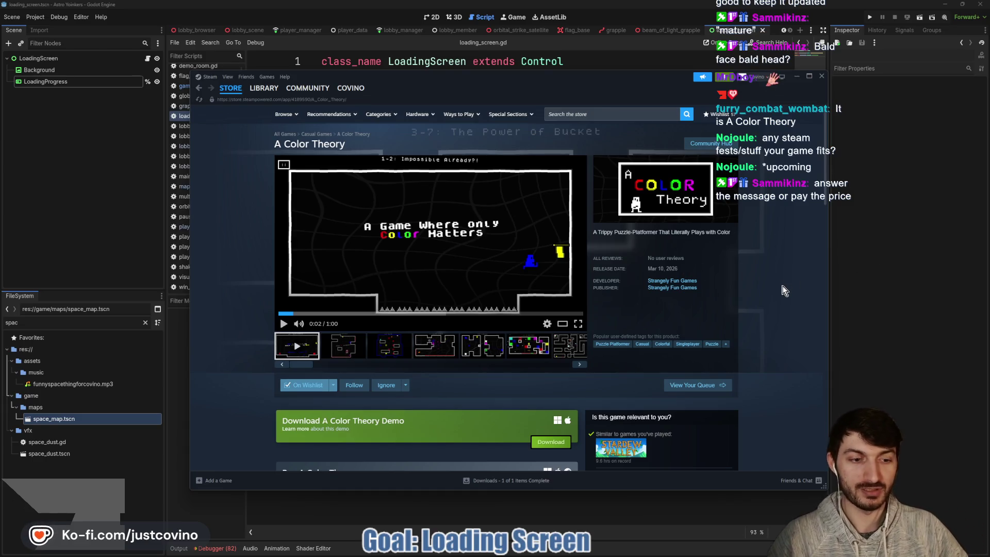
Step: Open the friend's chat and send 'you smell' and 'BAD'
{"action": "left_click", "coordinate": [800, 480]}
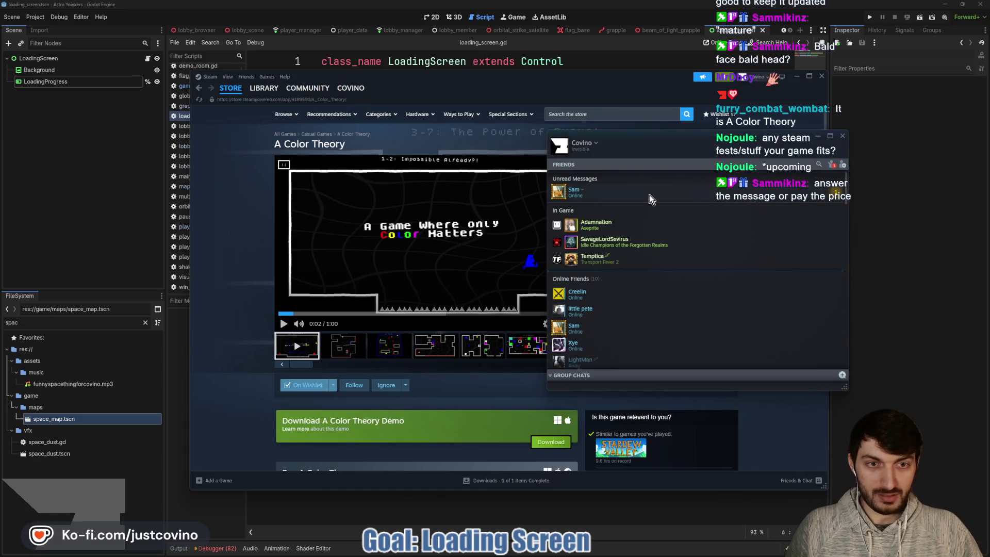
{"action": "left_click", "coordinate": [658, 230]}
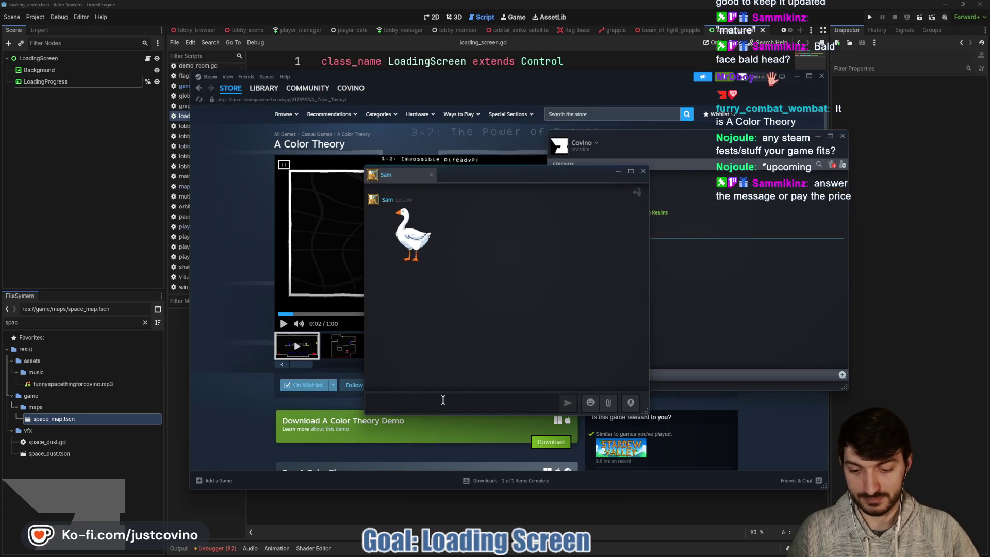
{"action": "type", "text": "you smell"}
{"action": "key", "text": "Return"}
{"action": "type", "text": "BAD"}
{"action": "key", "text": "Return"}
Step: Send the lines 'like a Goose', 'NERD', 'rekt' and 'eZ'
{"action": "type", "text": "like a"}
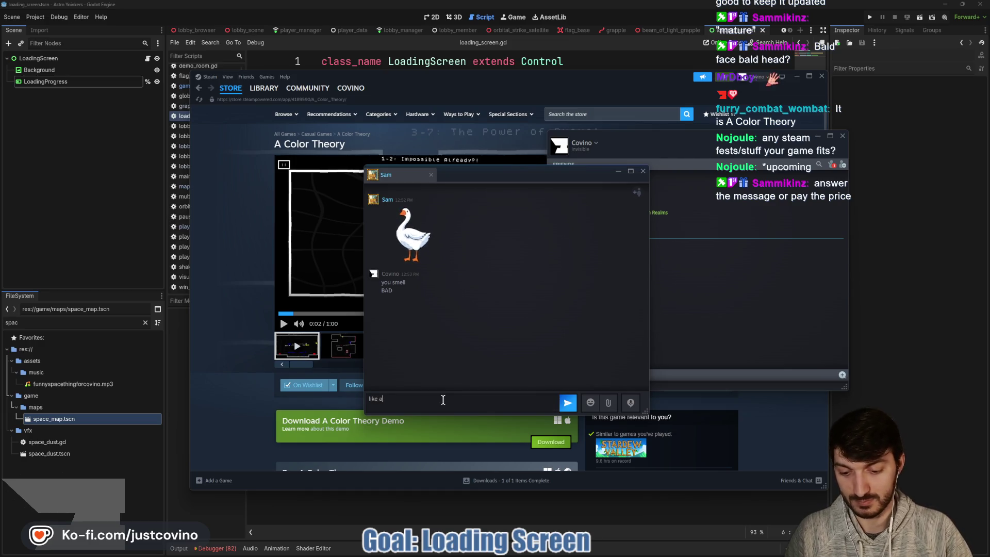
{"action": "type", "text": " Goose"}
{"action": "key", "text": "Return"}
{"action": "type", "text": "NERD"}
{"action": "key", "text": "Return"}
{"action": "type", "text": "rekt"}
{"action": "key", "text": "Return"}
{"action": "type", "text": "eZ"}
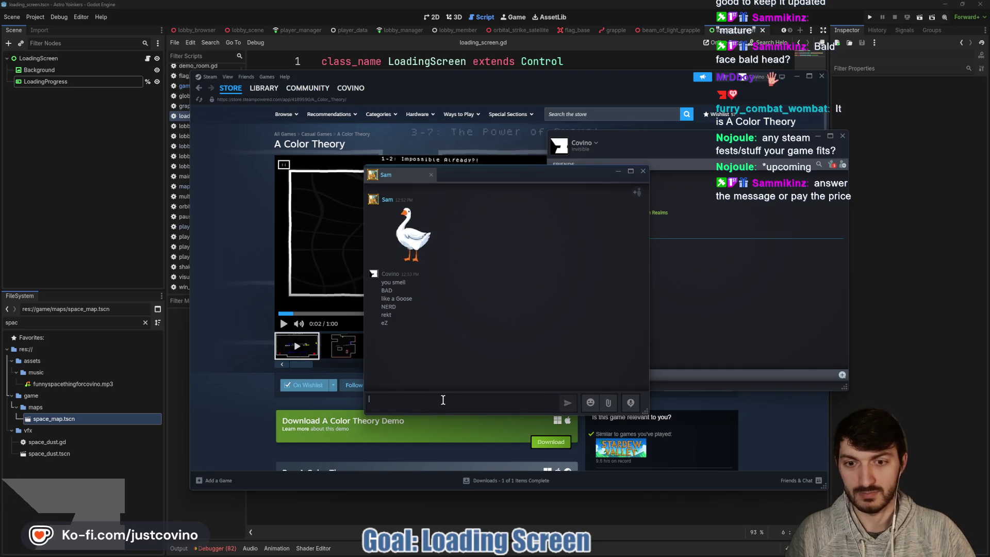
{"action": "key", "text": "Return"}
Step: Close the chat and bring the A Color Theory store window back up
{"action": "left_click", "coordinate": [643, 172]}
{"action": "left_click", "coordinate": [816, 317]}
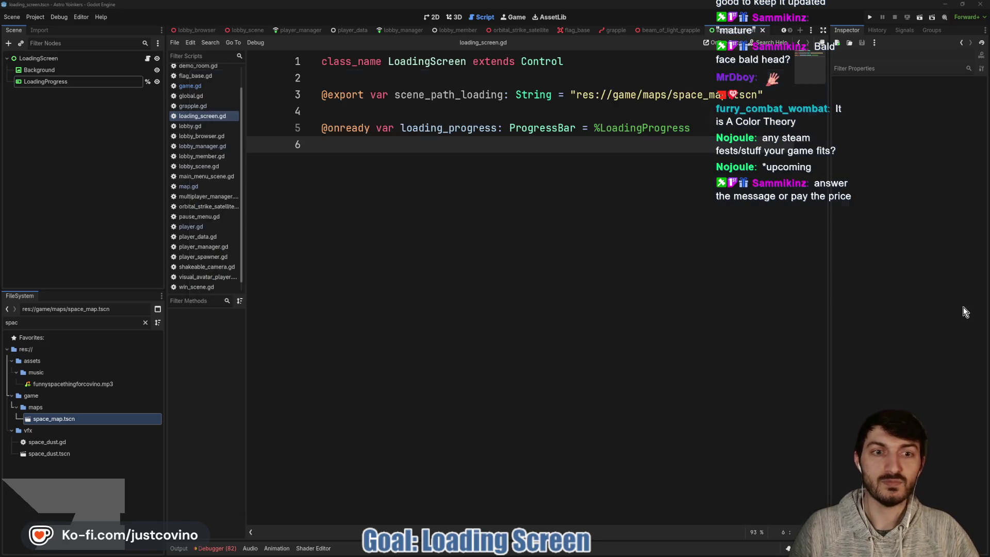
{"action": "mouse_move", "coordinate": [590, 550]}
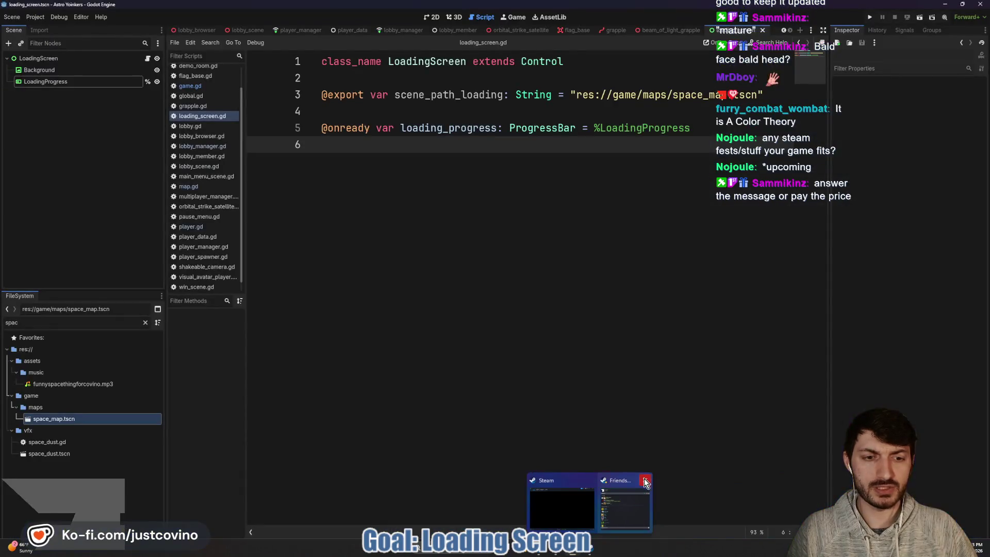
{"action": "left_click", "coordinate": [596, 503]}
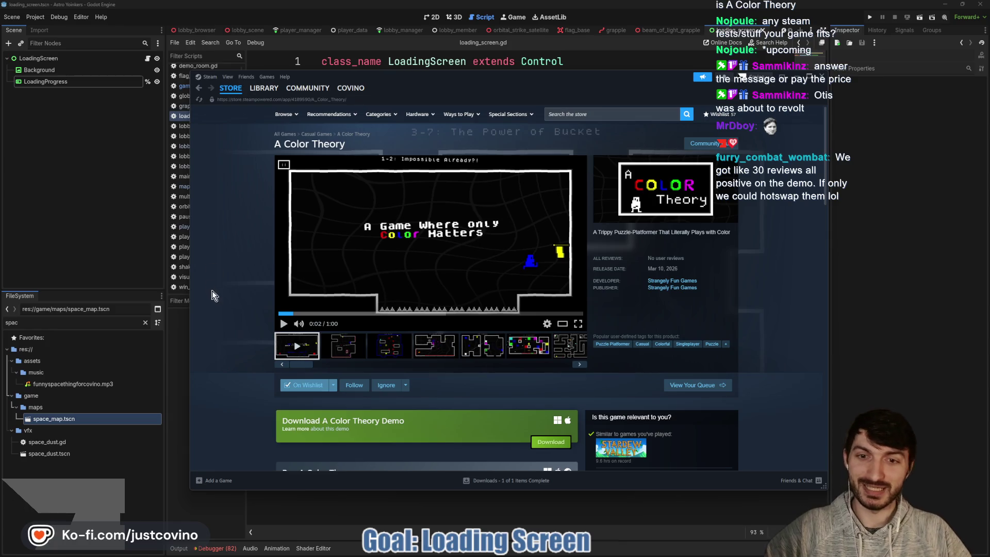
{"action": "scroll", "coordinate": [235, 330], "scroll_direction": "down", "scroll_amount": 3}
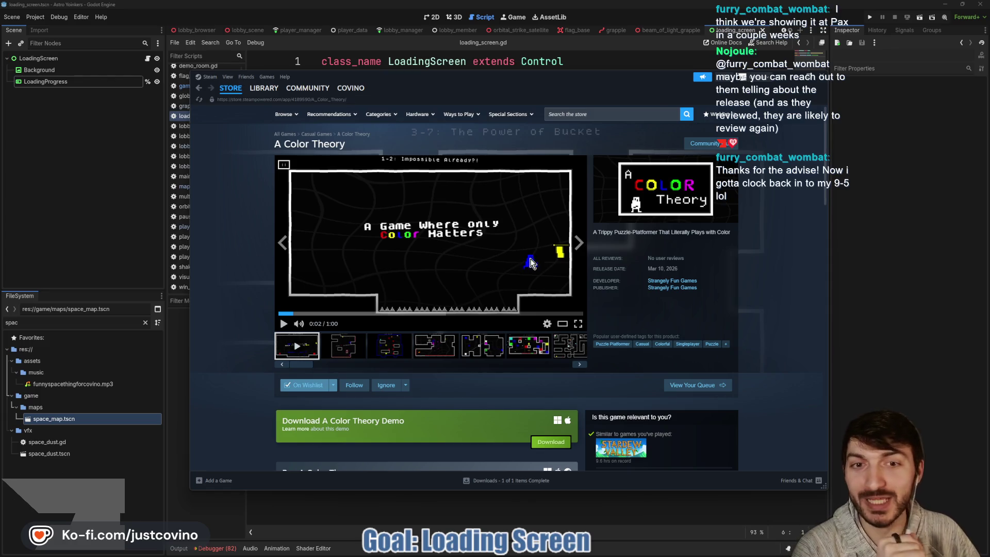
{"action": "mouse_move", "coordinate": [664, 89]}
{"action": "left_mouse_down"}
{"action": "mouse_move", "coordinate": [640, 201]}
{"action": "mouse_move", "coordinate": [638, 85]}
{"action": "left_mouse_up"}
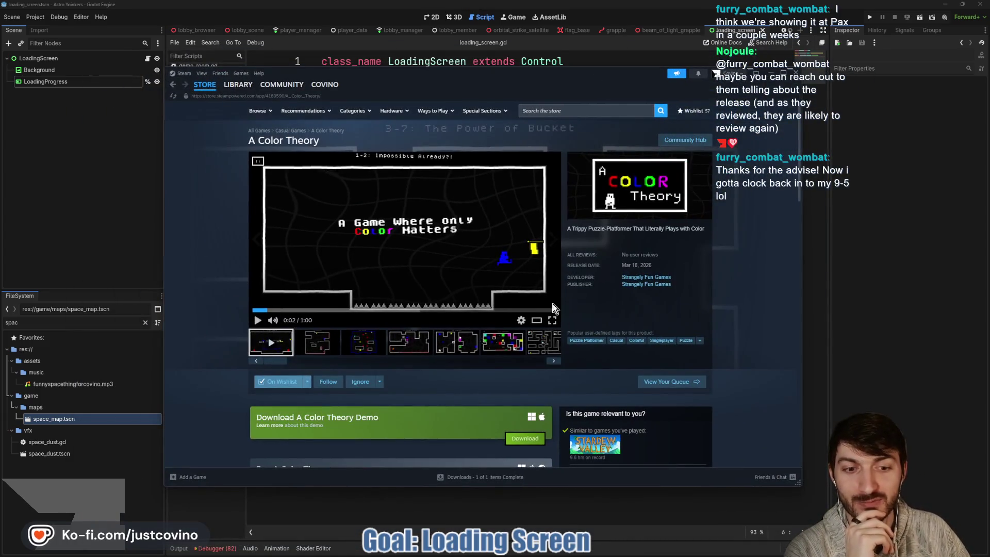
Step: Close the Steam store window to reveal loading_screen.gd in Godot
{"action": "scroll", "coordinate": [677, 246], "scroll_direction": "down", "scroll_amount": 1}
{"action": "scroll", "coordinate": [676, 246], "scroll_direction": "down", "scroll_amount": 10}
{"action": "scroll", "coordinate": [676, 246], "scroll_direction": "up", "scroll_amount": 8}
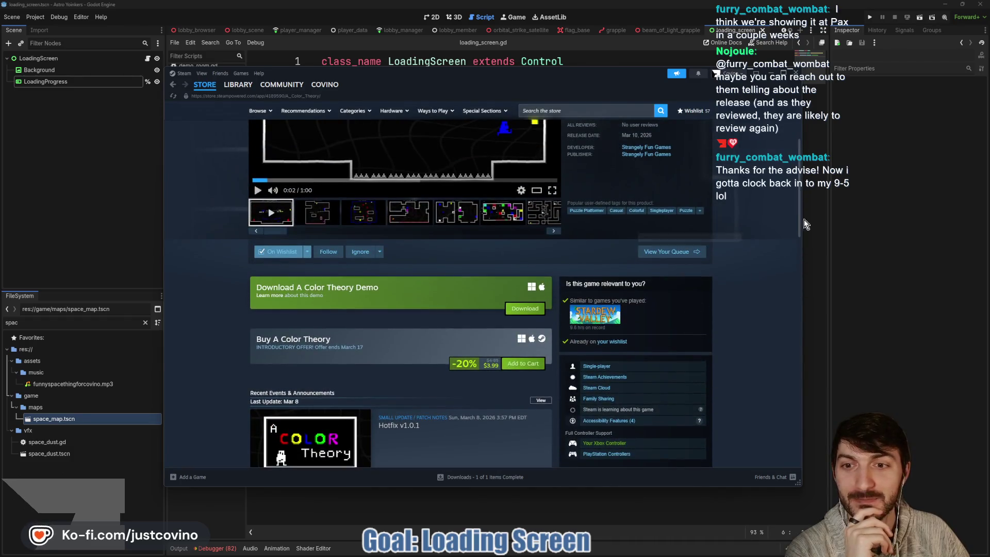
{"action": "left_click", "coordinate": [796, 73]}
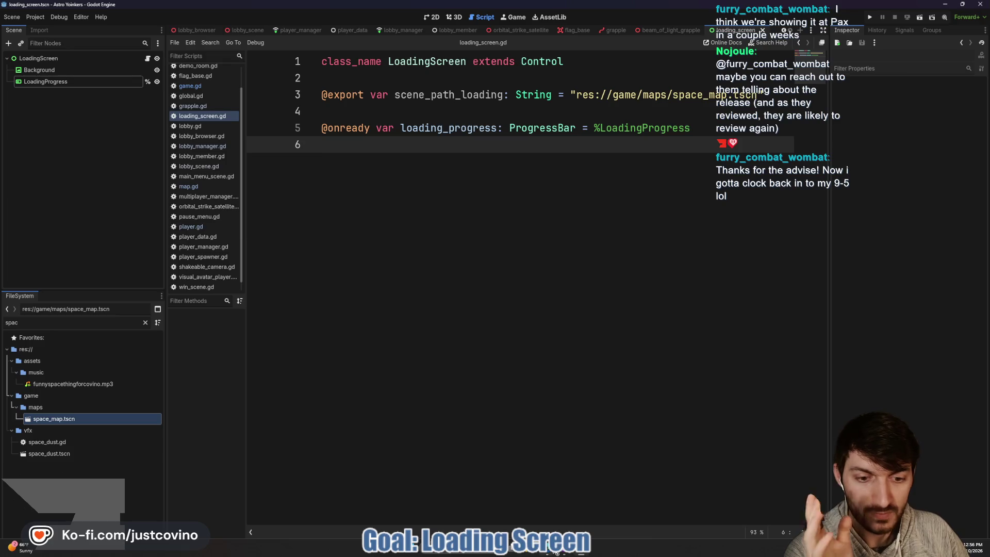
Step: Bring the tutorial video forward and play it to 1:01
{"action": "mouse_move", "coordinate": [547, 553]}
{"action": "left_click", "coordinate": [575, 498]}
{"action": "left_click", "coordinate": [459, 274]}
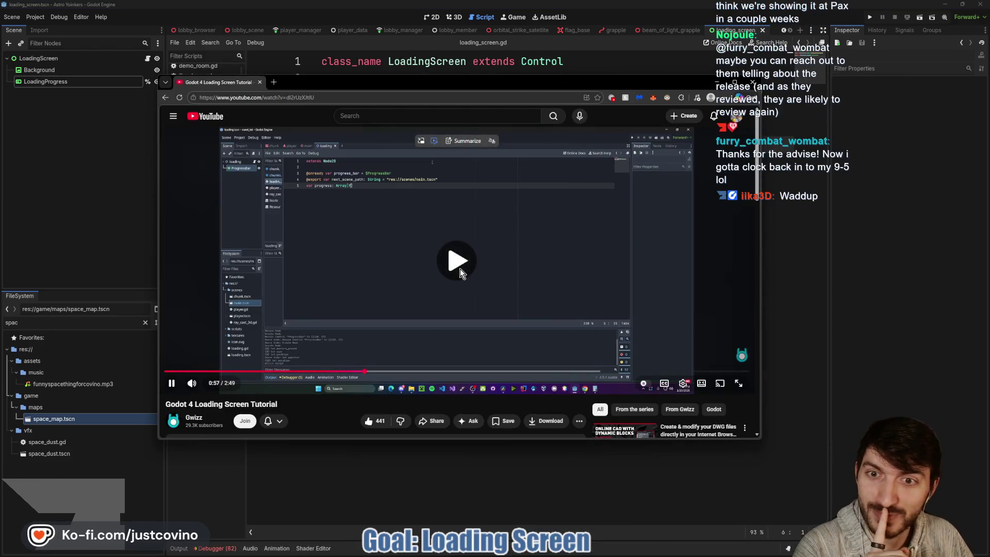
{"action": "left_click", "coordinate": [421, 269]}
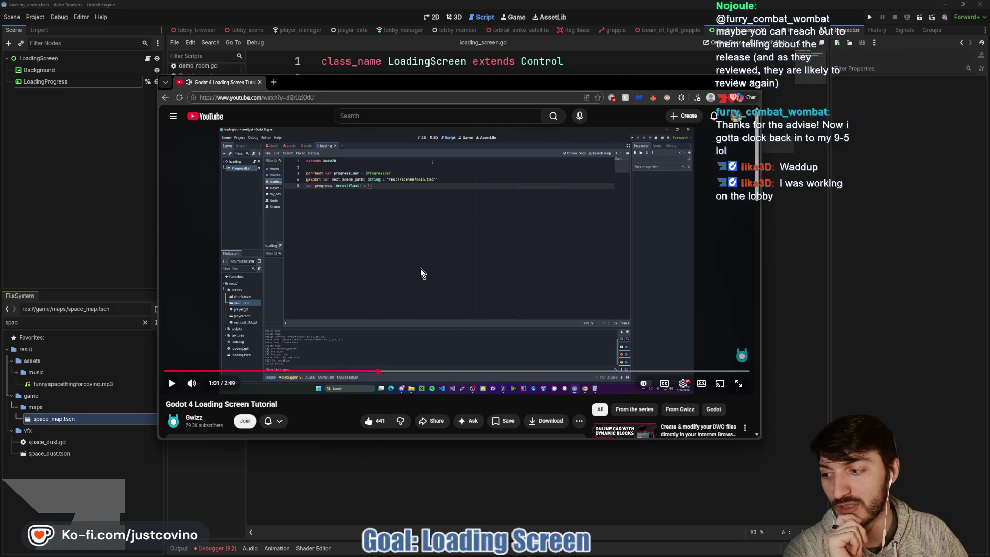
Step: Play the tutorial in short bursts until the _ready function appears
{"action": "left_click", "coordinate": [420, 268]}
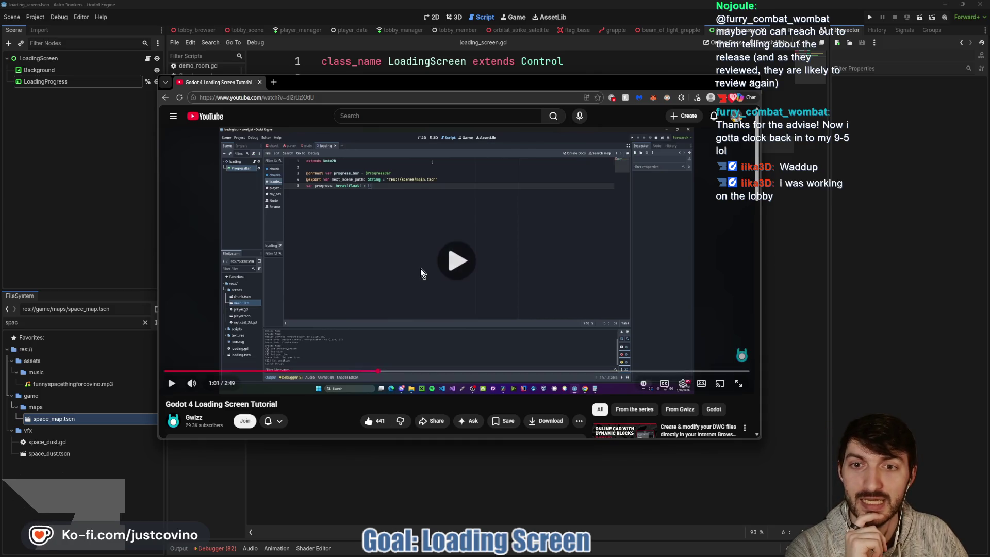
{"action": "left_click", "coordinate": [386, 269]}
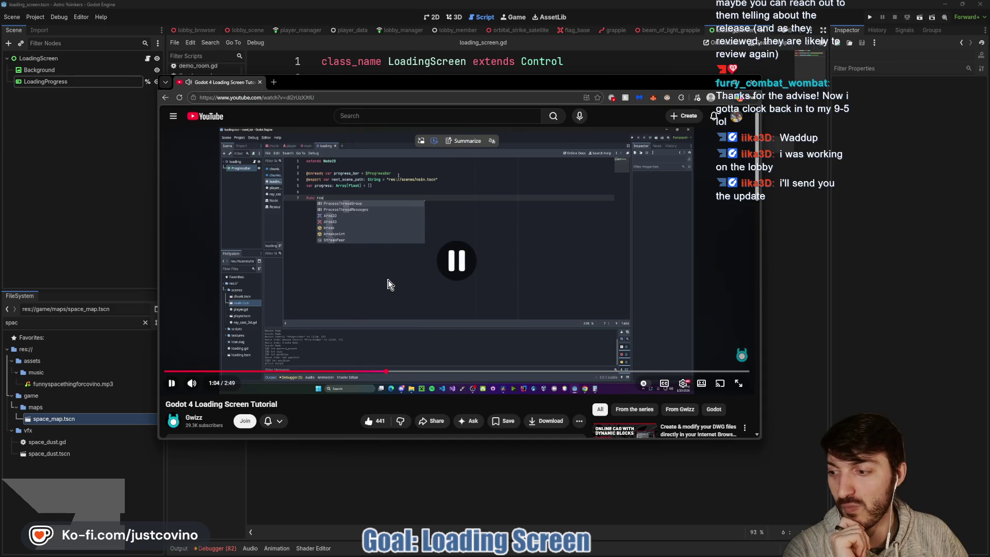
{"action": "left_click", "coordinate": [359, 271]}
{"action": "left_click", "coordinate": [358, 270]}
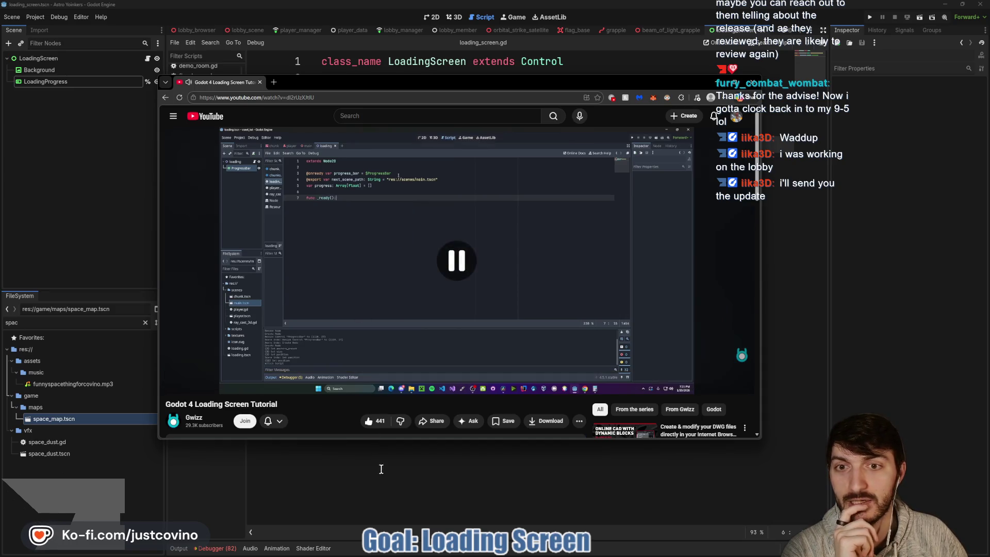
{"action": "left_click", "coordinate": [372, 237]}
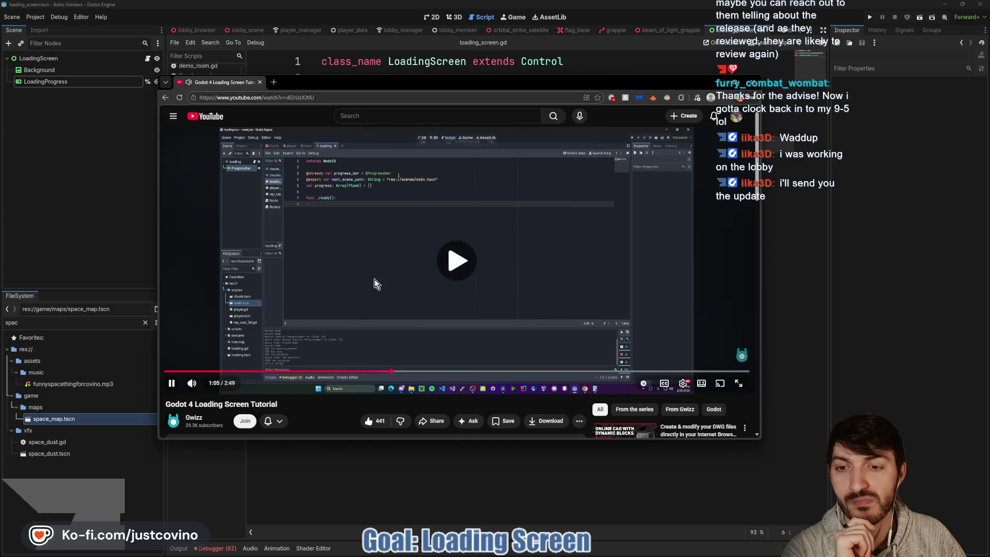
{"action": "left_click", "coordinate": [381, 245]}
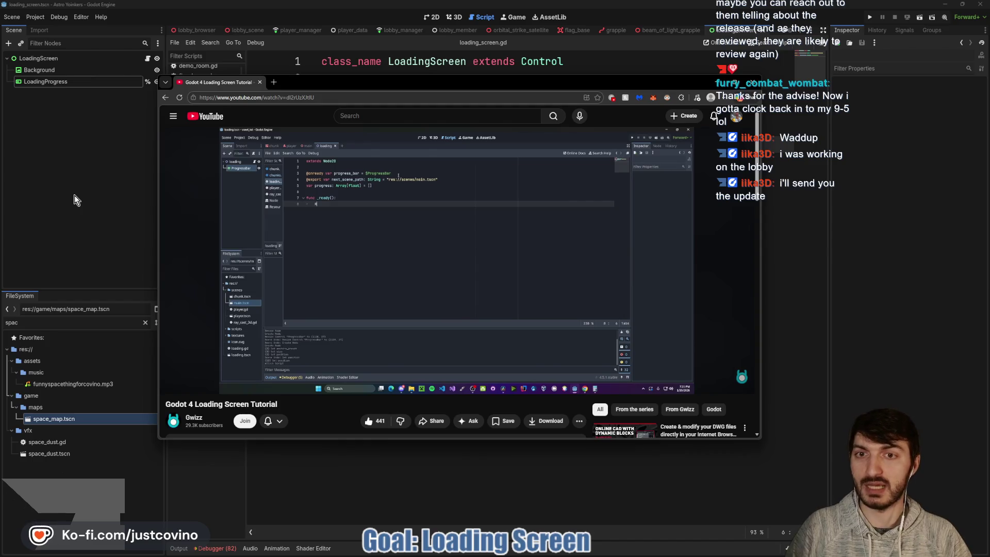
Step: Study the paused tutorial showing progress_bar, next_scene_path, progress and the started _ready function
{"action": "mouse_move", "coordinate": [360, 253]}
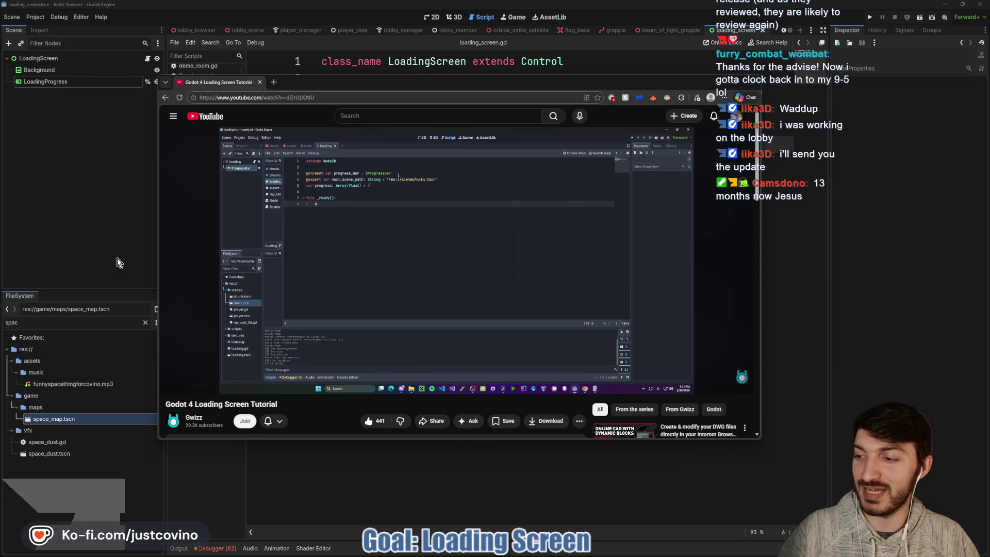
{"action": "mouse_move", "coordinate": [306, 269]}
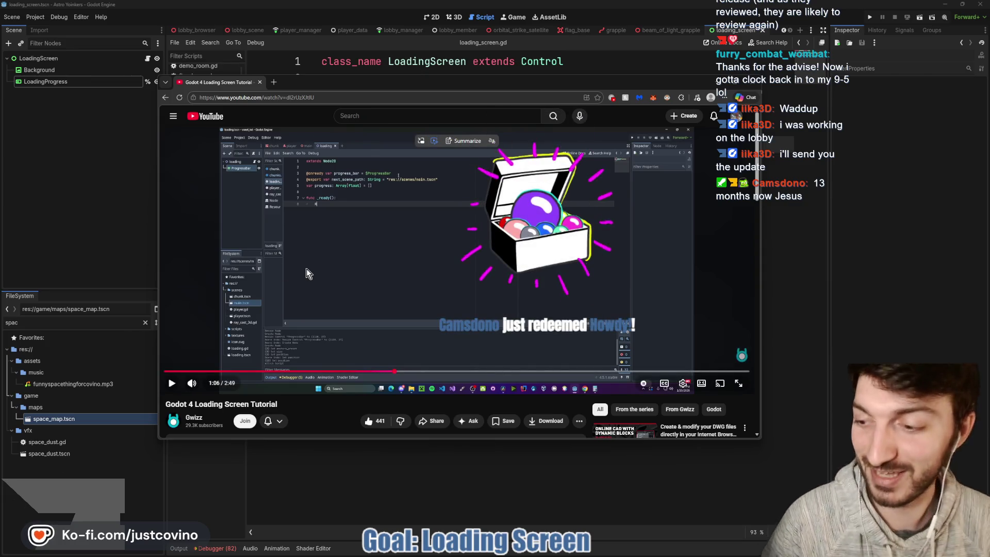
Step: Play the tutorial to the load_threaded_request line, then return to the script
{"action": "left_click", "coordinate": [358, 256]}
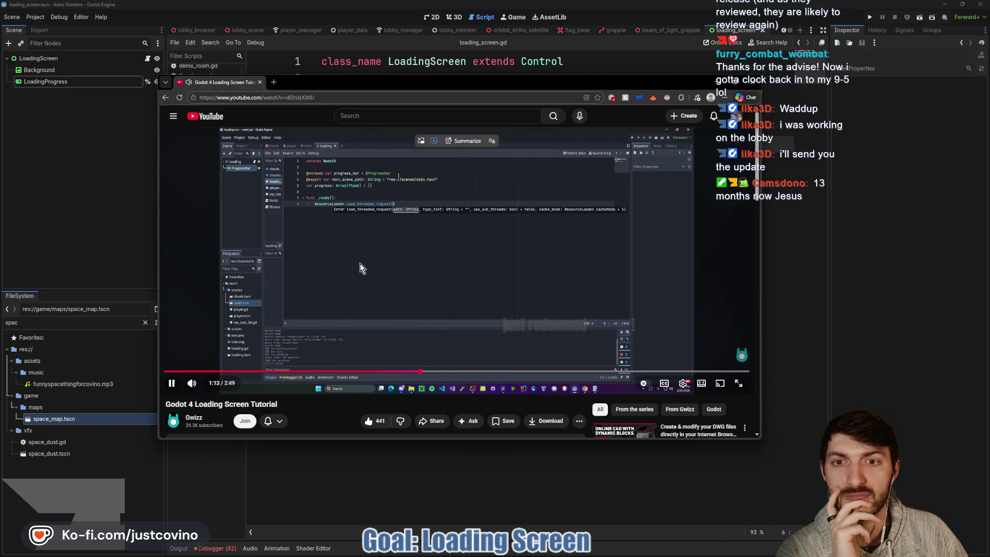
{"action": "left_click", "coordinate": [407, 295]}
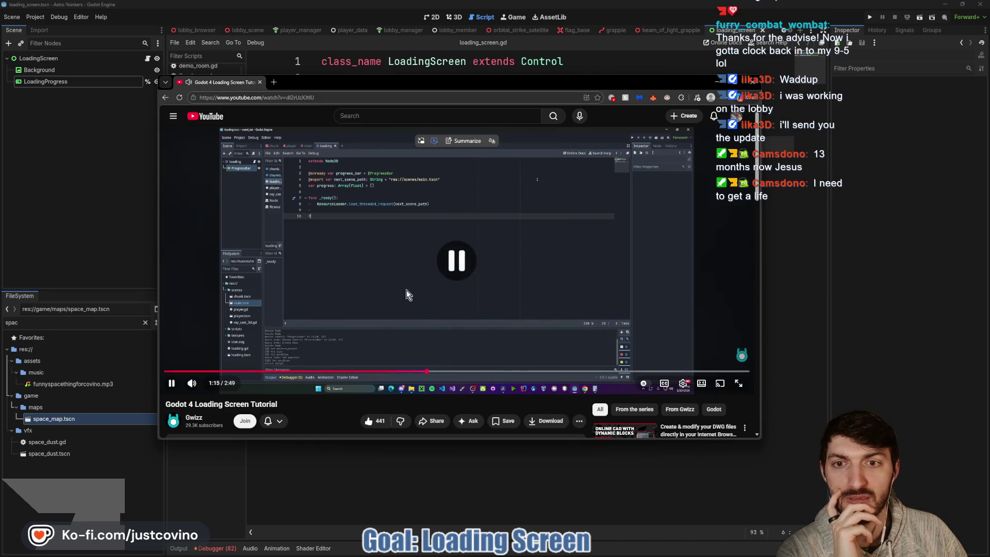
{"action": "left_click", "coordinate": [409, 460]}
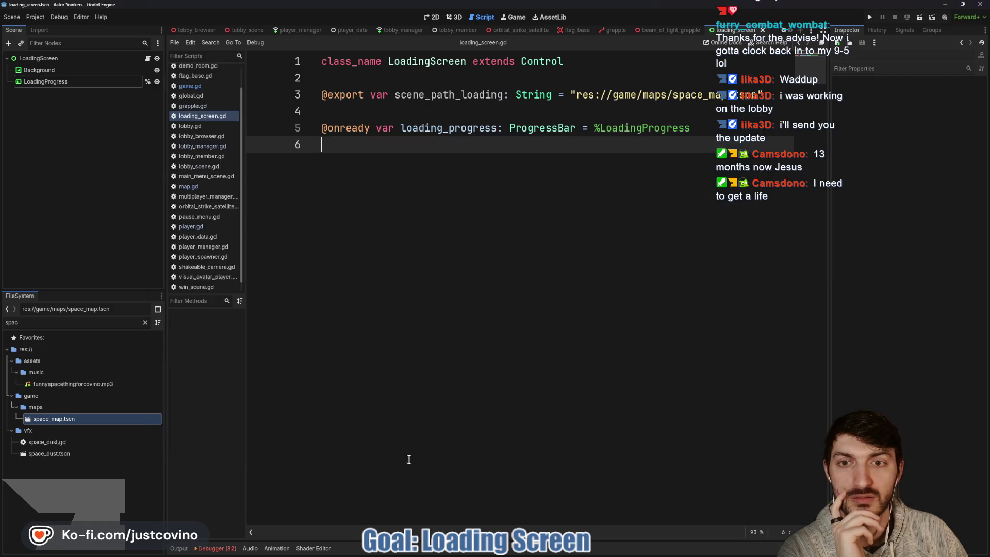
Step: Add a _ready function beginning a ResourceLoader call
{"action": "key", "text": "Return"}
{"action": "key", "text": "Return"}
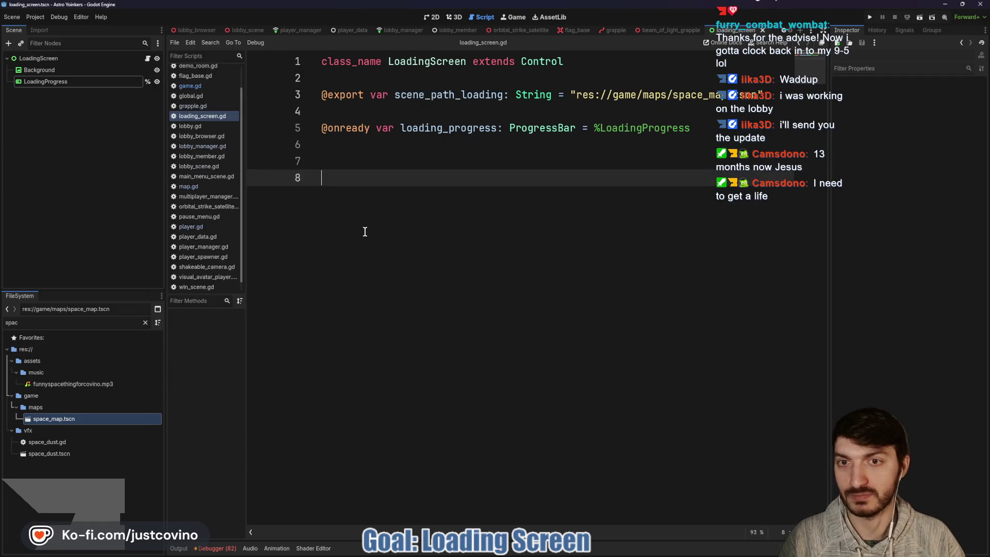
{"action": "type", "text": "func"}
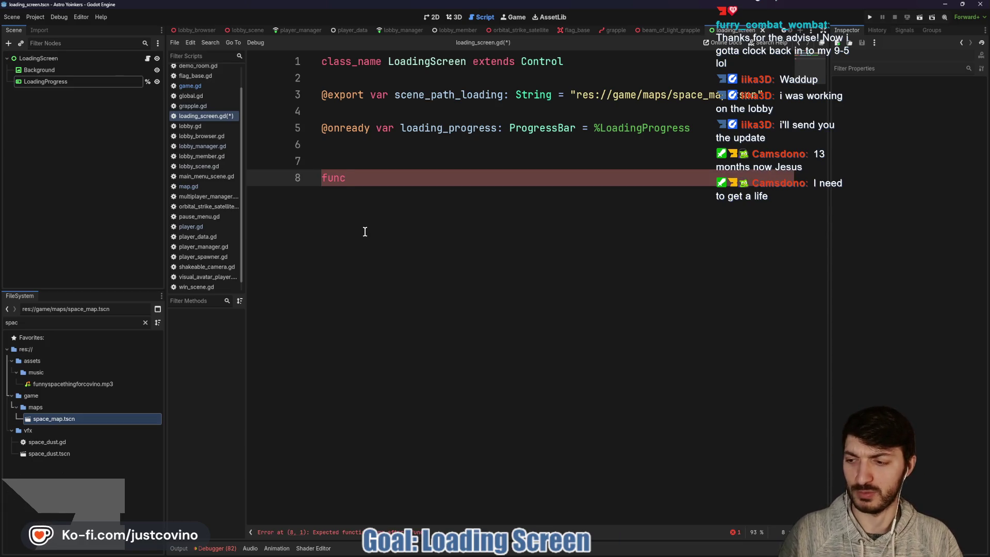
{"action": "type", "text": " _re"}
{"action": "key", "text": "Return"}
{"action": "key", "text": "Return"}
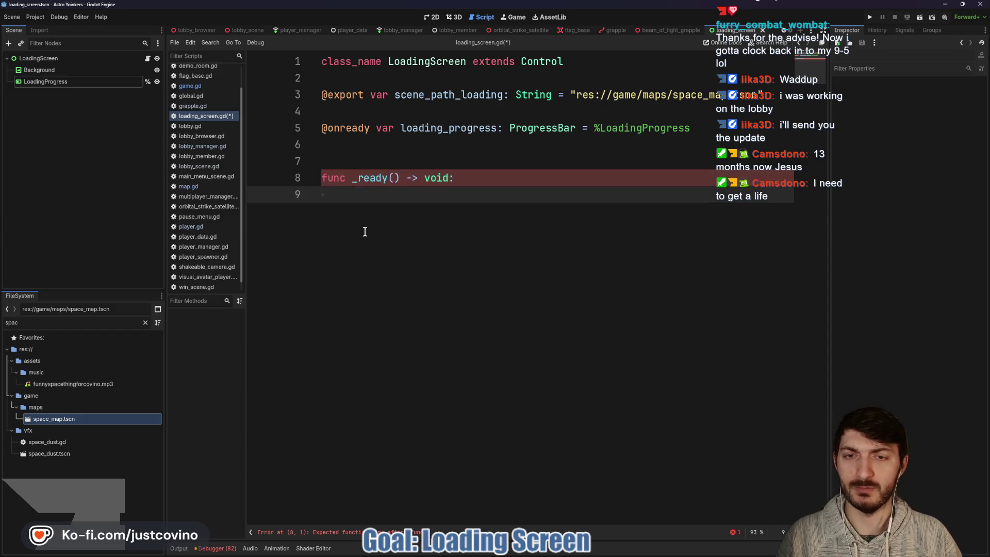
{"action": "type", "text": "Resoure"}
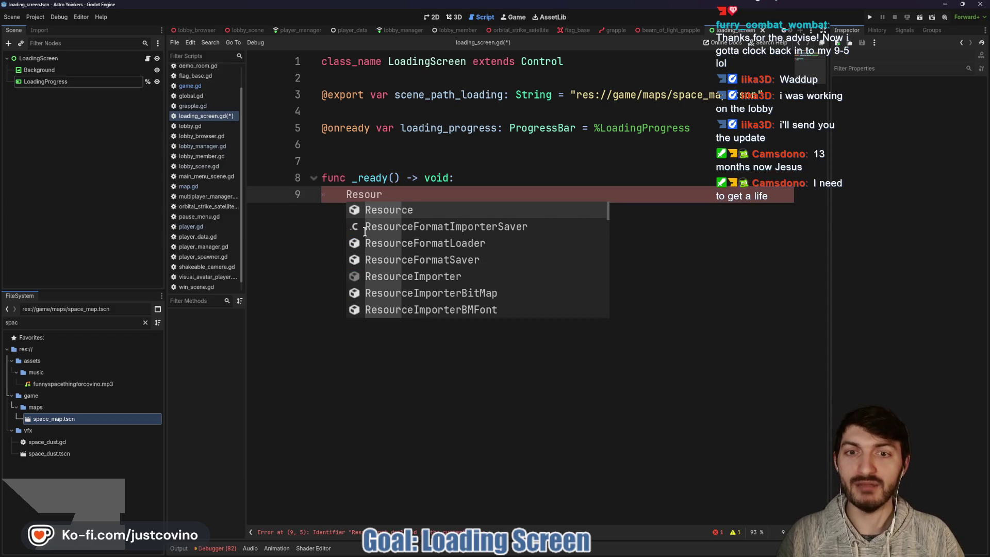
{"action": "key", "text": "BackSpace"}
{"action": "type", "text": "ceLo"}
{"action": "key", "text": "Return"}
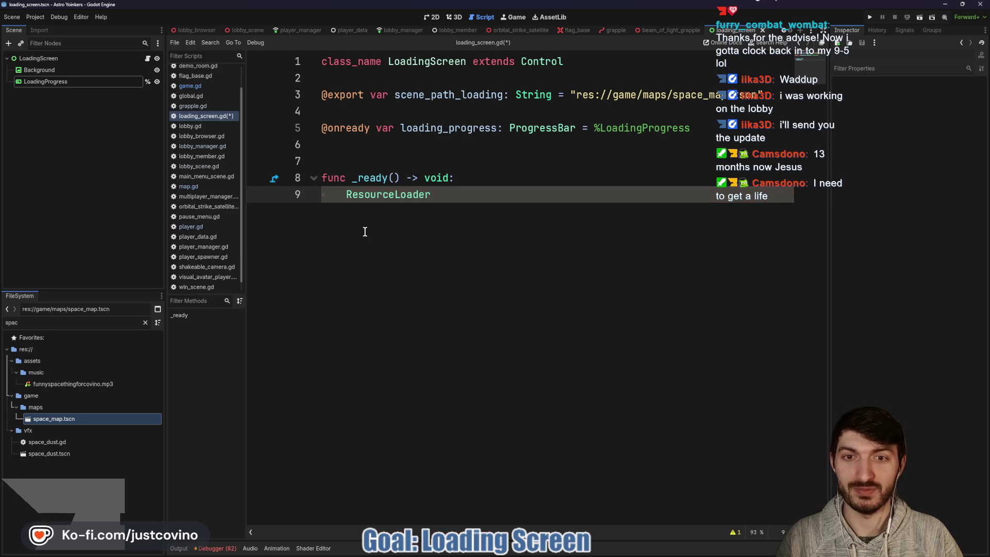
{"action": "type", "text": "."}
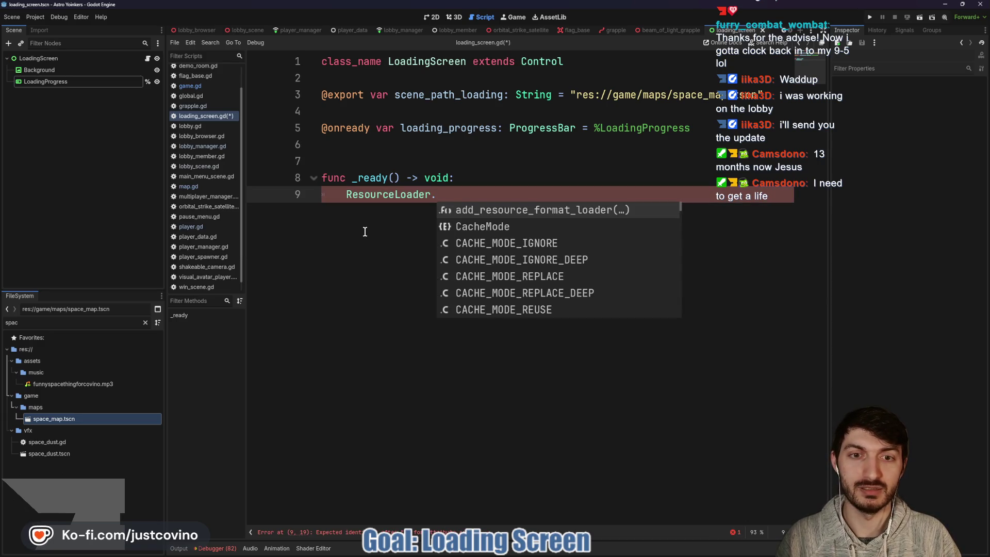
{"action": "type", "text": "loa"}
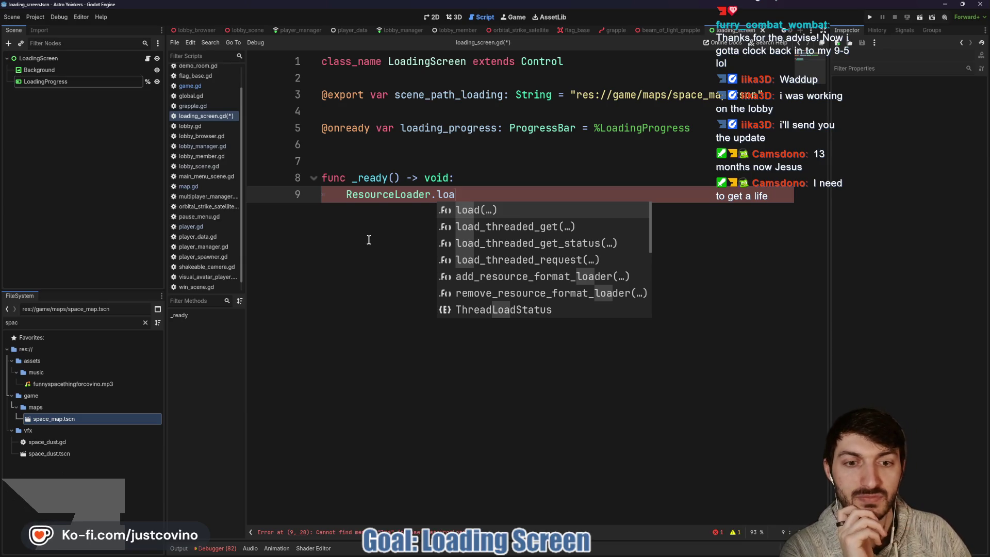
Step: Check the tutorial video again for the load call, then go back to the script
{"action": "mouse_move", "coordinate": [485, 556]}
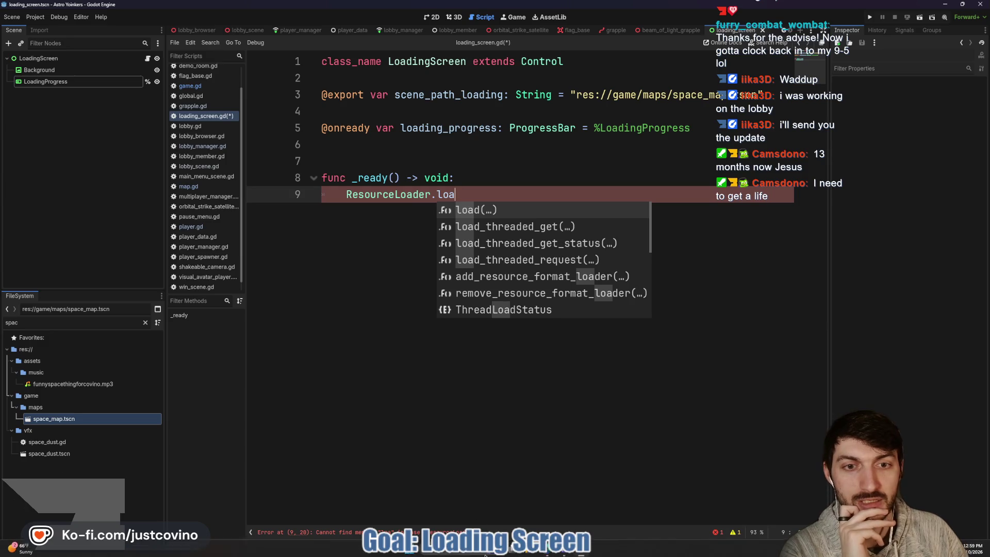
{"action": "mouse_move", "coordinate": [548, 552]}
{"action": "left_click", "coordinate": [586, 509]}
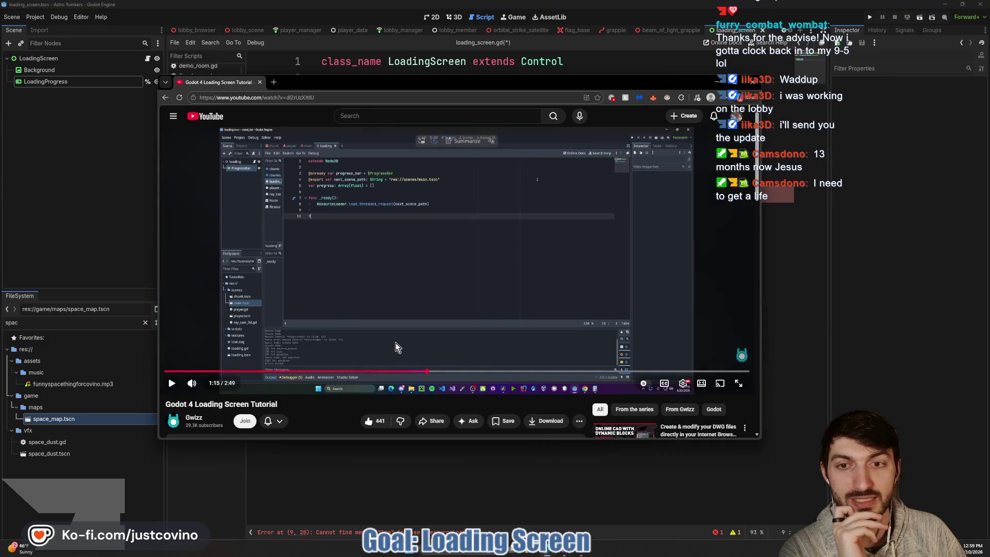
{"action": "left_click", "coordinate": [420, 480]}
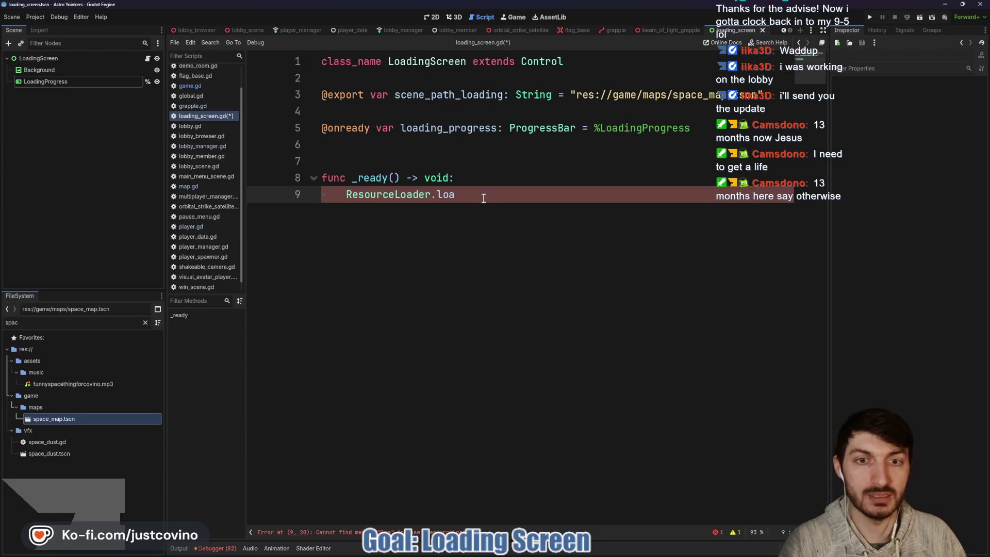
Step: Complete the call as ResourceLoader.load_threaded_request(scene_path_loading)
{"action": "type", "text": "d_thre"}
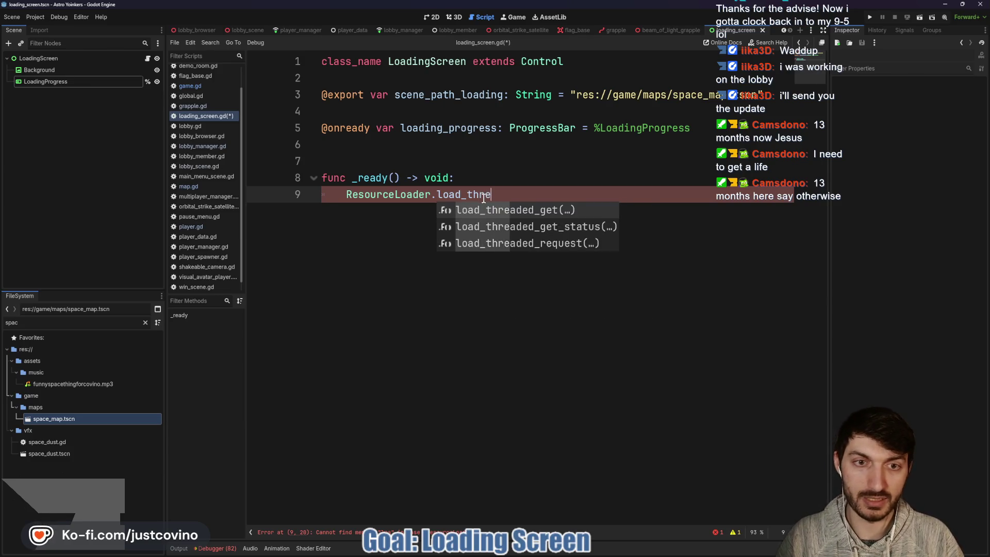
{"action": "key", "text": "Down"}
{"action": "key", "text": "Return"}
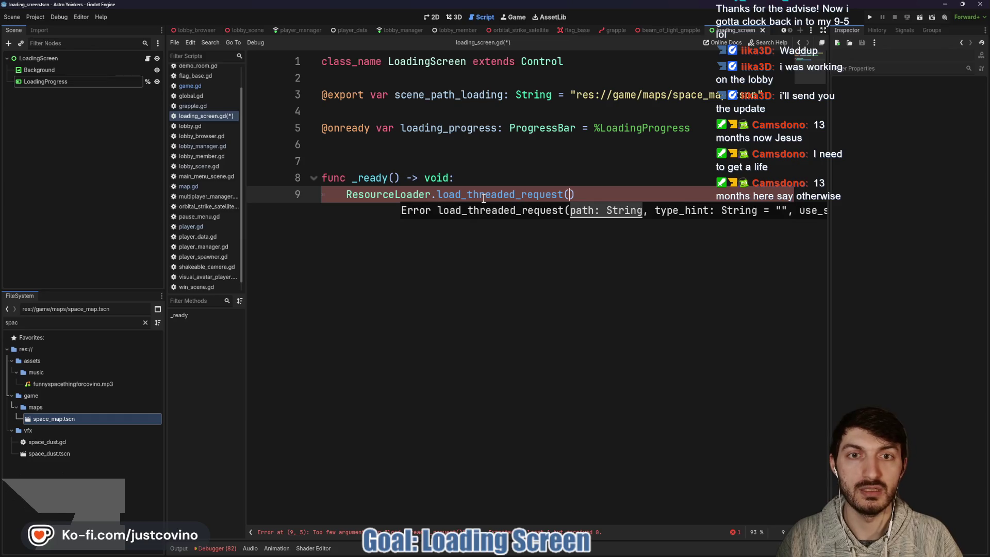
{"action": "type", "text": "scene"}
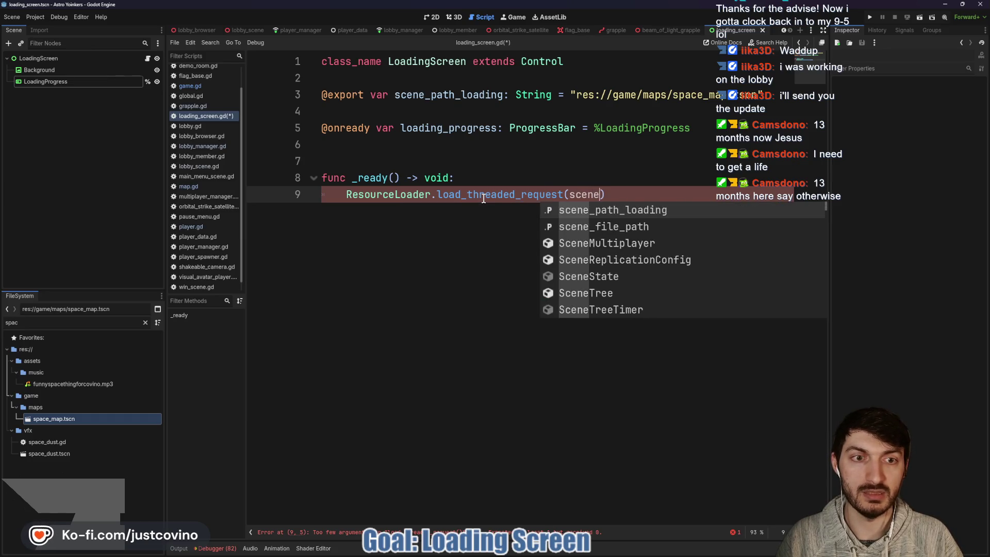
{"action": "key", "text": "Return"}
{"action": "type", "text": ", \"\""}
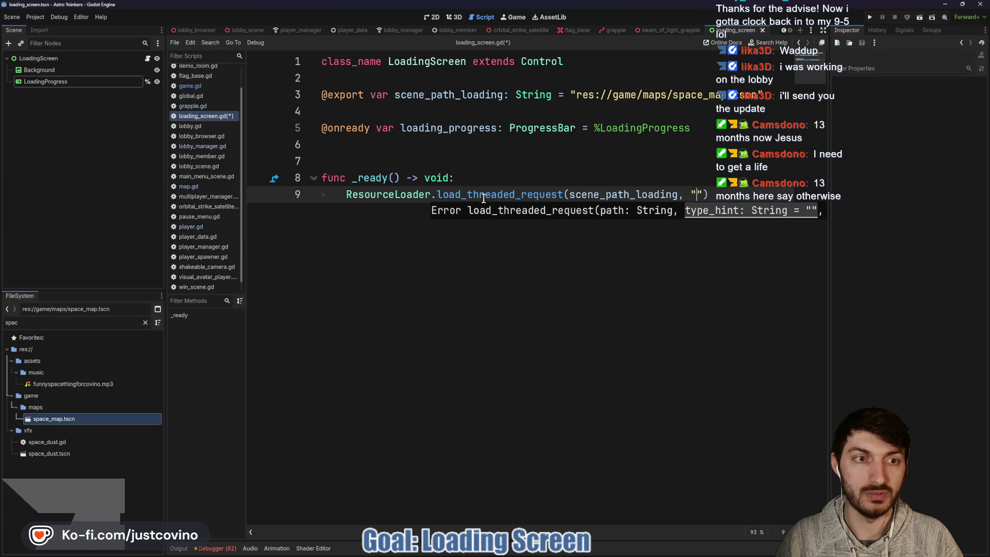
{"action": "type", "text": ","}
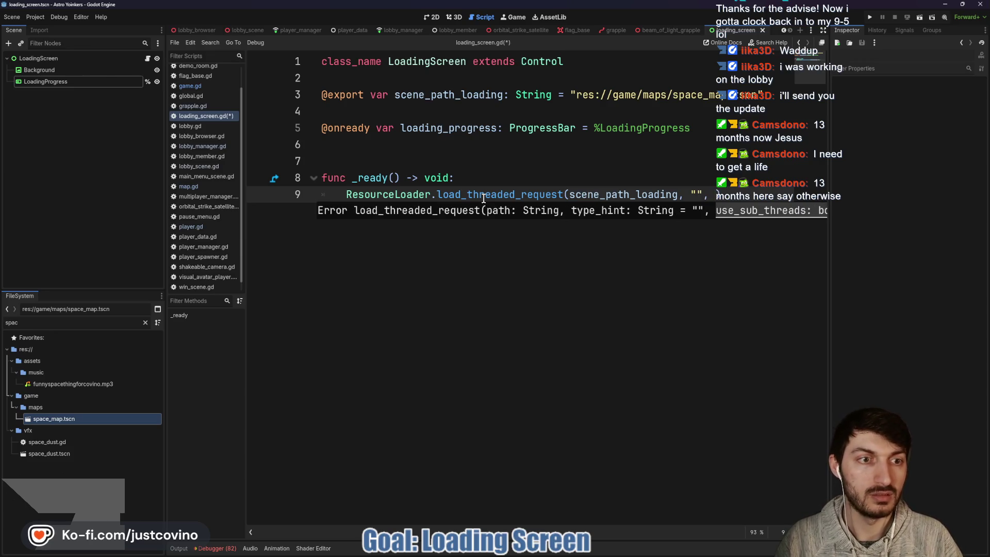
{"action": "key", "text": "Escape"}
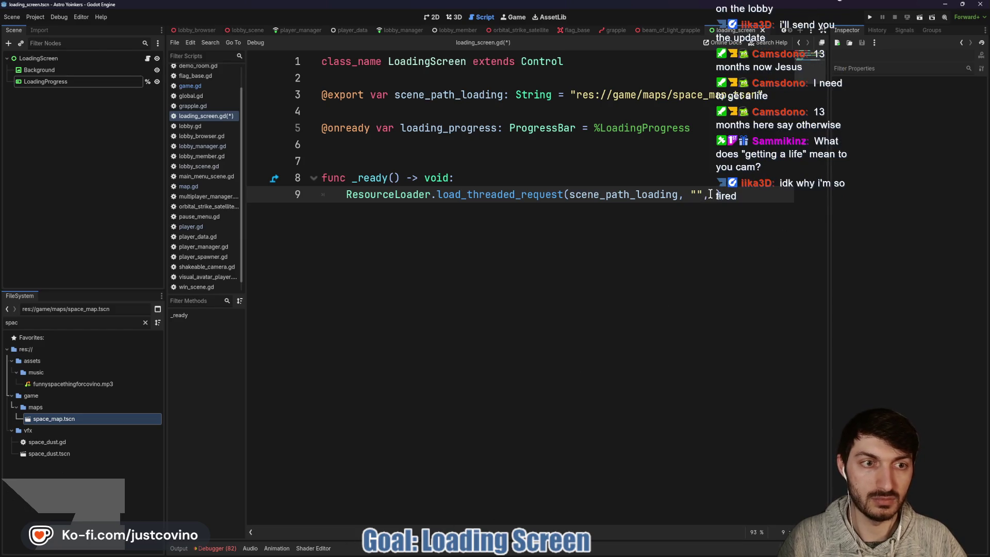
{"action": "type", "text": "true"}
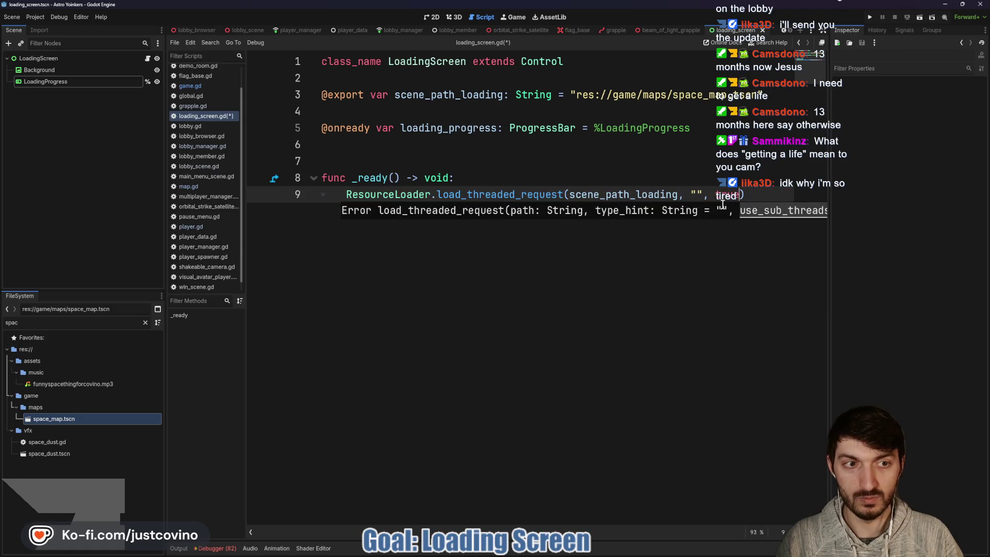
{"action": "type", "text": ","}
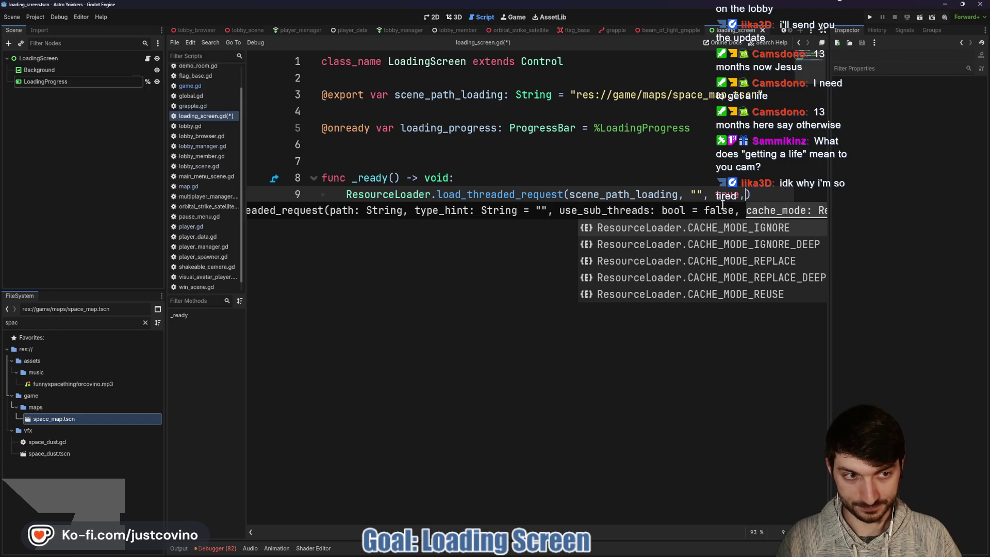
{"action": "key", "text": "BackSpace"}
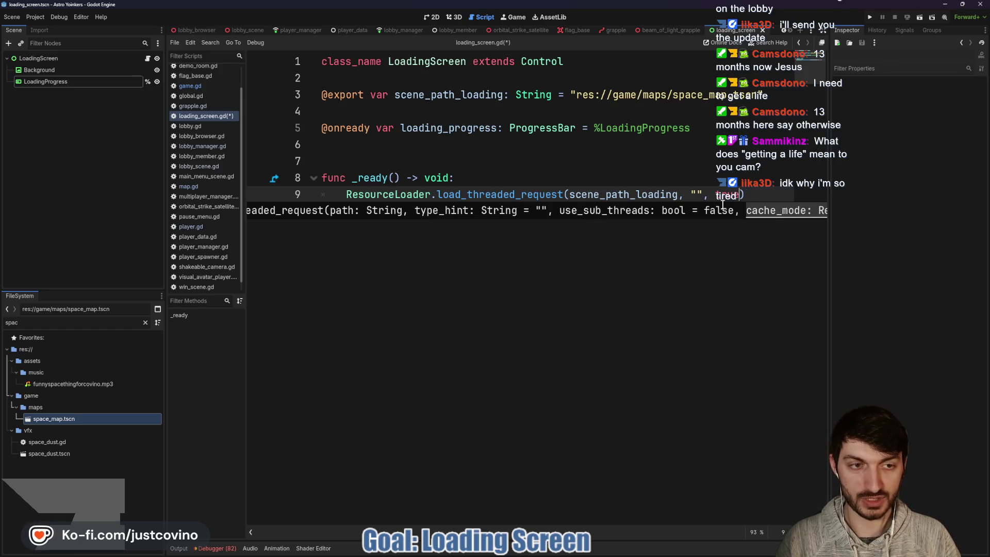
Step: Save the loading_screen.gd script
{"action": "key", "text": "ctrl+s"}
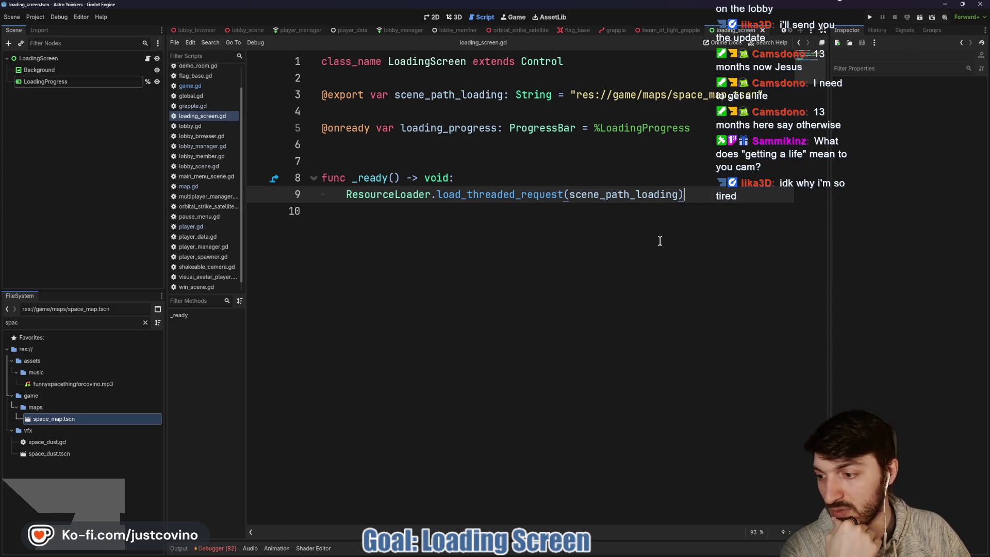
{"action": "right_click", "coordinate": [453, 264]}
{"action": "left_click", "coordinate": [376, 221]}
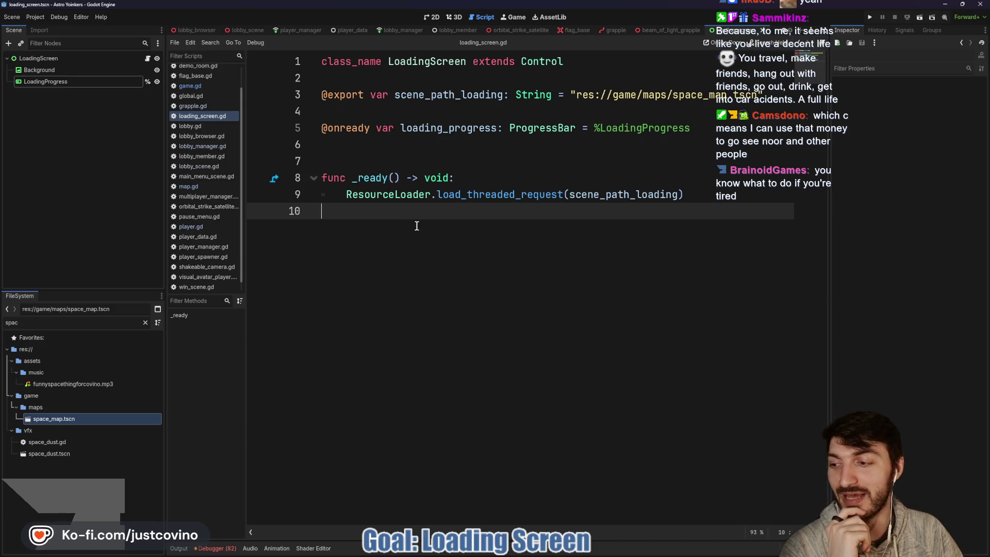
{"action": "key", "text": "ctrl+s"}
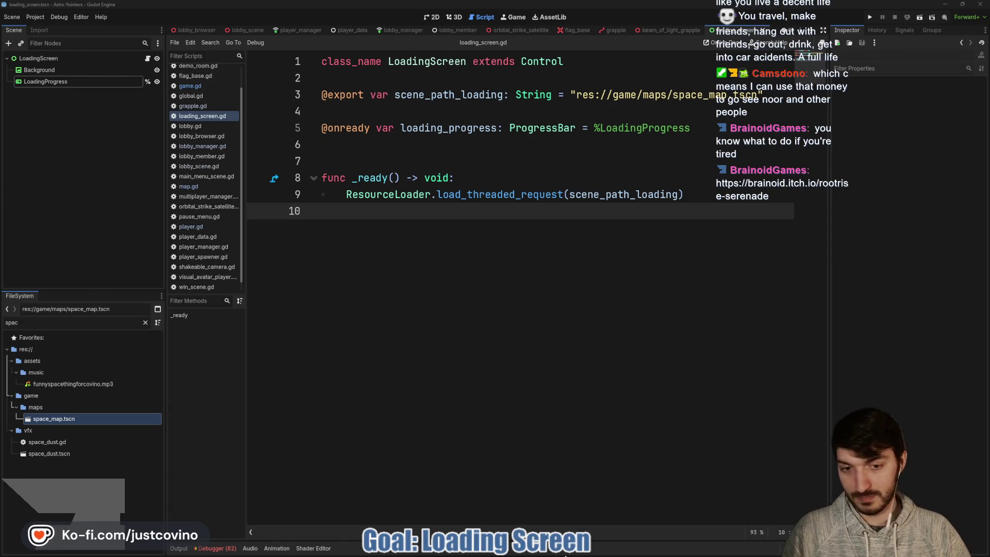
Step: Bring the Chrome window forward from the taskbar
{"action": "mouse_move", "coordinate": [548, 548]}
{"action": "left_click", "coordinate": [582, 496]}
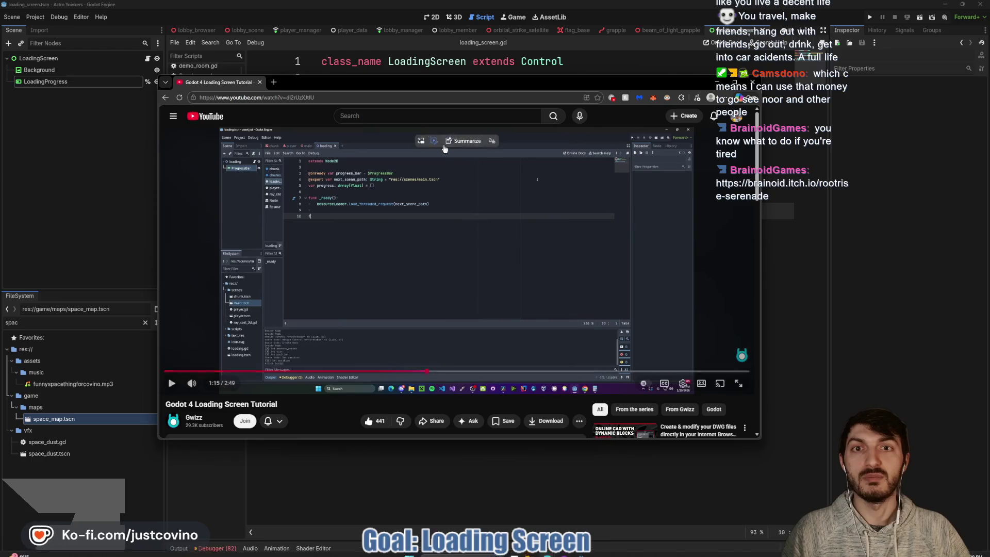
{"action": "mouse_move", "coordinate": [548, 548]}
{"action": "left_click", "coordinate": [508, 503]}
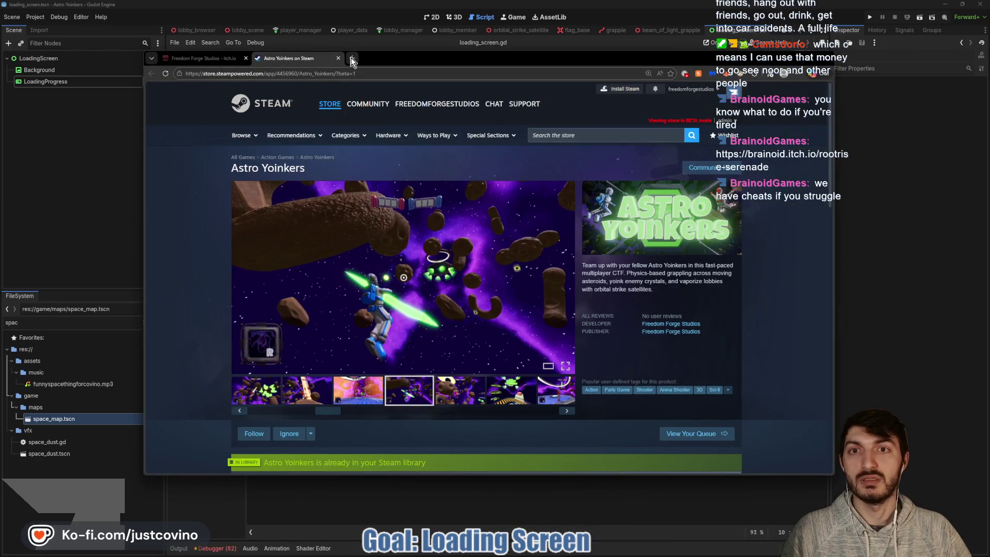
Step: Load the pasted Rootrise Serenade itch.io link in a new tab and start the game loading
{"action": "left_click", "coordinate": [352, 58]}
{"action": "type", "text": "https://brainoid.itch.io/rootrise-serenade"}
{"action": "key", "text": "Return"}
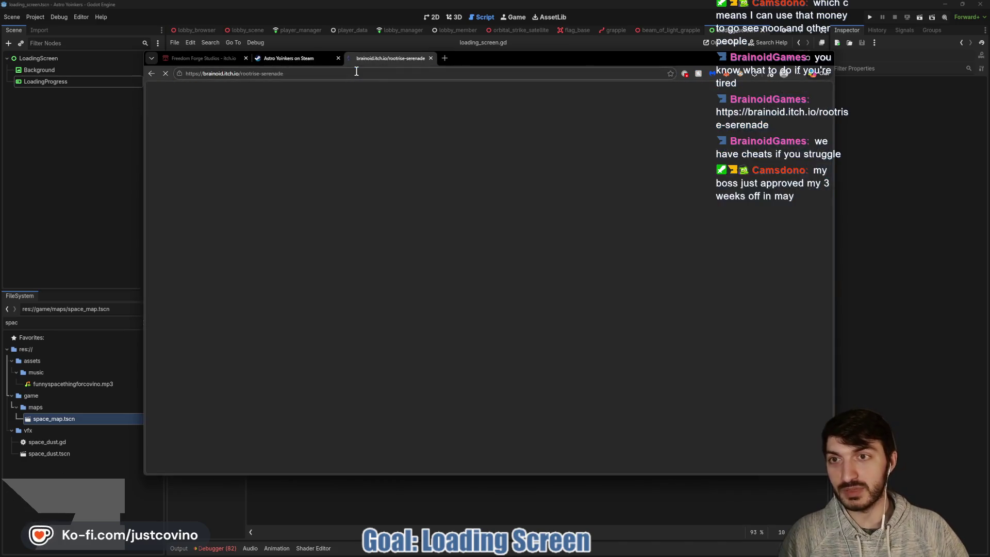
{"action": "key", "text": "ctrl+shift+Tab"}
{"action": "left_click", "coordinate": [382, 59]}
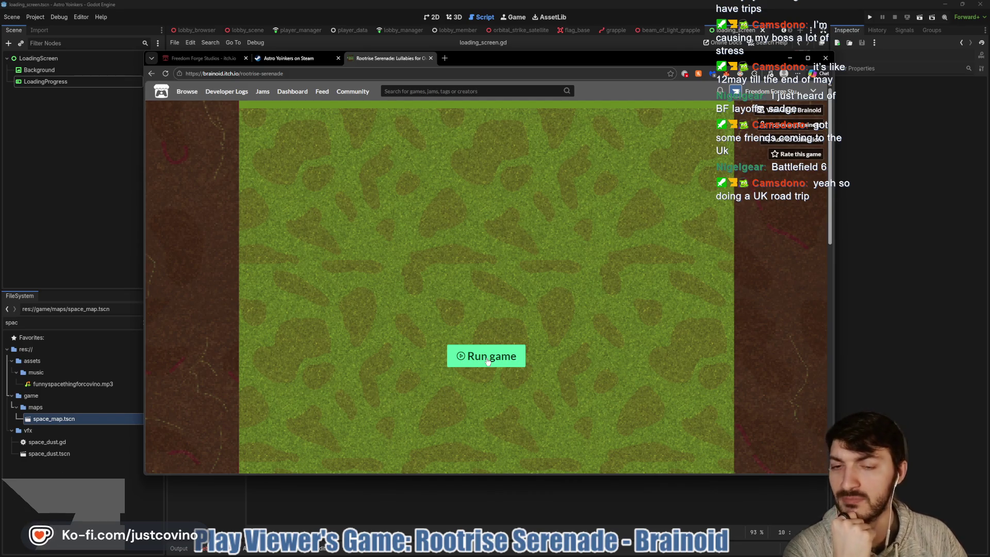
{"action": "left_click", "coordinate": [487, 359]}
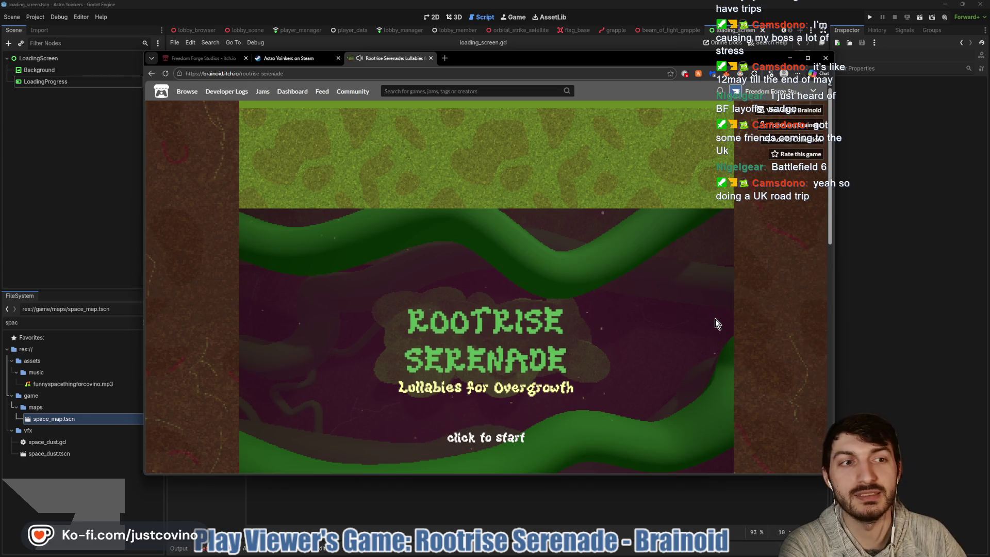
Step: Enlarge the browser, play Rootrise Serenade full screen, and start from the title screen
{"action": "scroll", "coordinate": [732, 317], "scroll_direction": "down", "scroll_amount": 2}
{"action": "scroll", "coordinate": [765, 305], "scroll_direction": "down", "scroll_amount": 1}
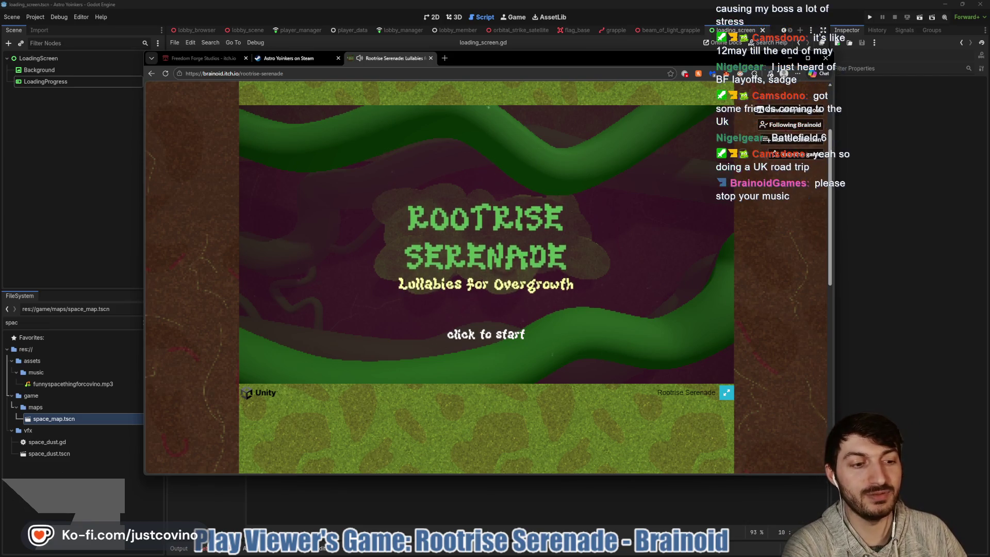
{"action": "left_click_drag", "start_coordinate": [831, 473], "coordinate": [887, 531]}
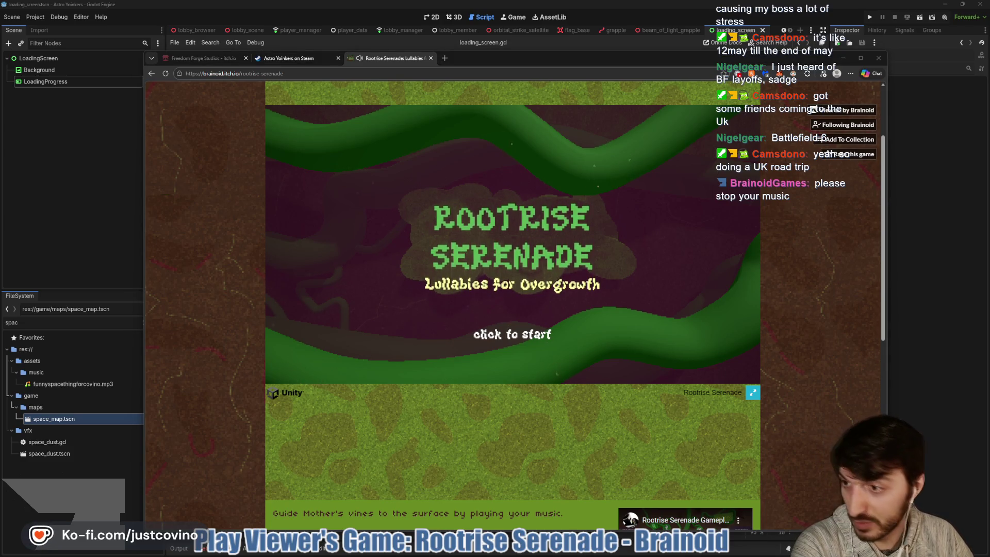
{"action": "key", "text": "alt+Tab"}
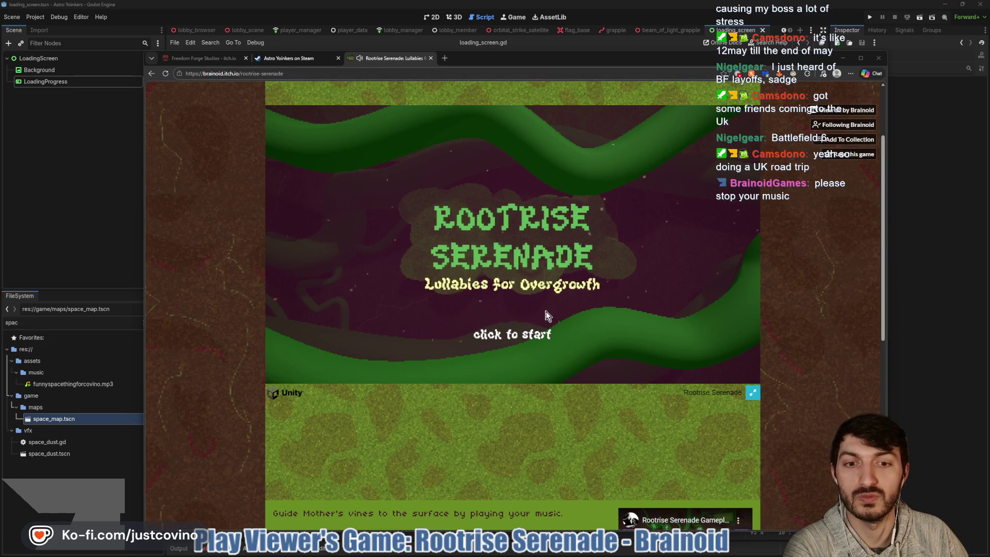
{"action": "left_click", "coordinate": [752, 392]}
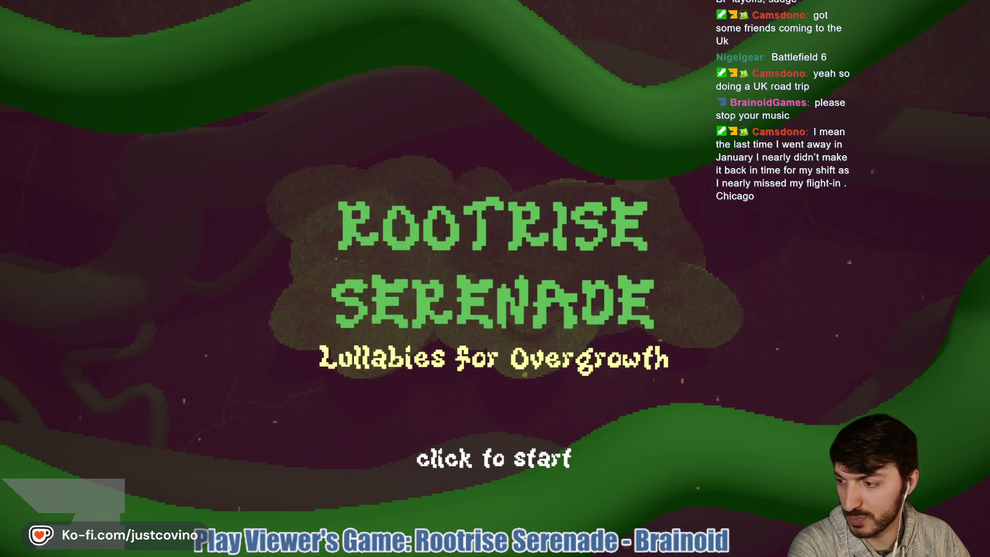
{"action": "left_click", "coordinate": [438, 374]}
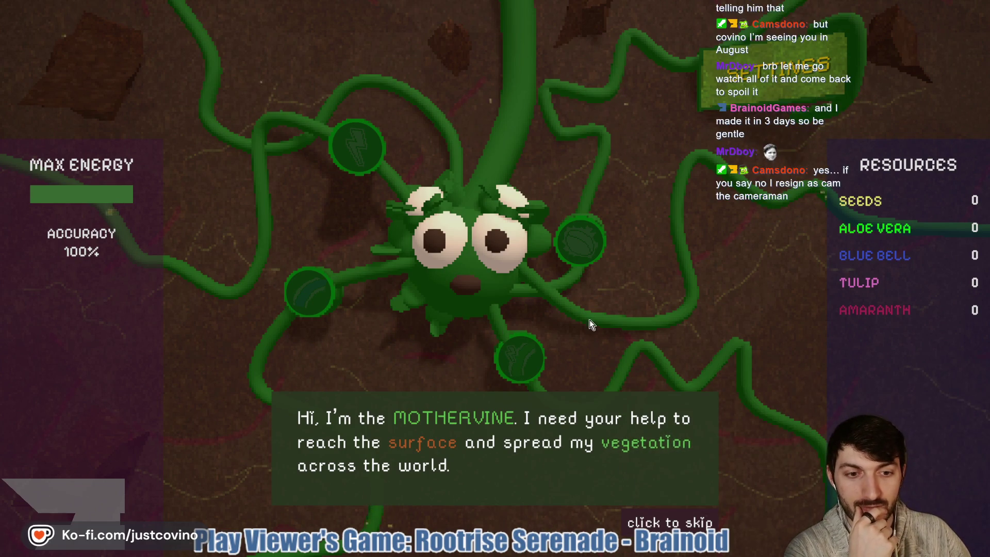
Step: Advance the Mothervine's intro dialogue and hit the opening J, A, S, D and K notes
{"action": "left_click", "coordinate": [666, 394]}
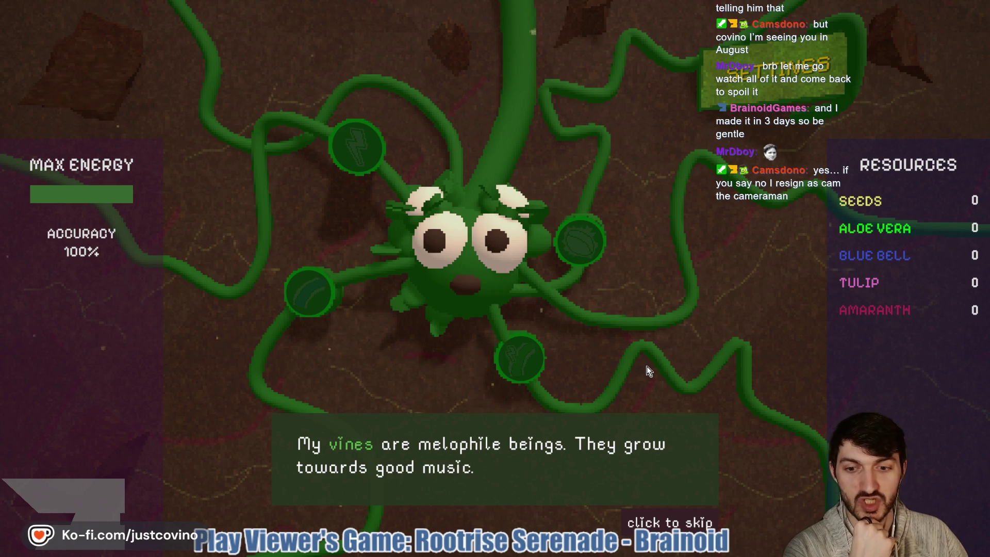
{"action": "left_click", "coordinate": [652, 514]}
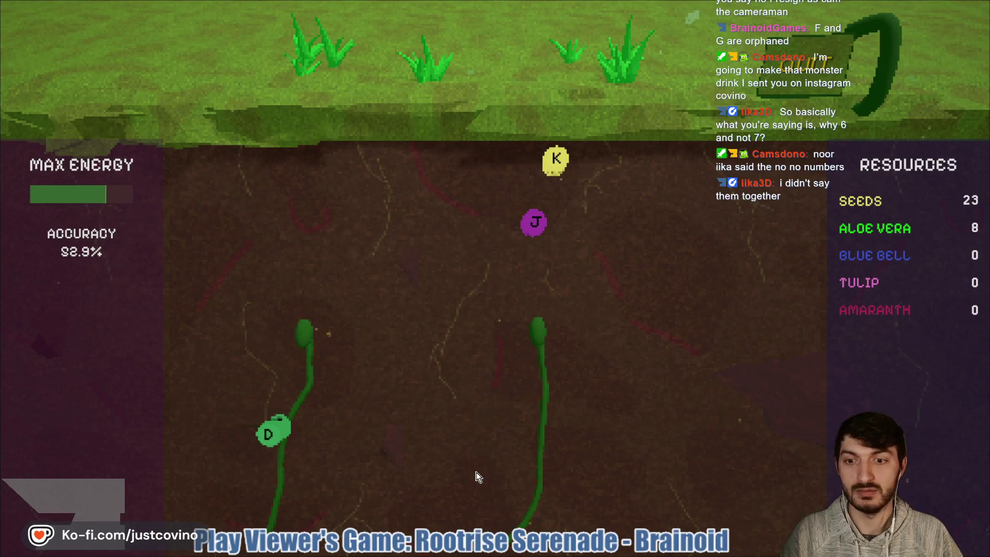
{"action": "key", "text": "j"}
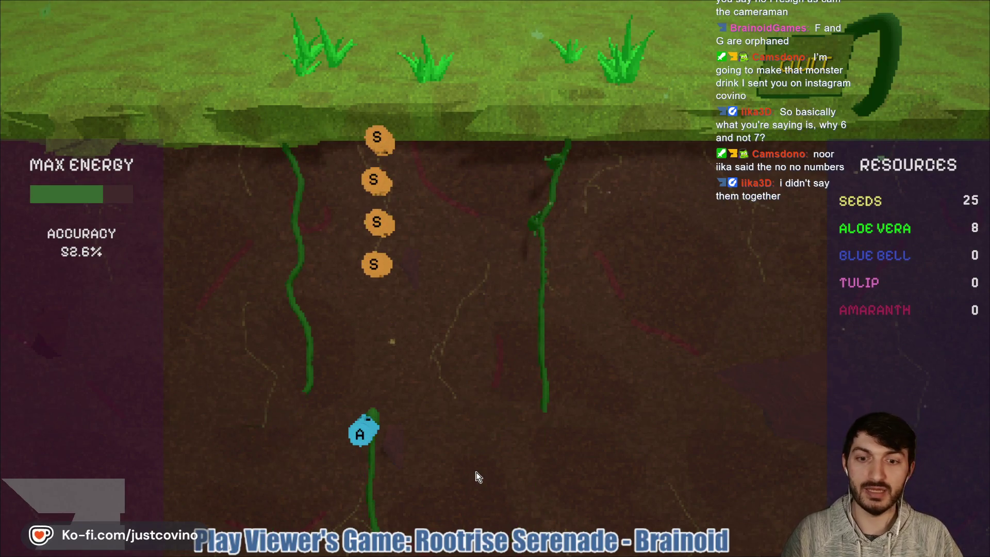
{"action": "key", "text": "a"}
{"action": "key", "text": "s"}
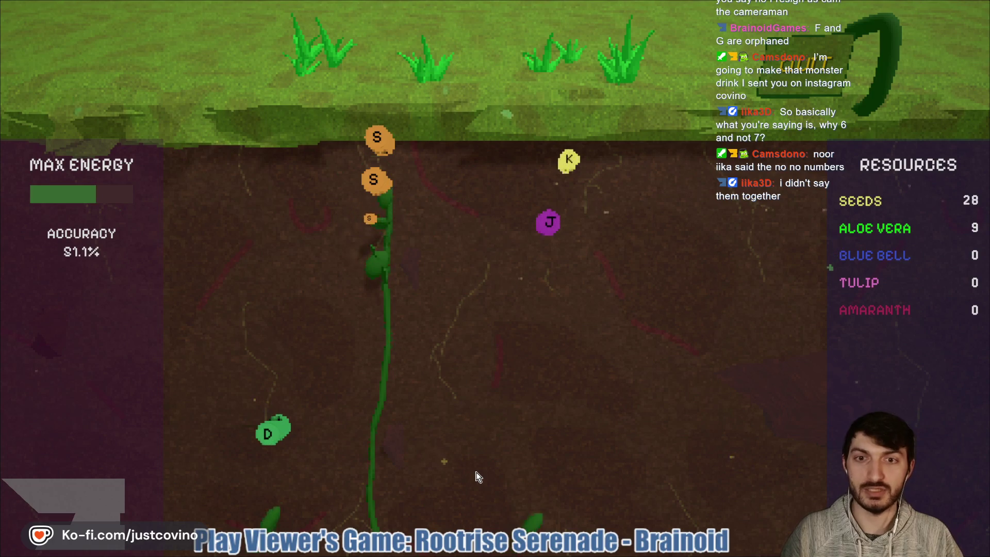
{"action": "key", "text": "s"}
{"action": "key", "text": "s"}
{"action": "key", "text": "s"}
{"action": "key", "text": "d"}
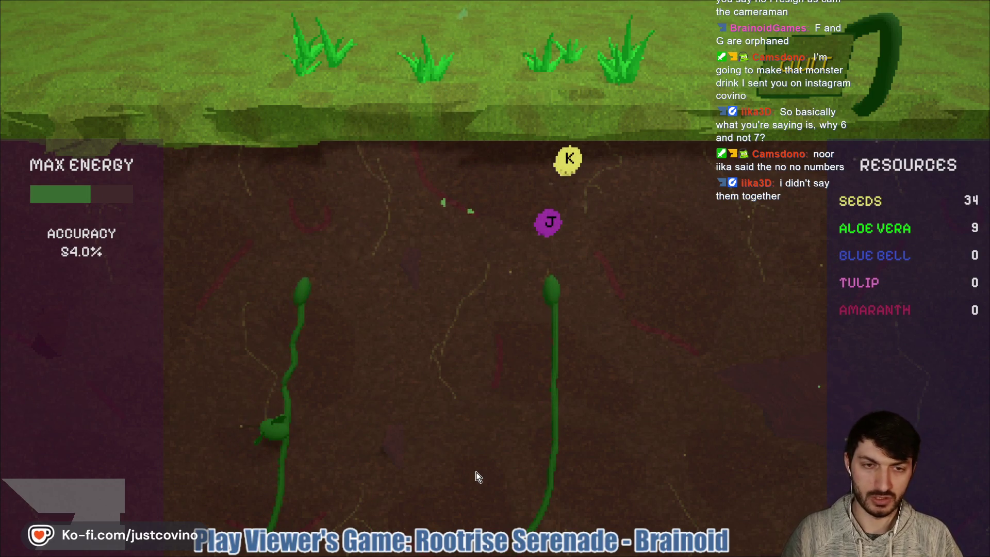
{"action": "key", "text": "j"}
{"action": "key", "text": "k"}
Step: Keep the vines growing by hitting the D, L, K, J, A and S notes as they arrive
{"action": "key", "text": "d"}
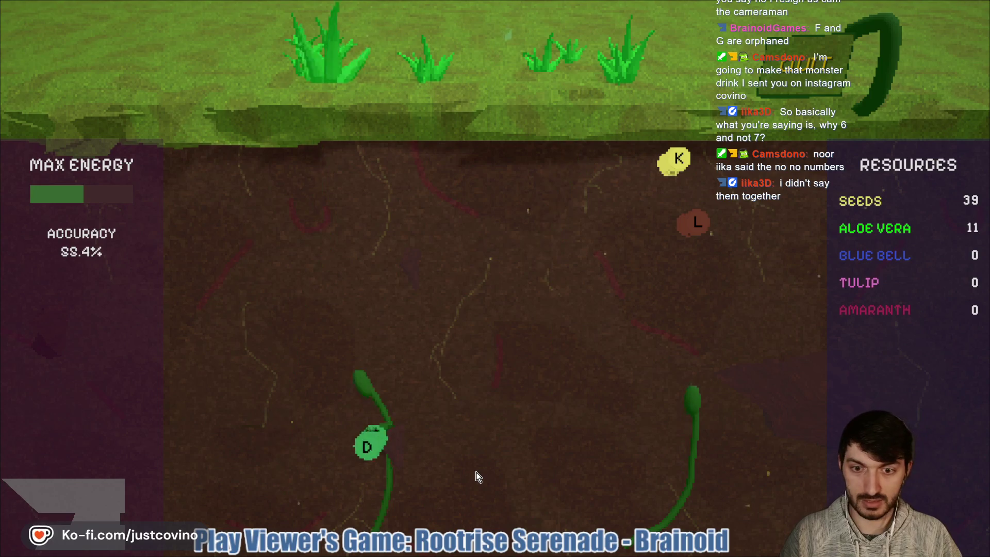
{"action": "key", "text": "l"}
{"action": "key", "text": "k"}
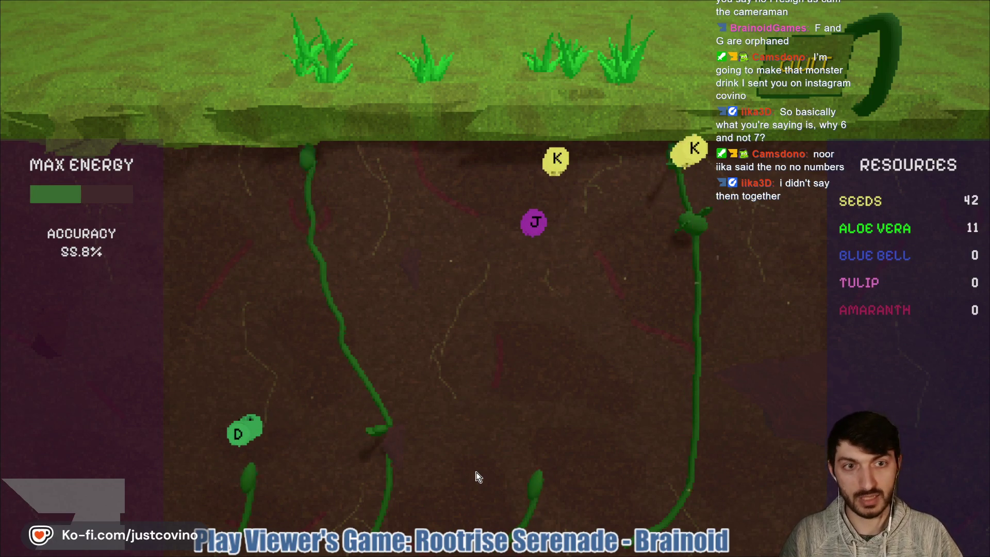
{"action": "key", "text": "d"}
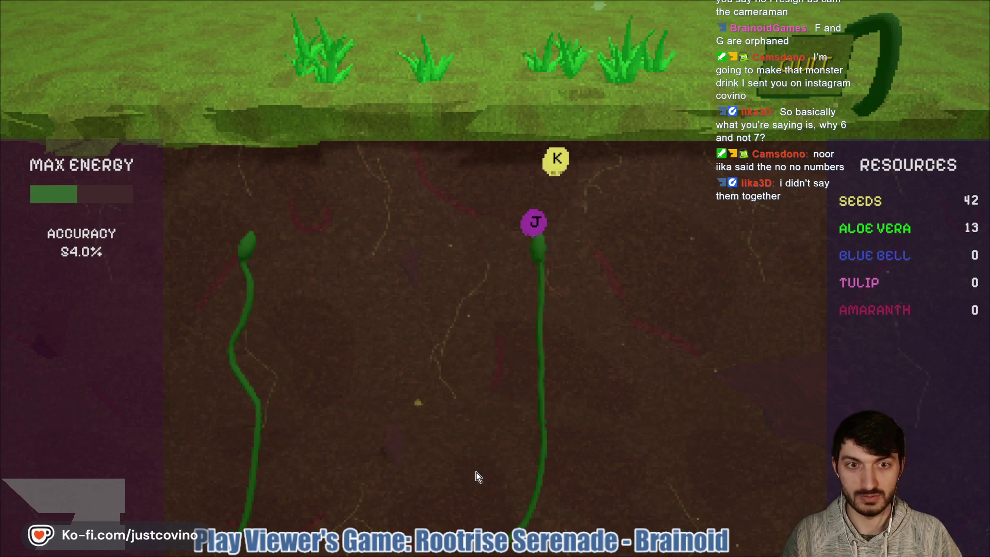
{"action": "key", "text": "j"}
{"action": "key", "text": "k"}
{"action": "key", "text": "a"}
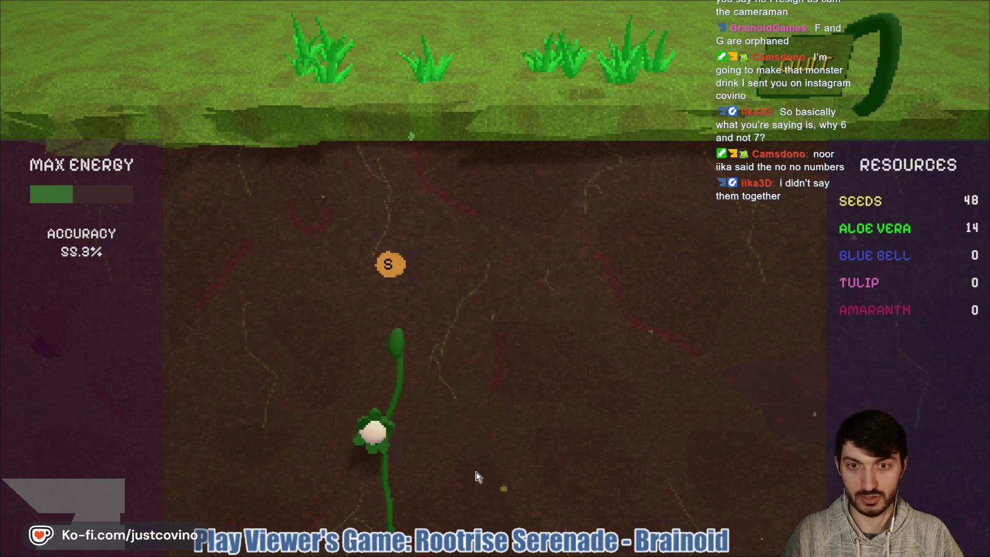
{"action": "key", "text": "s"}
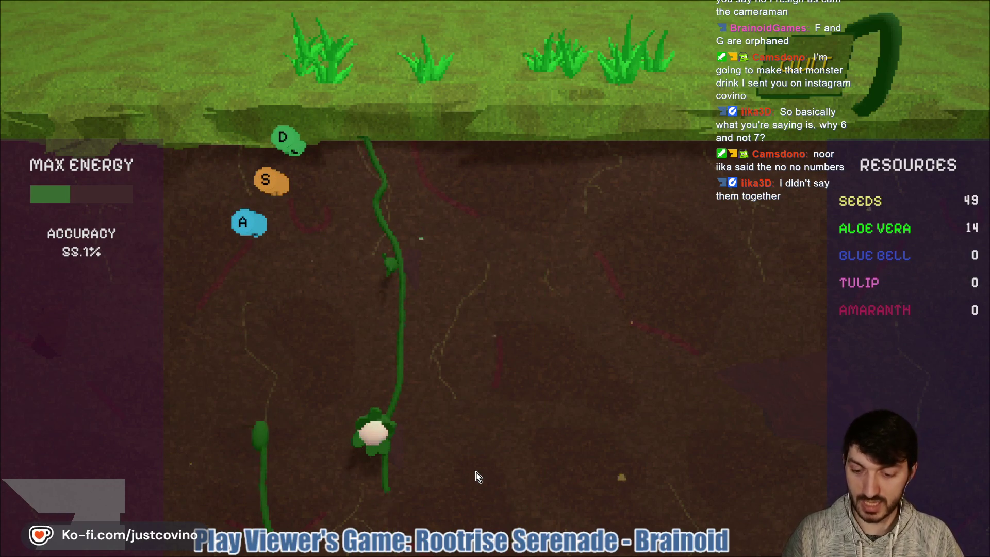
{"action": "key", "text": "a"}
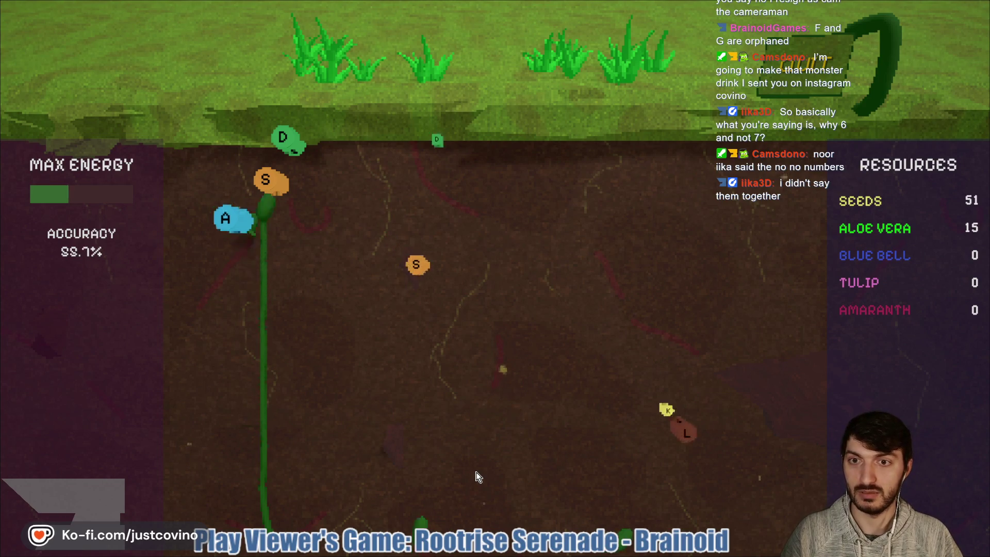
{"action": "key", "text": "s"}
{"action": "key", "text": "d"}
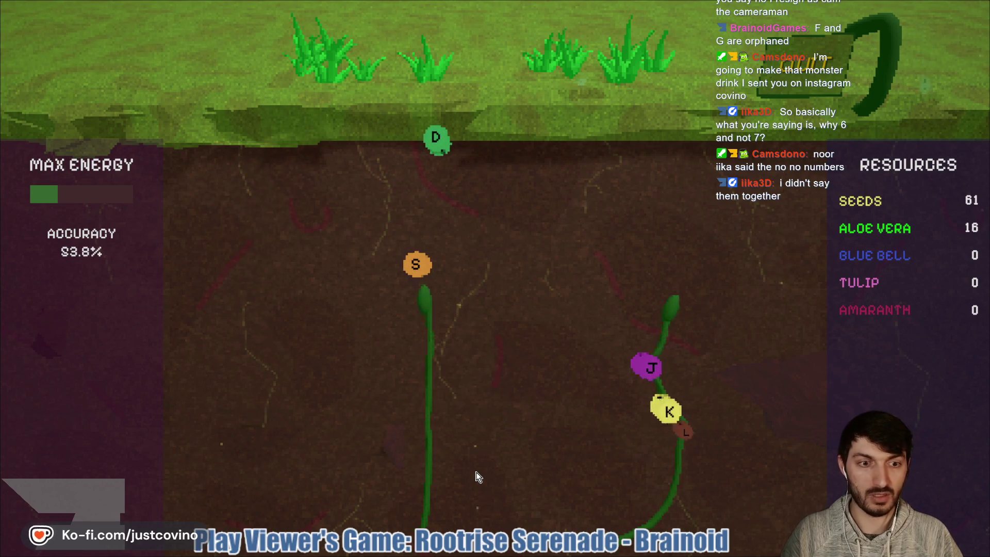
Step: Hit the final A, S, D, J and K notes so the round ends with 72 seeds
{"action": "key", "text": "a"}
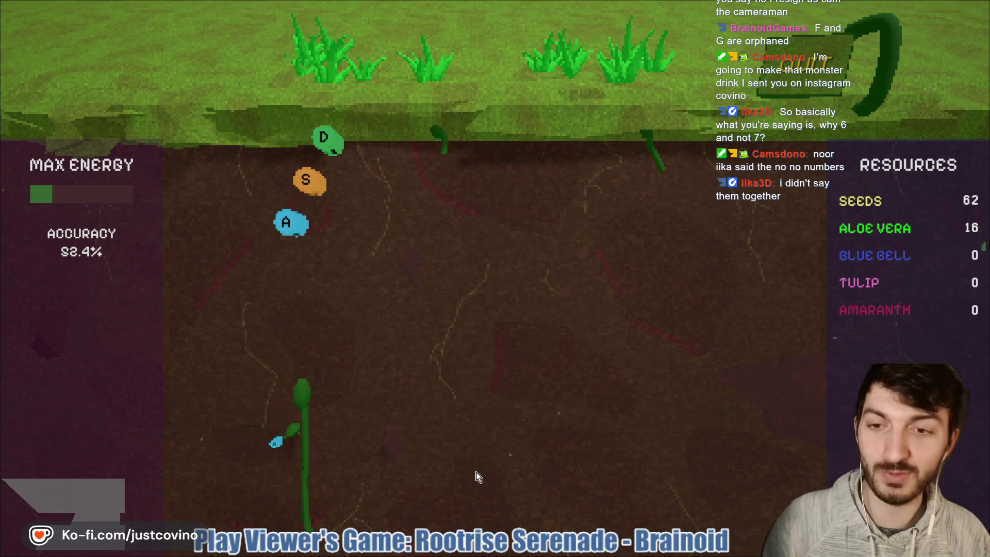
{"action": "key", "text": "a"}
{"action": "key", "text": "s"}
{"action": "key", "text": "d"}
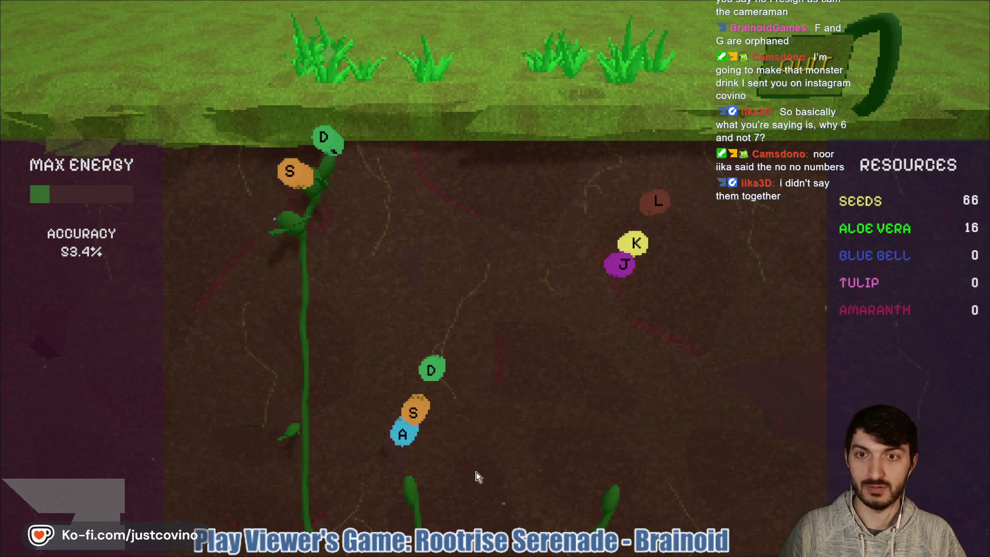
{"action": "key", "text": "a"}
{"action": "key", "text": "s"}
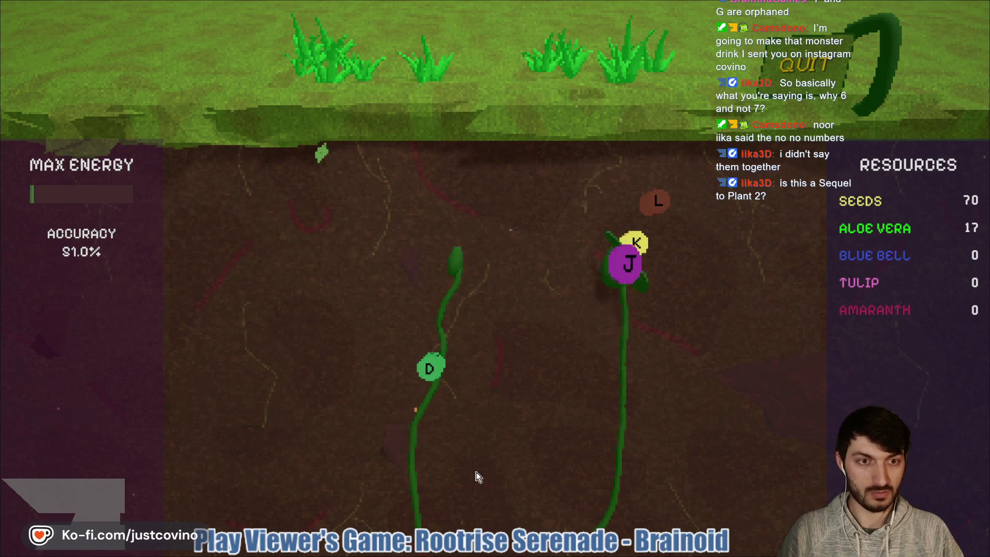
{"action": "key", "text": "j"}
{"action": "key", "text": "k"}
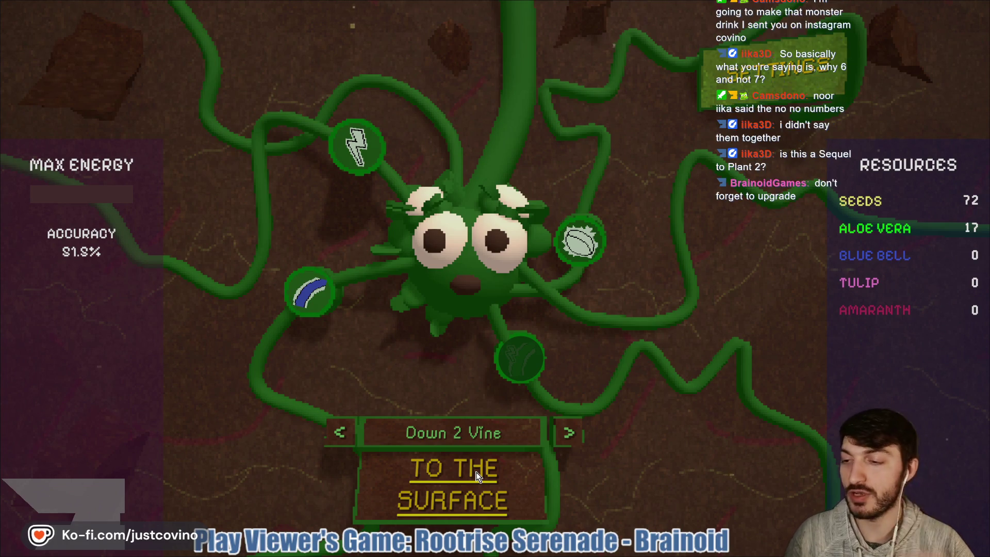
Step: Read the upgrade cards, buy Seed Surge for 50 seeds (22 left), and launch the next round via TO THE SURFACE
{"action": "left_click", "coordinate": [477, 475]}
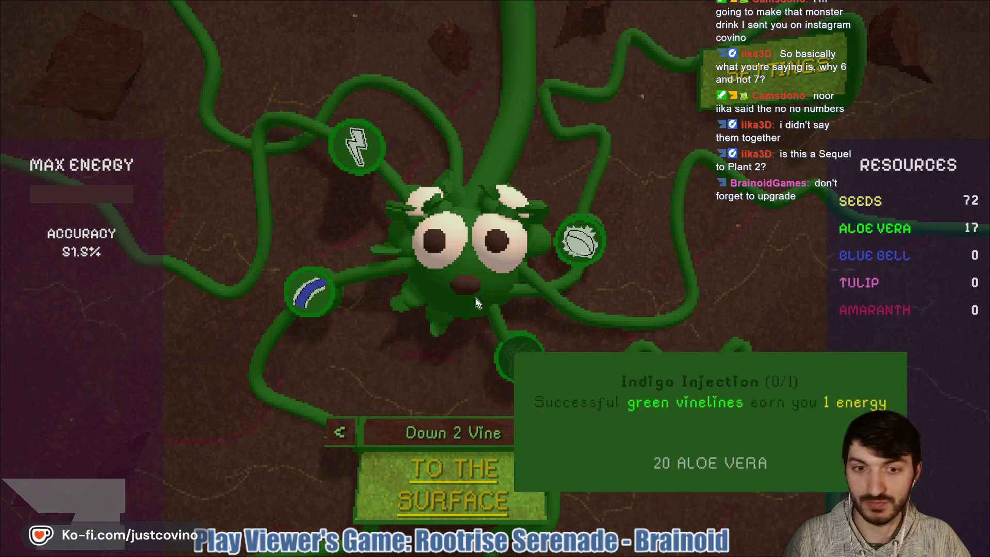
{"action": "mouse_move", "coordinate": [360, 164]}
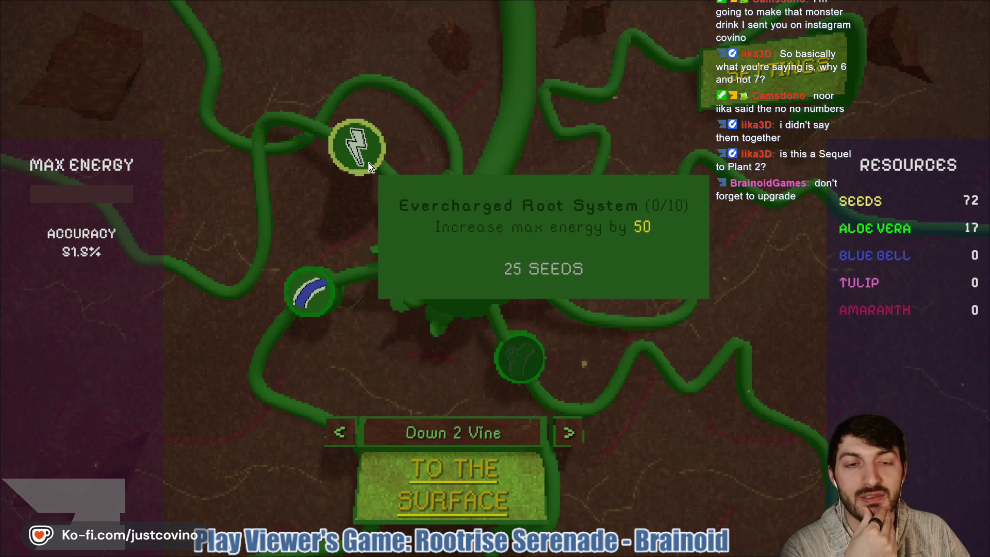
{"action": "mouse_move", "coordinate": [578, 251]}
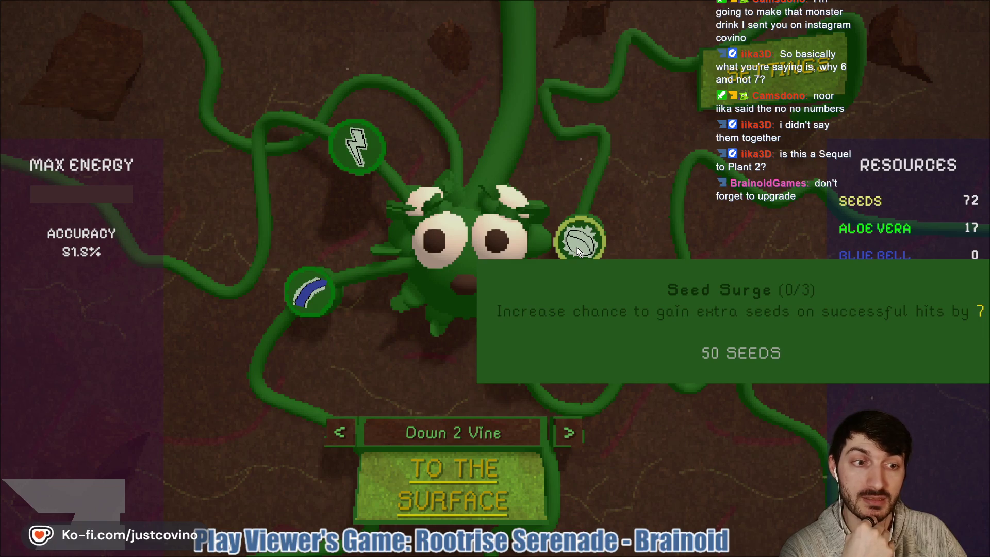
{"action": "mouse_move", "coordinate": [322, 299]}
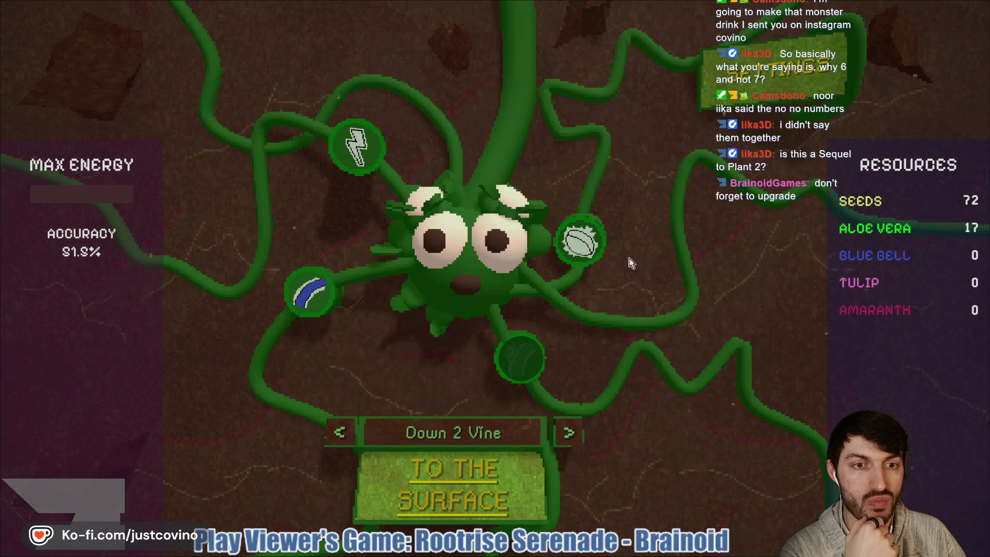
{"action": "mouse_move", "coordinate": [513, 368]}
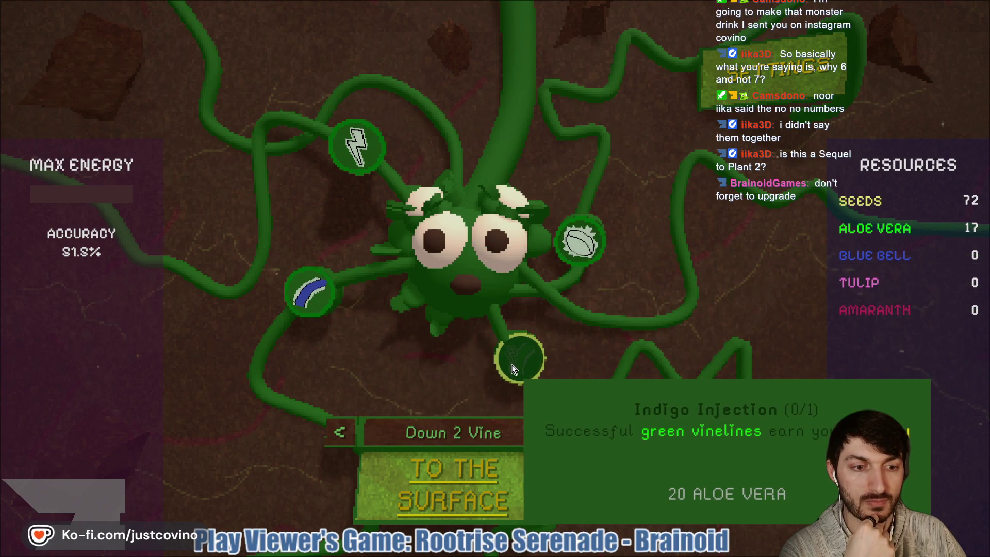
{"action": "mouse_move", "coordinate": [589, 228]}
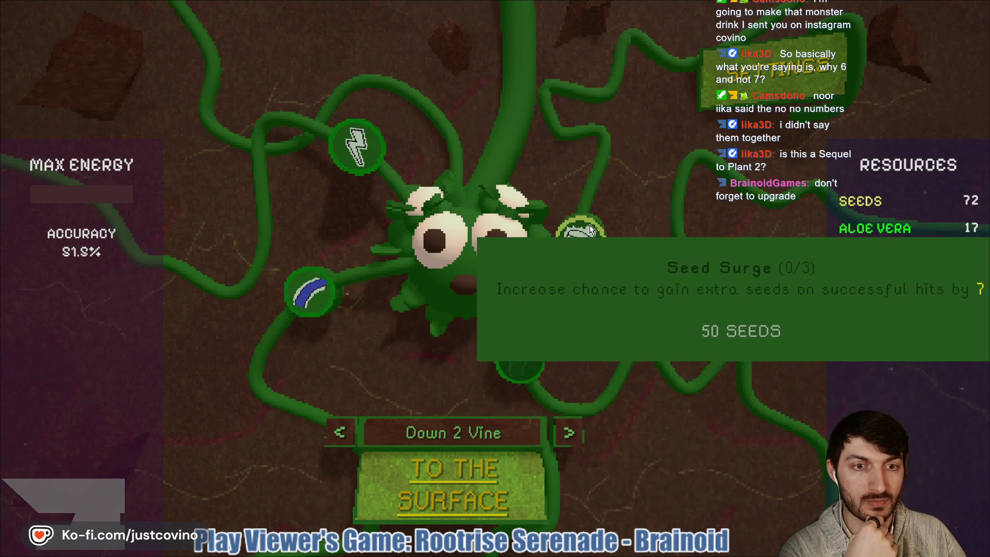
{"action": "left_click", "coordinate": [590, 225]}
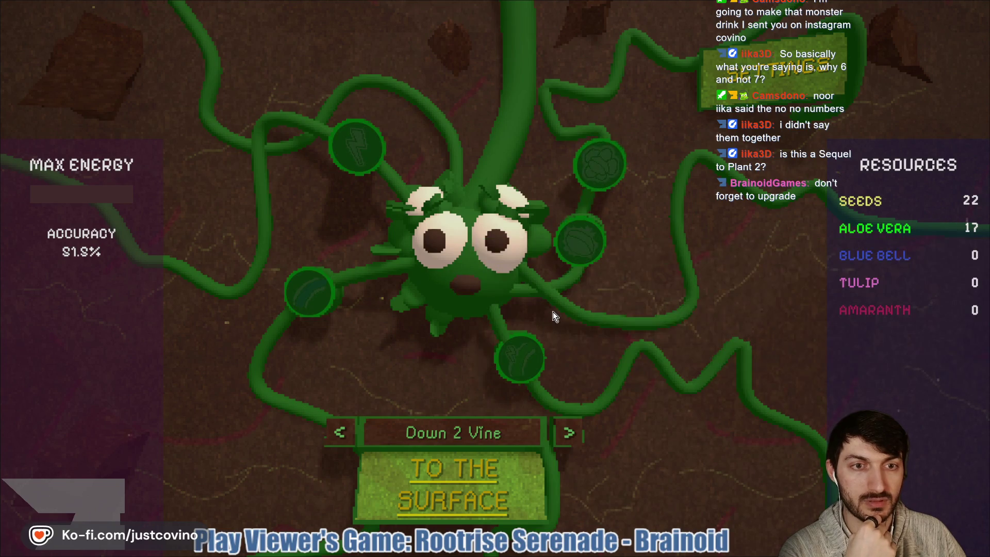
{"action": "left_click", "coordinate": [457, 488]}
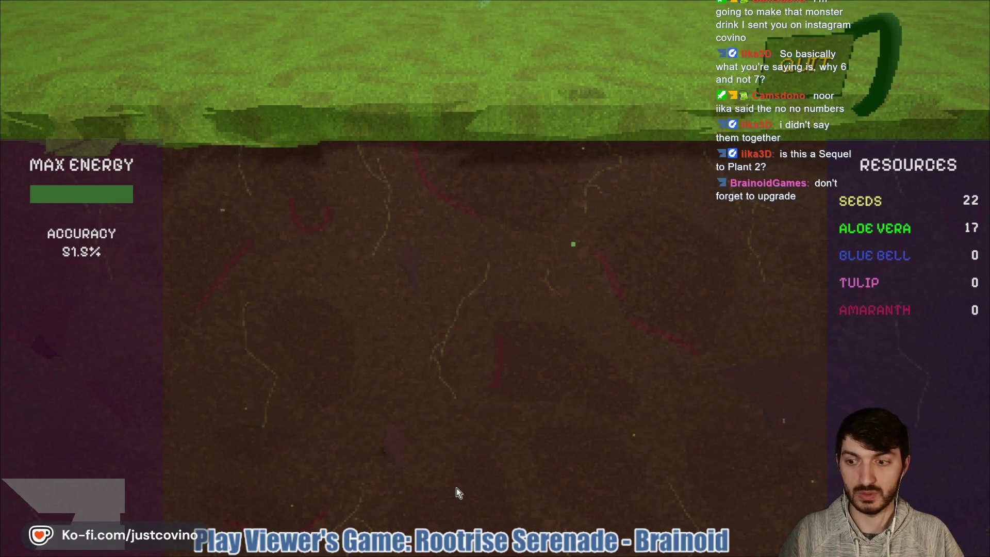
Step: Hit the opening A, S, D and J notes on the new sprouts
{"action": "key", "text": "a"}
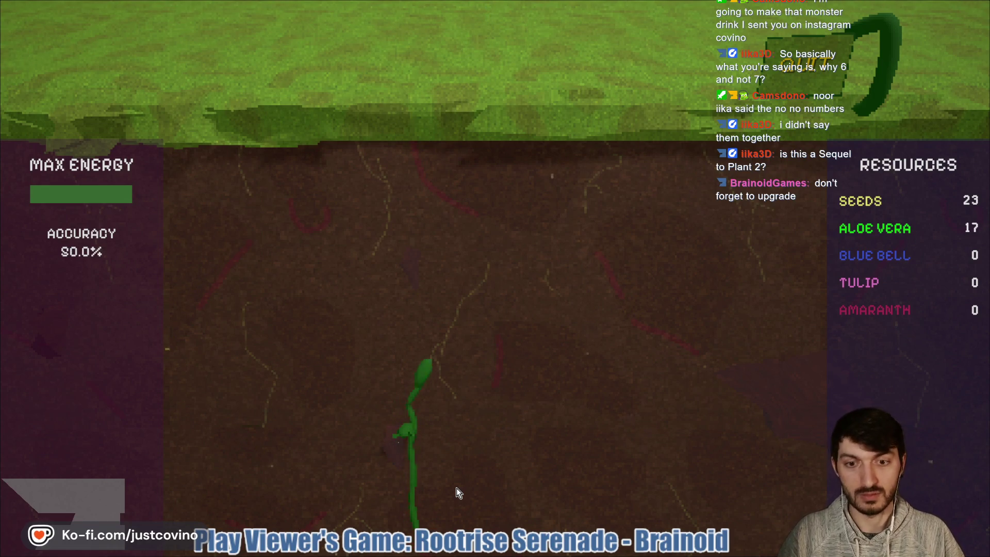
{"action": "key", "text": "s"}
{"action": "key", "text": "d"}
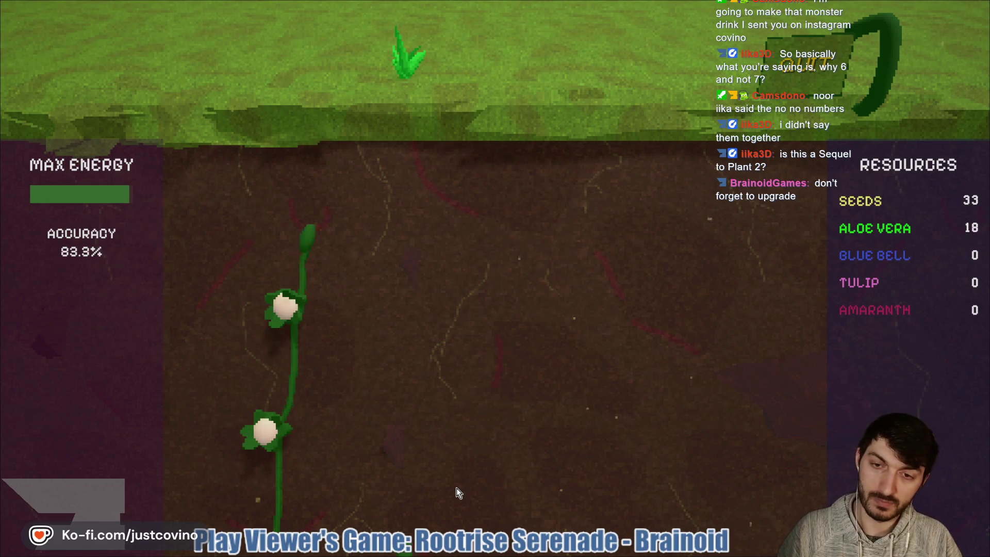
{"action": "key", "text": "a"}
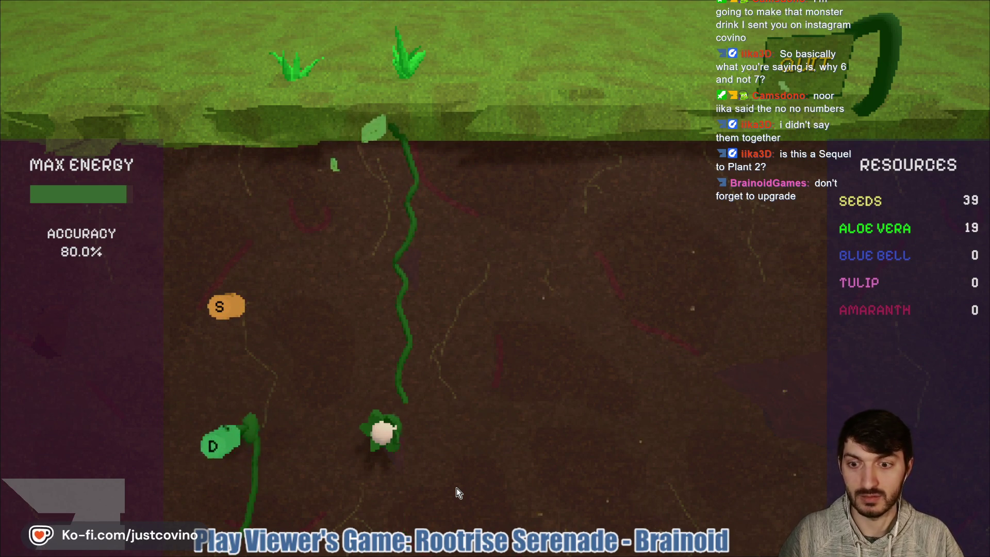
{"action": "key", "text": "s"}
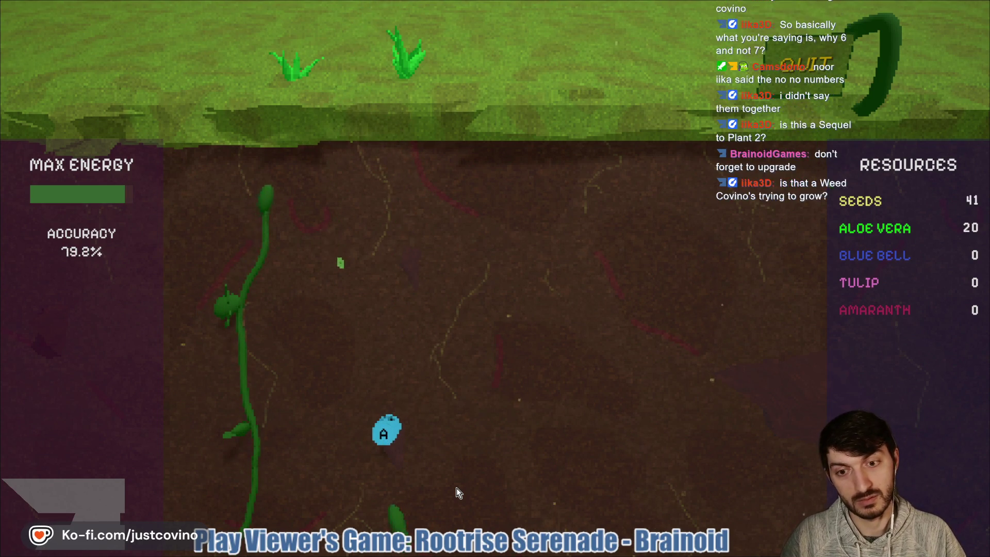
{"action": "key", "text": "a"}
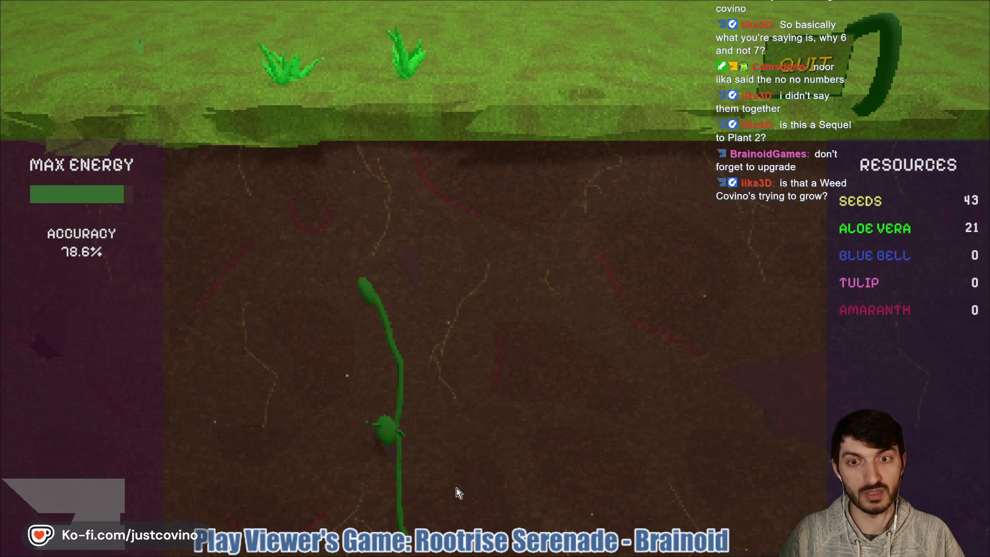
{"action": "key", "text": "s"}
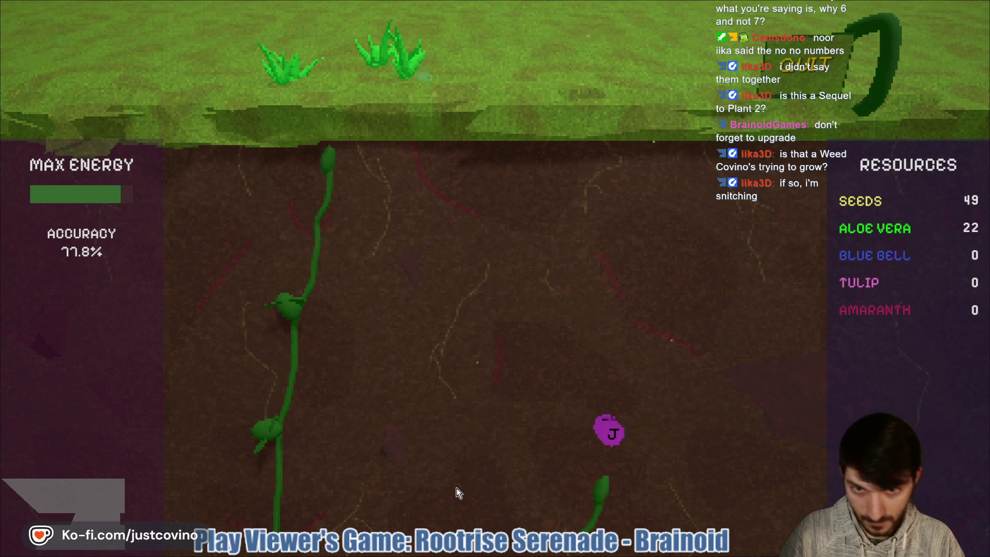
{"action": "key", "text": "j"}
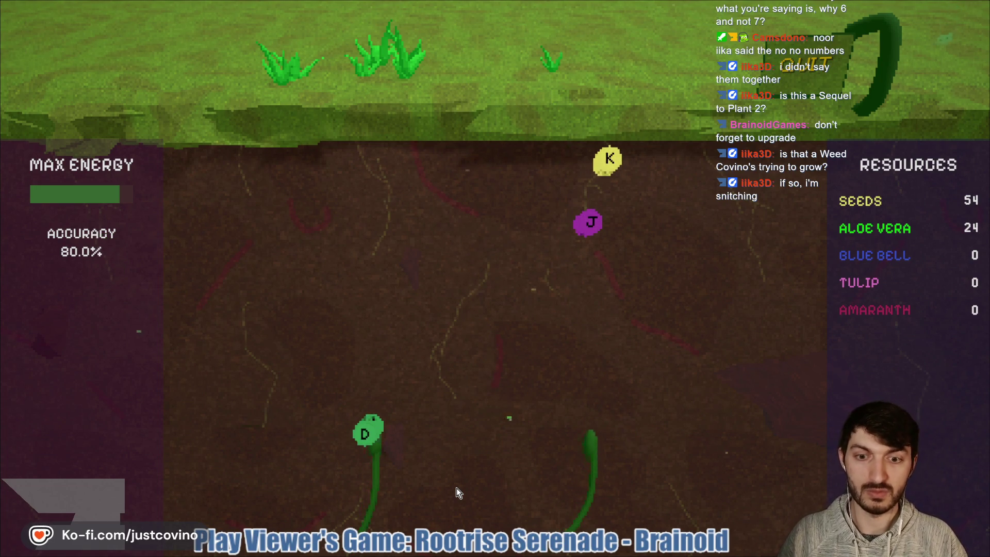
Step: Hit the D, J, K, L and S notes across the left and right vines
{"action": "key", "text": "d"}
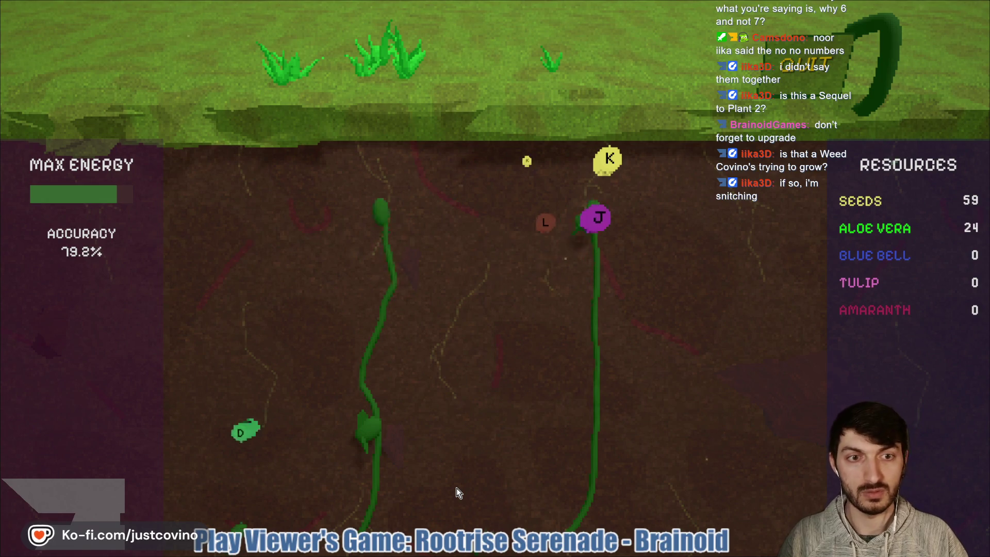
{"action": "key", "text": "j"}
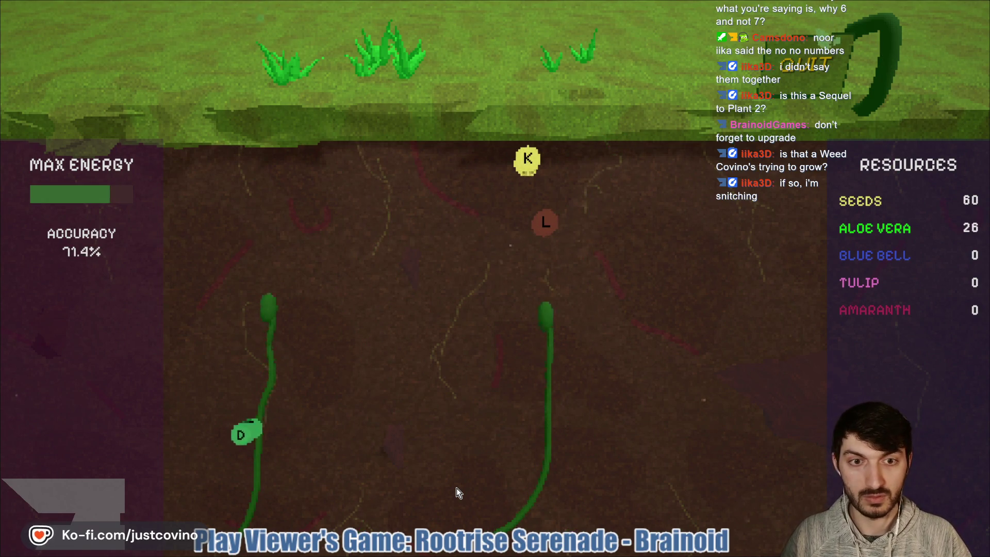
{"action": "key", "text": "l"}
{"action": "key", "text": "k"}
{"action": "key", "text": "d"}
{"action": "key", "text": "j"}
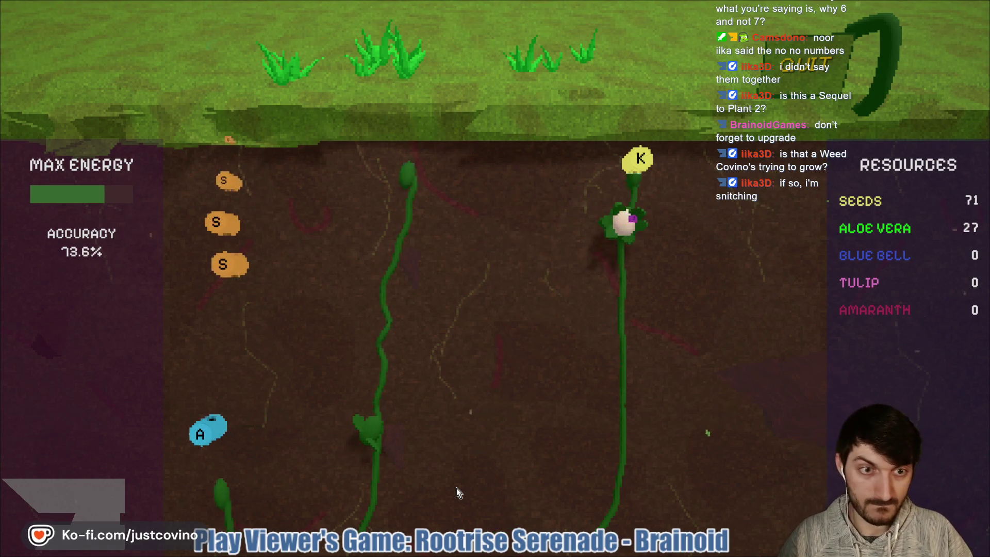
{"action": "key", "text": "k"}
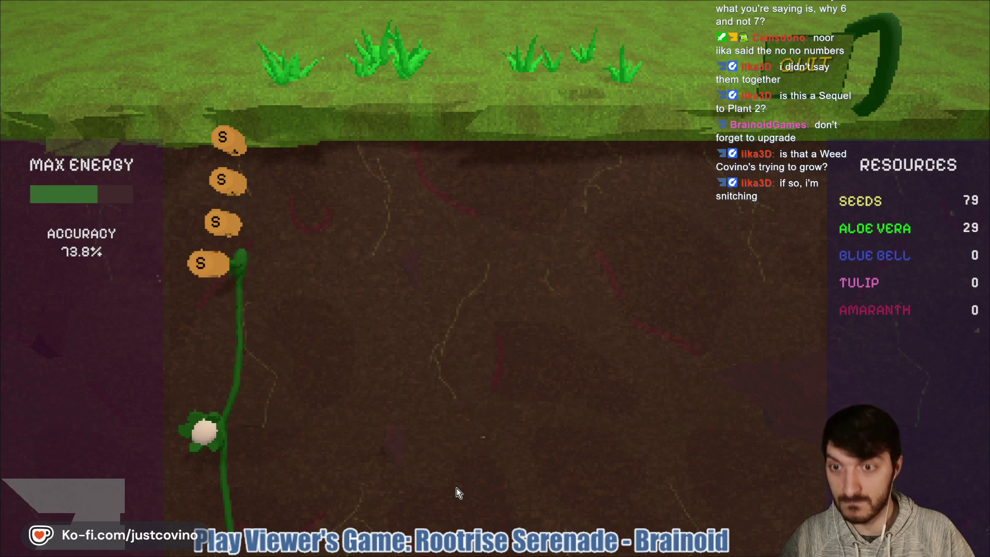
{"action": "key", "text": "s"}
{"action": "key", "text": "s"}
{"action": "key", "text": "s"}
{"action": "key", "text": "d"}
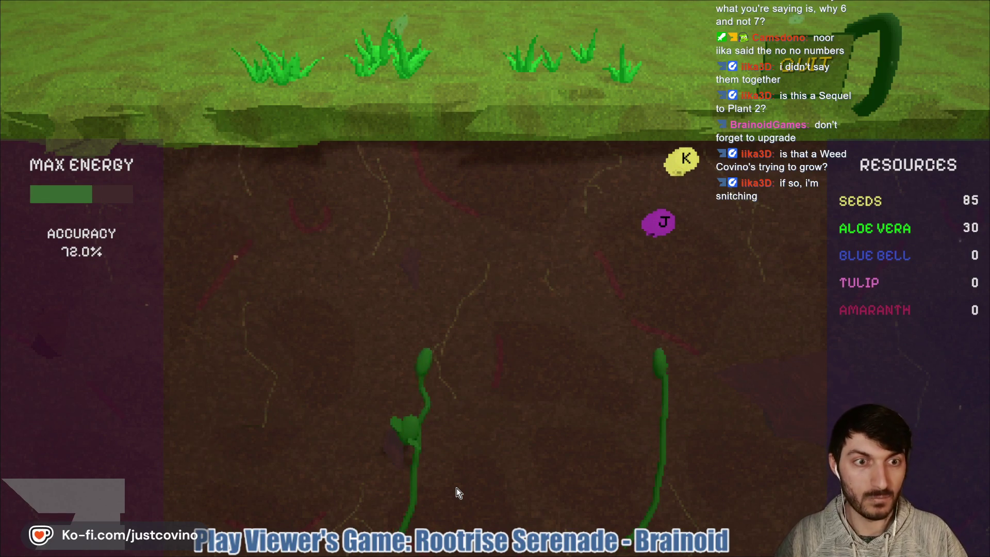
{"action": "key", "text": "j"}
{"action": "key", "text": "k"}
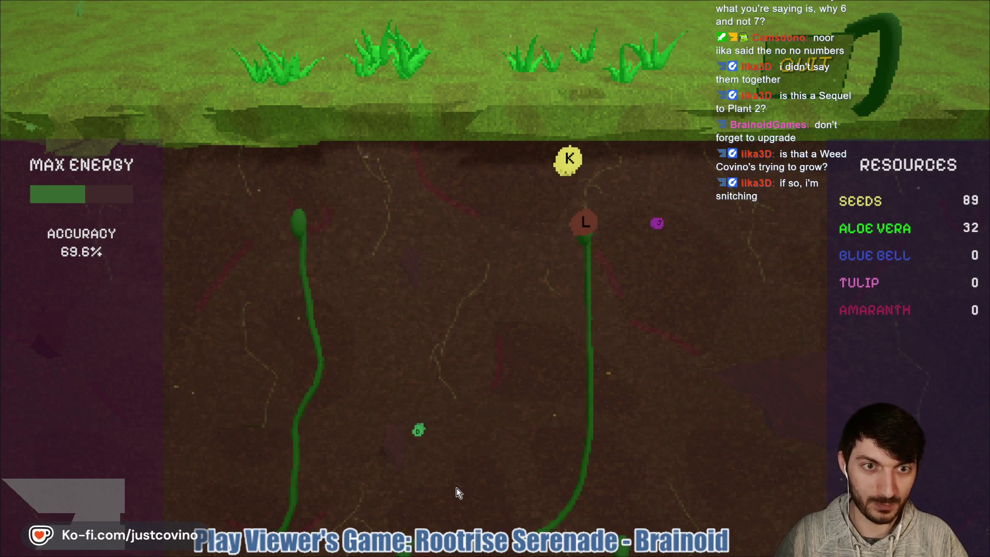
{"action": "key", "text": "l"}
{"action": "key", "text": "k"}
Step: Bloom the vines with D, J, K and S notes and finish the centre vine's A, S, D run
{"action": "key", "text": "d"}
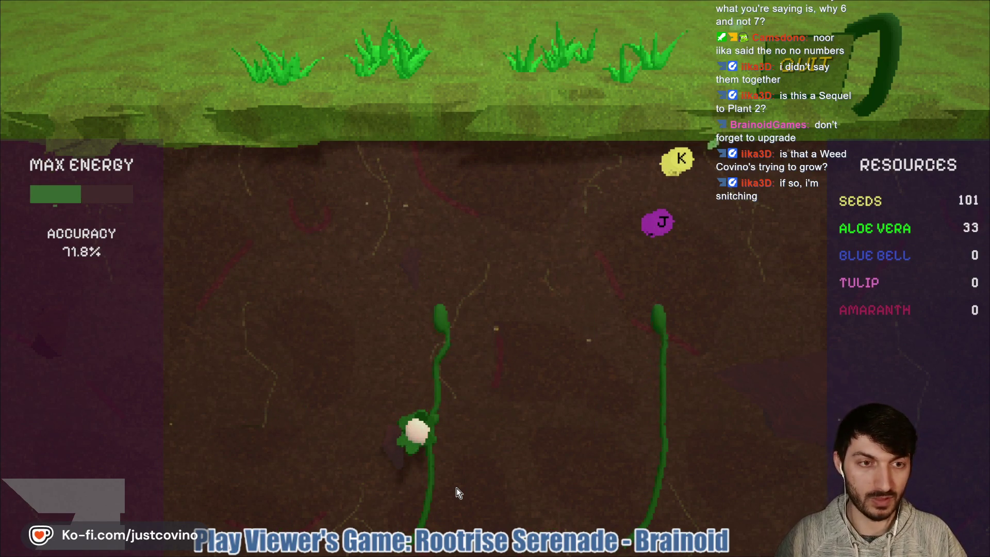
{"action": "key", "text": "j"}
{"action": "key", "text": "k"}
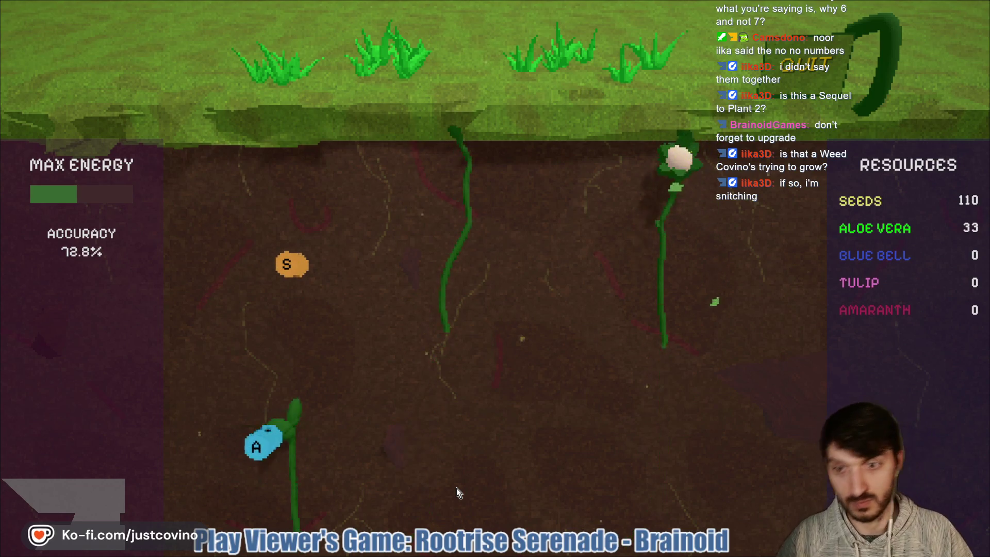
{"action": "key", "text": "s"}
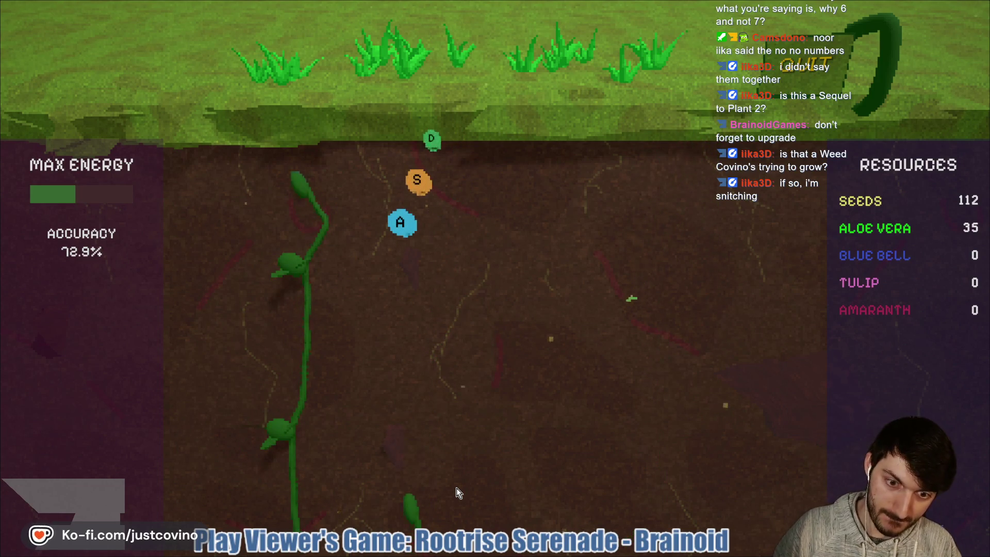
{"action": "key", "text": "a"}
{"action": "key", "text": "s"}
{"action": "key", "text": "d"}
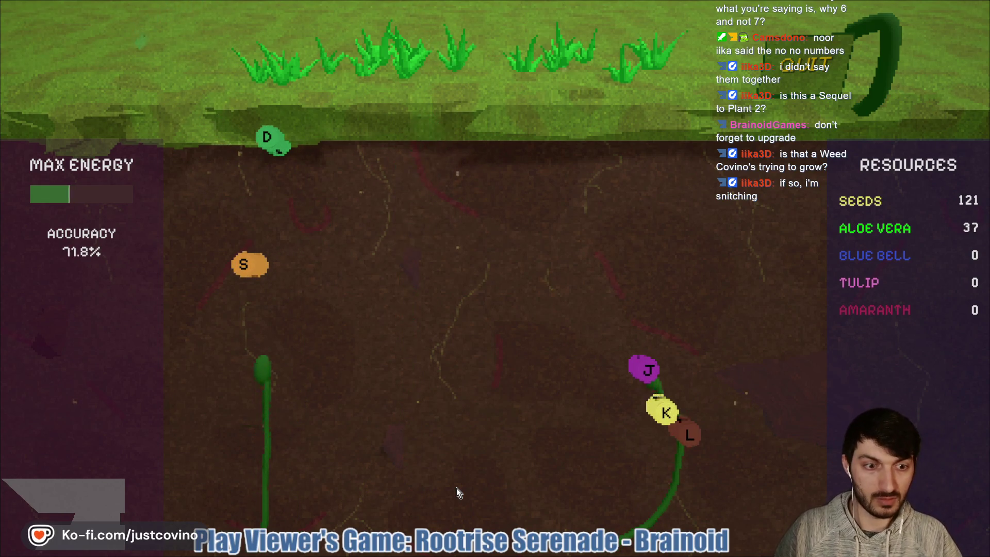
{"action": "key", "text": "l"}
{"action": "key", "text": "k"}
{"action": "key", "text": "j"}
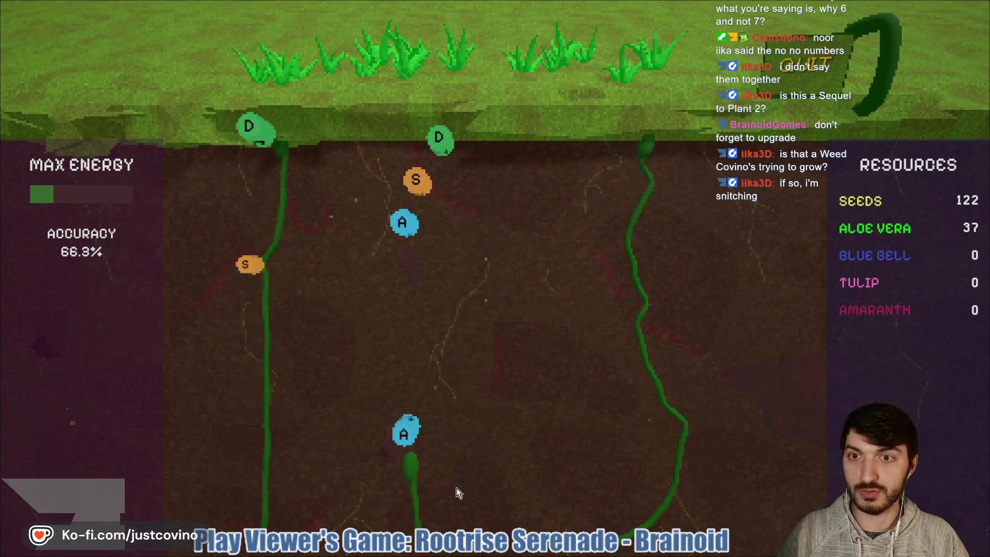
{"action": "key", "text": "a"}
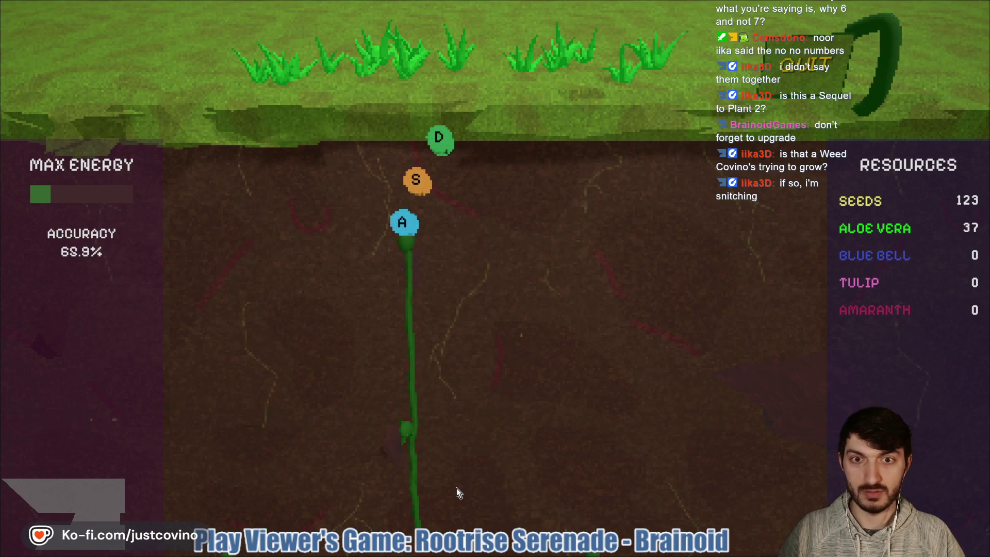
{"action": "key", "text": "a"}
{"action": "key", "text": "s"}
{"action": "key", "text": "d"}
Step: Hit the closing A, S, J, K and L prompts, ending at 159 seeds and 41 Aloe Vera
{"action": "key", "text": "a"}
{"action": "key", "text": "s"}
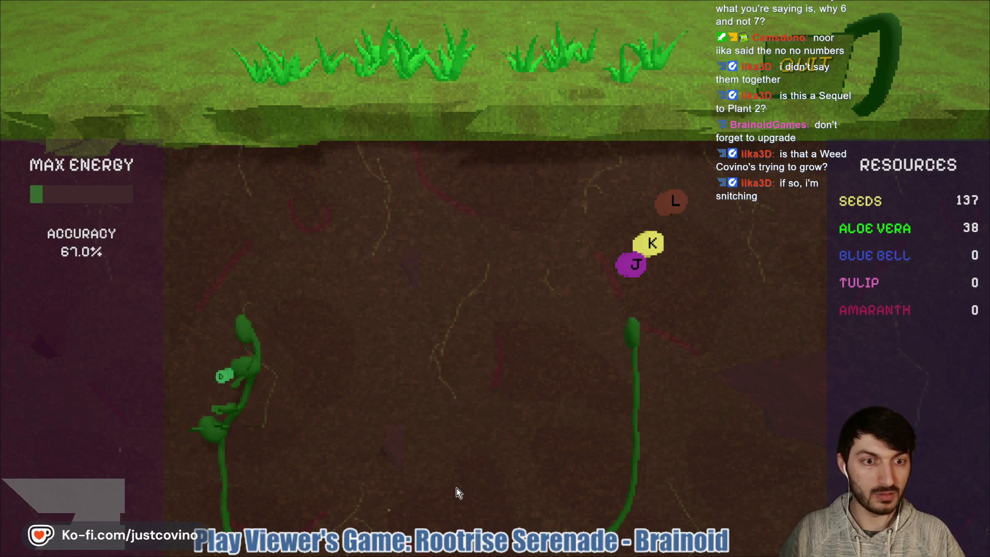
{"action": "key", "text": "j"}
{"action": "key", "text": "k"}
{"action": "key", "text": "l"}
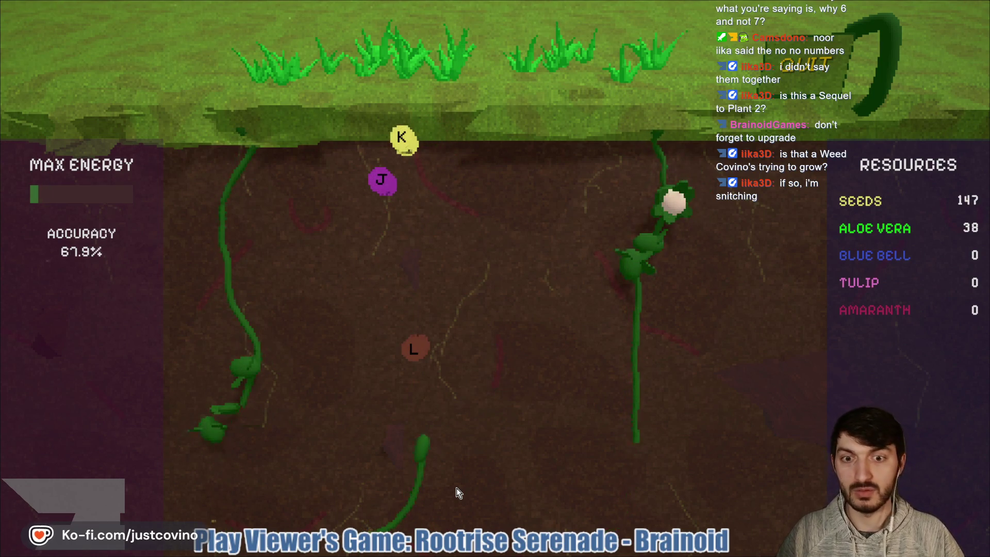
{"action": "key", "text": "l"}
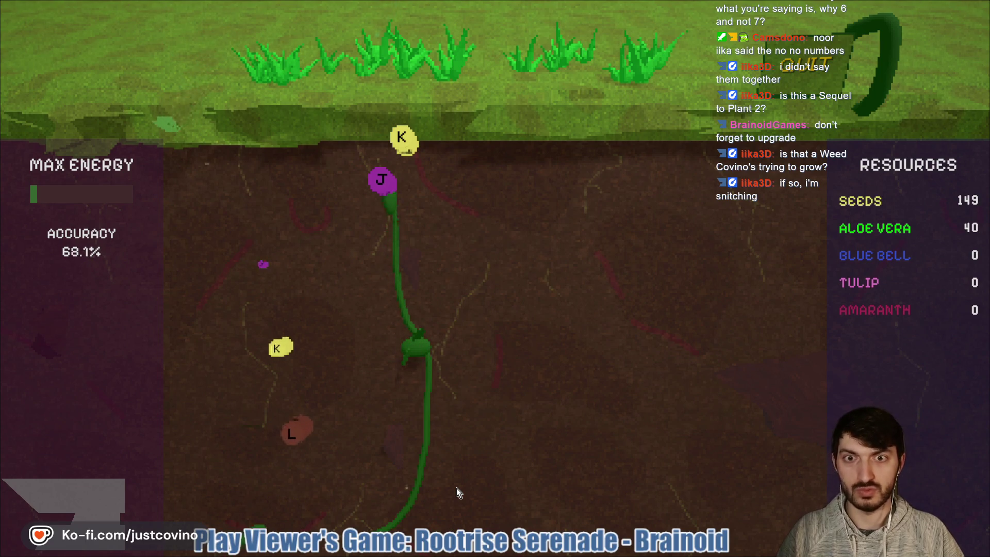
{"action": "key", "text": "j"}
{"action": "key", "text": "k"}
{"action": "key", "text": "l"}
{"action": "key", "text": "k"}
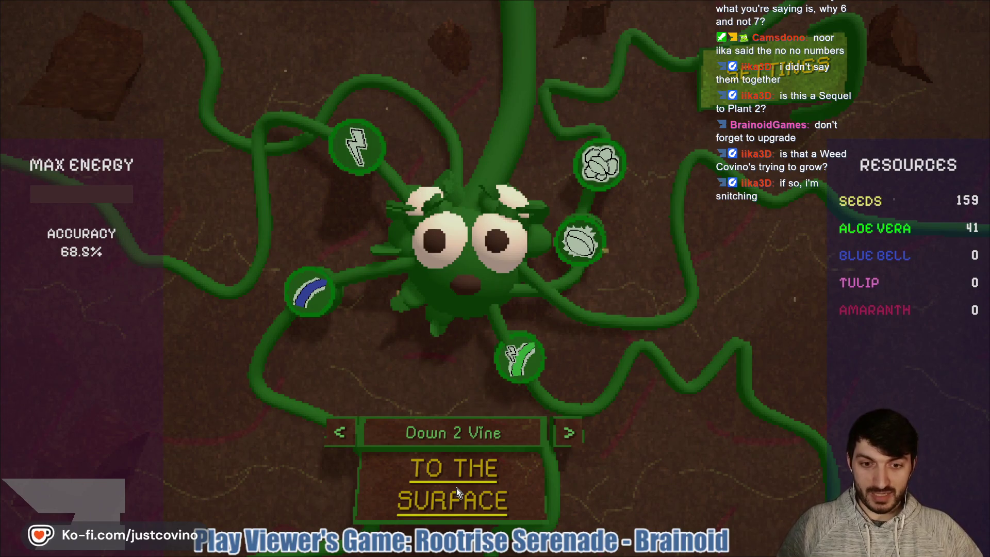
Step: Raise the Music and SFX volume sliders to 100
{"action": "mouse_move", "coordinate": [582, 242]}
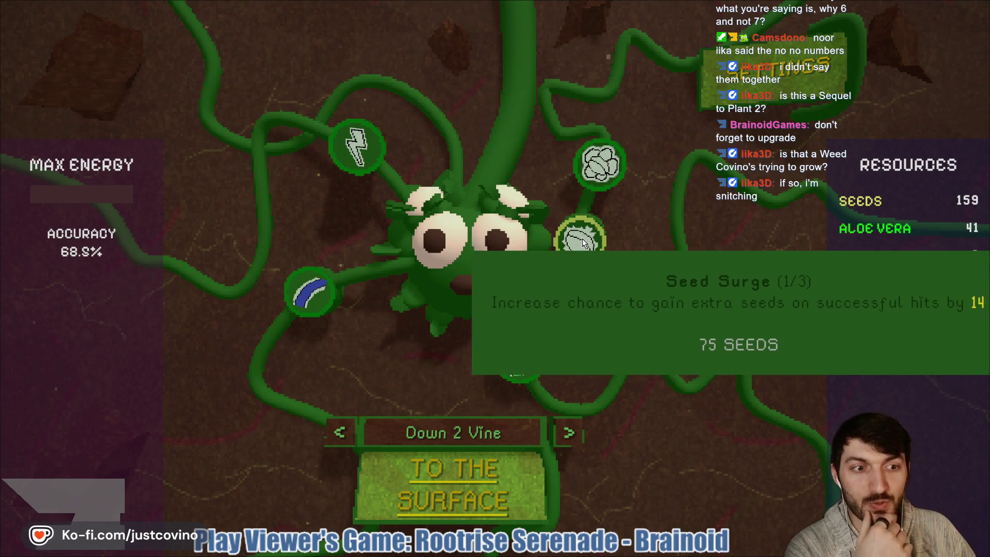
{"action": "mouse_move", "coordinate": [513, 355]}
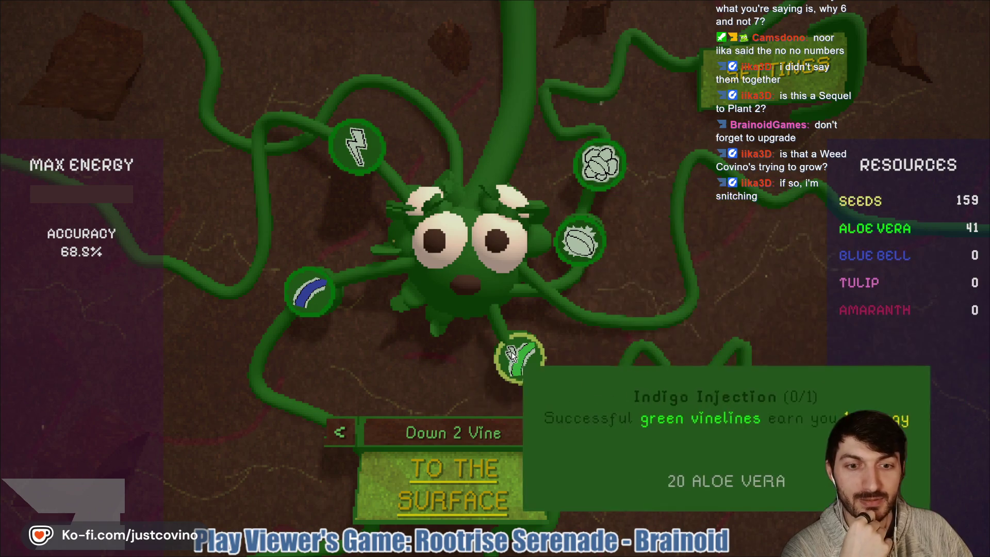
{"action": "mouse_move", "coordinate": [453, 181]}
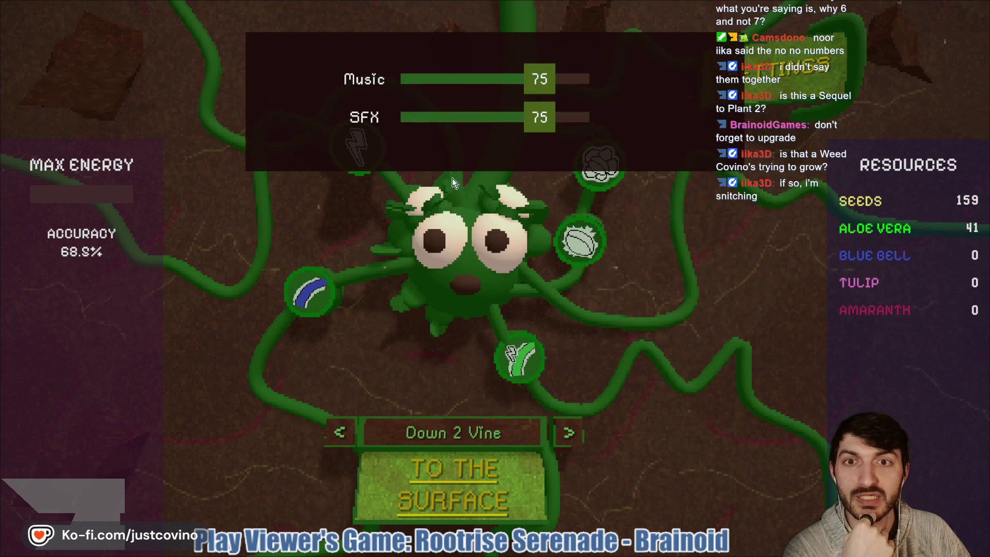
{"action": "left_click_drag", "start_coordinate": [571, 77], "coordinate": [589, 78]}
{"action": "left_click_drag", "start_coordinate": [539, 117], "coordinate": [589, 119]}
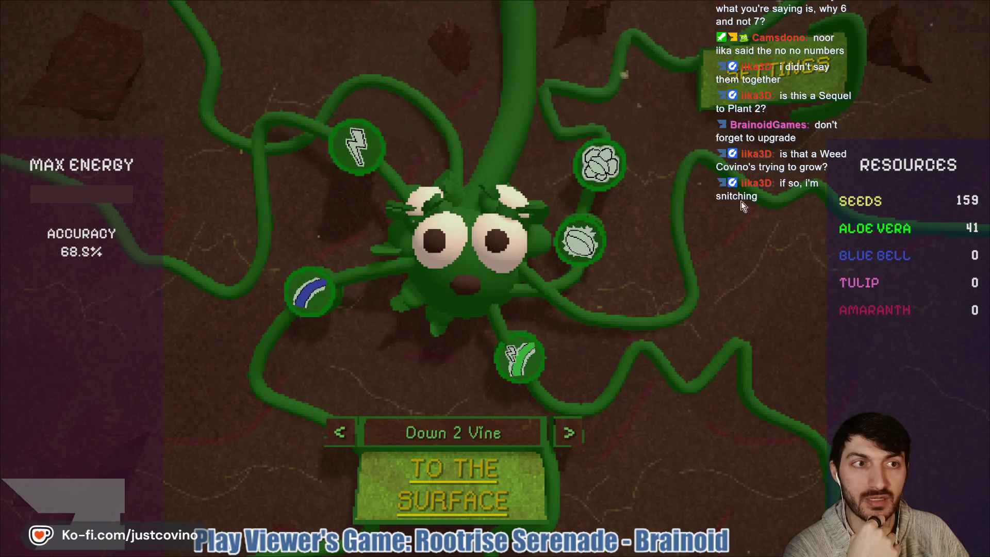
Step: Buy Pixel-Perfect Planting, Seed Surge and Indigo Injection, leaving 24 seeds, then start the next round
{"action": "mouse_move", "coordinate": [581, 243]}
{"action": "mouse_move", "coordinate": [533, 361]}
{"action": "mouse_move", "coordinate": [598, 165]}
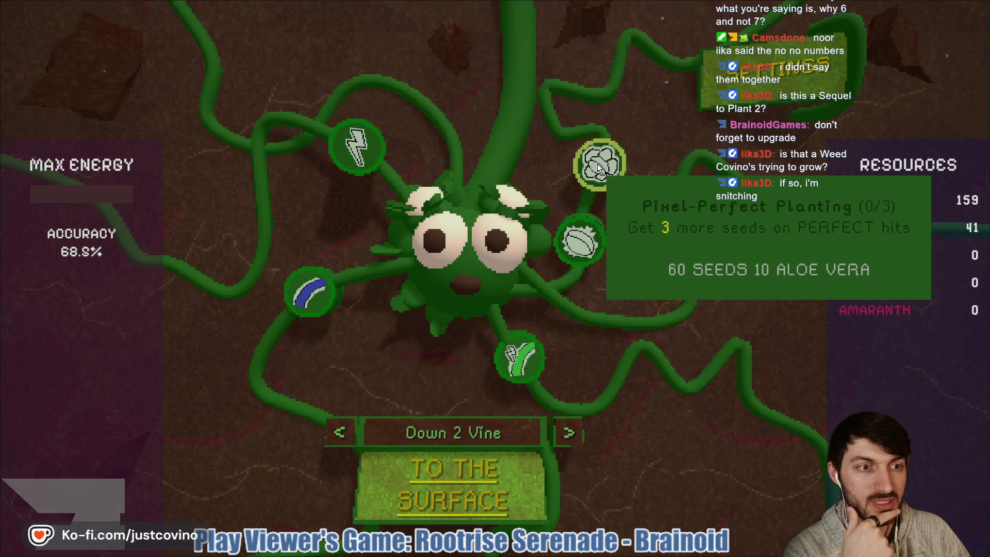
{"action": "mouse_move", "coordinate": [367, 150]}
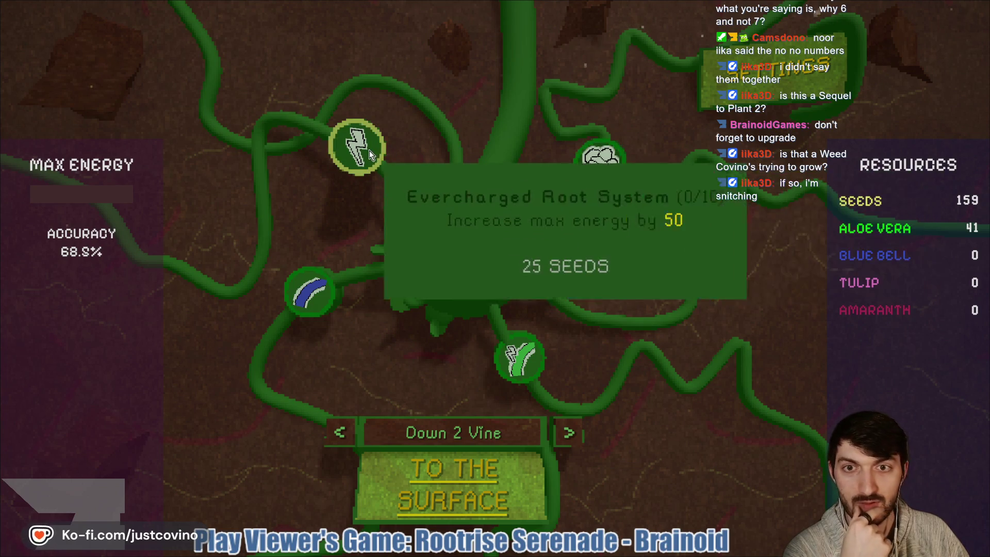
{"action": "mouse_move", "coordinate": [306, 302]}
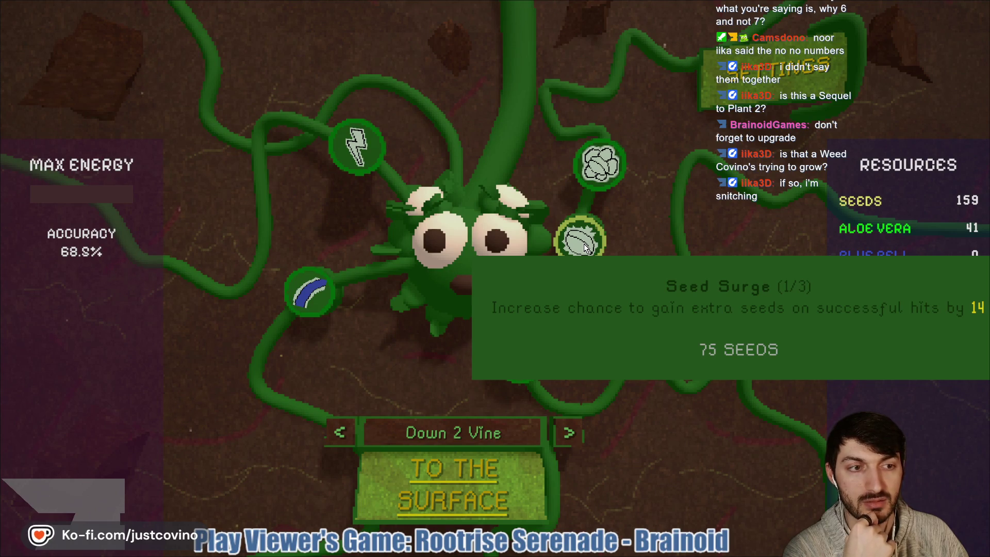
{"action": "left_click", "coordinate": [598, 165]}
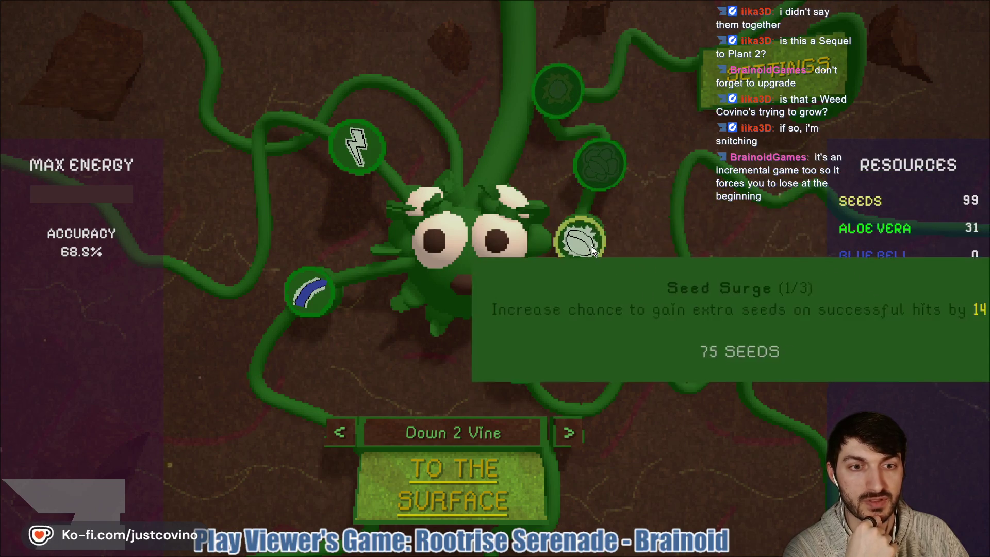
{"action": "left_click", "coordinate": [592, 246]}
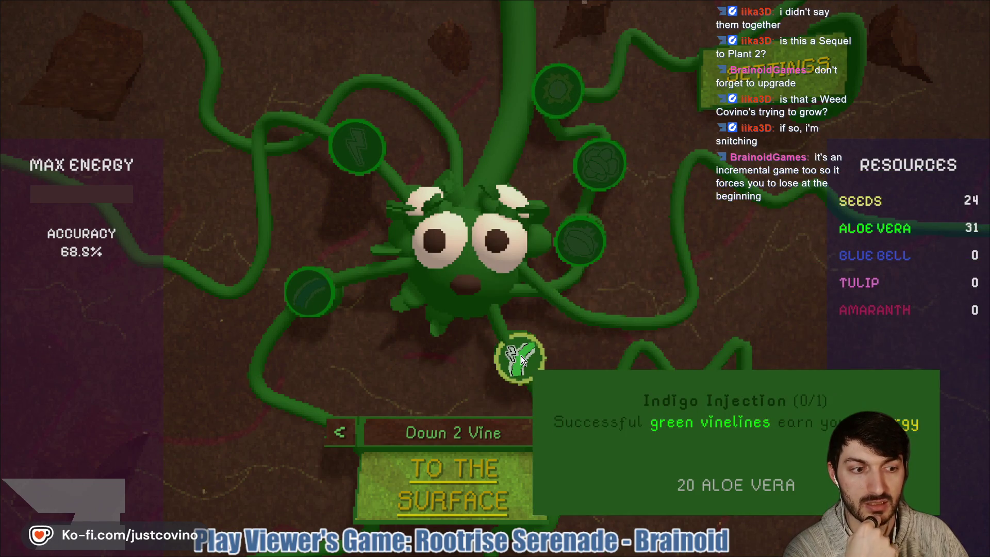
{"action": "left_click", "coordinate": [521, 359]}
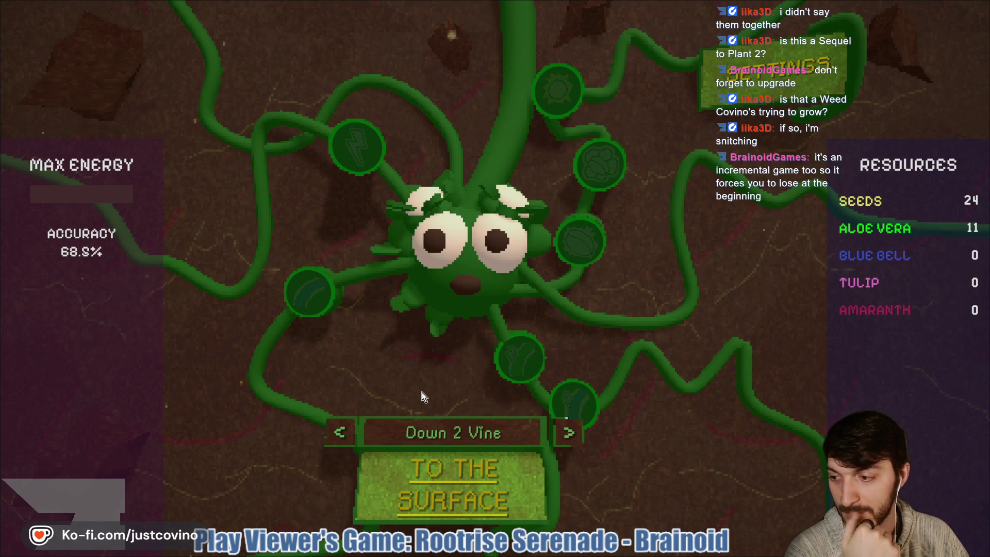
{"action": "left_click", "coordinate": [420, 490]}
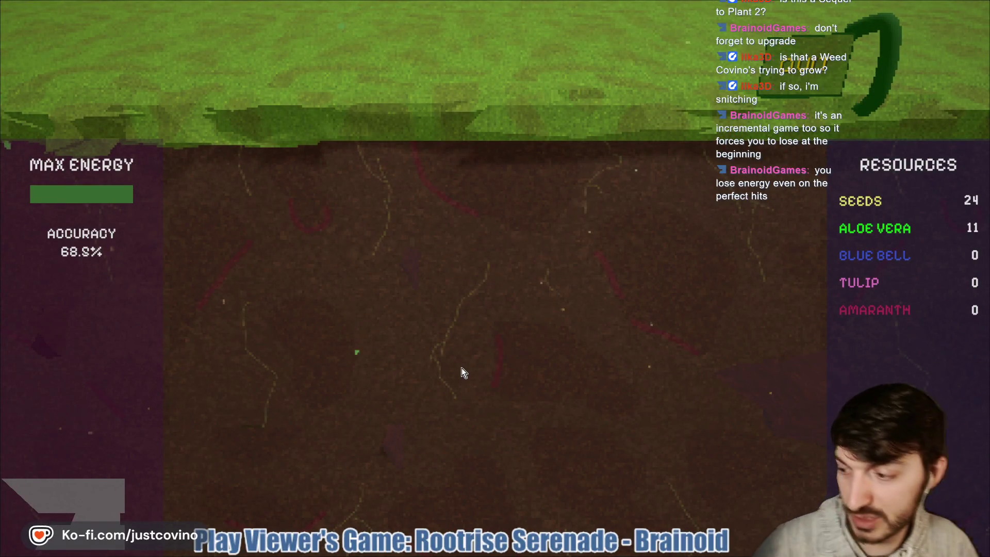
Step: Hit the opening A, S, D and J notes as the first roots grow
{"action": "key", "text": "a"}
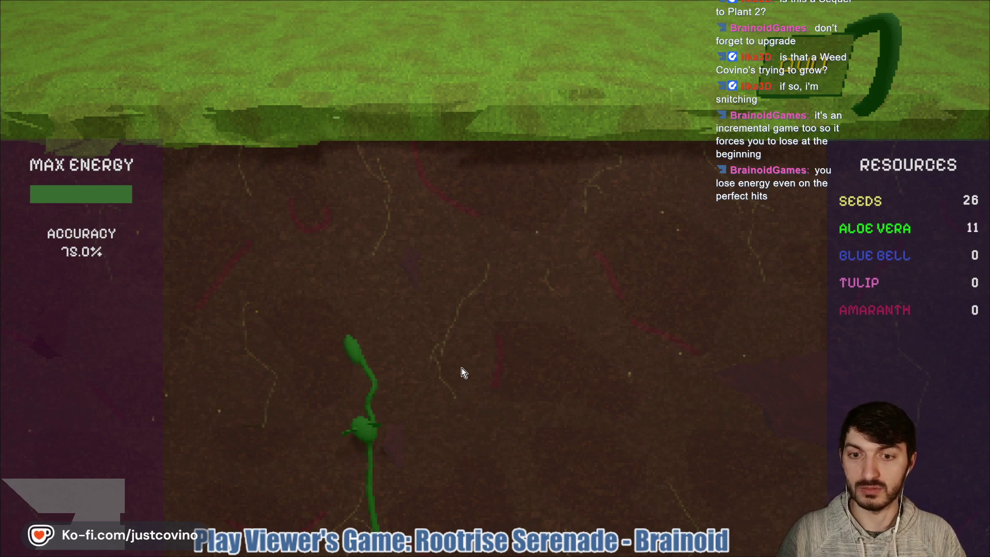
{"action": "key", "text": "s"}
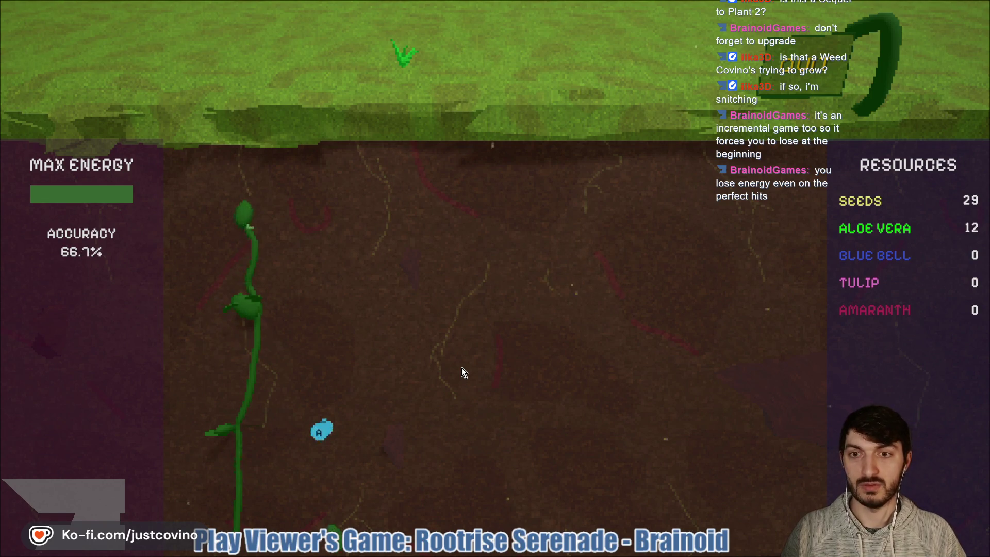
{"action": "key", "text": "a"}
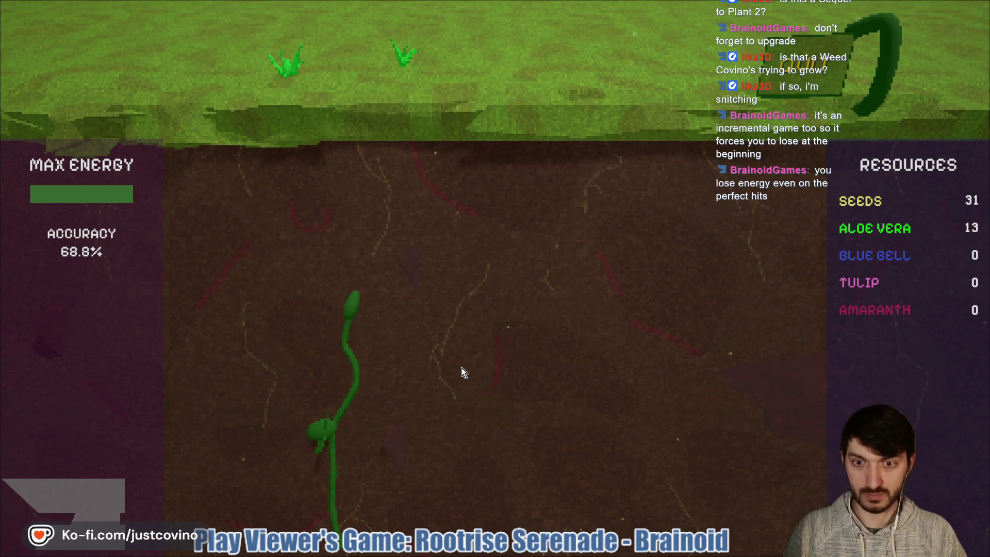
{"action": "key", "text": "d"}
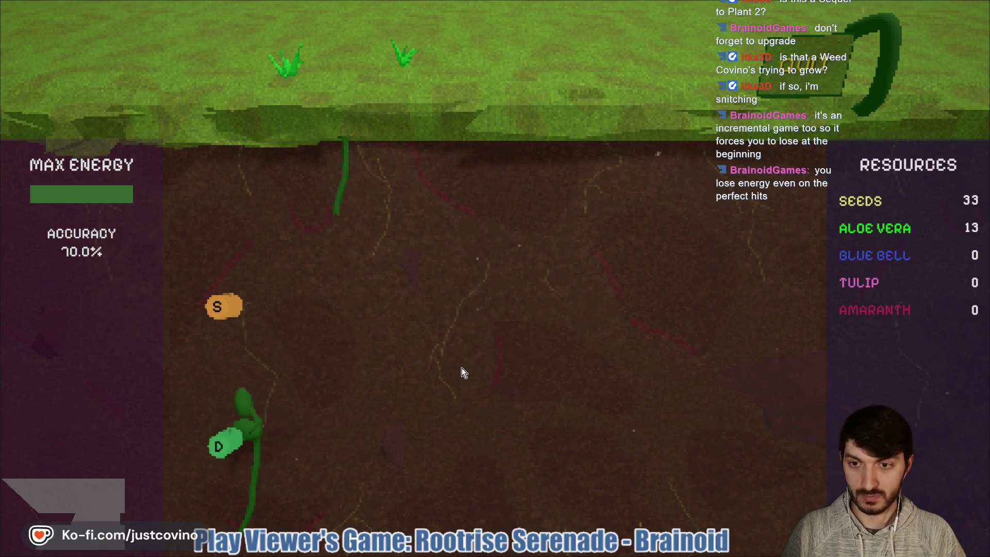
{"action": "key", "text": "a"}
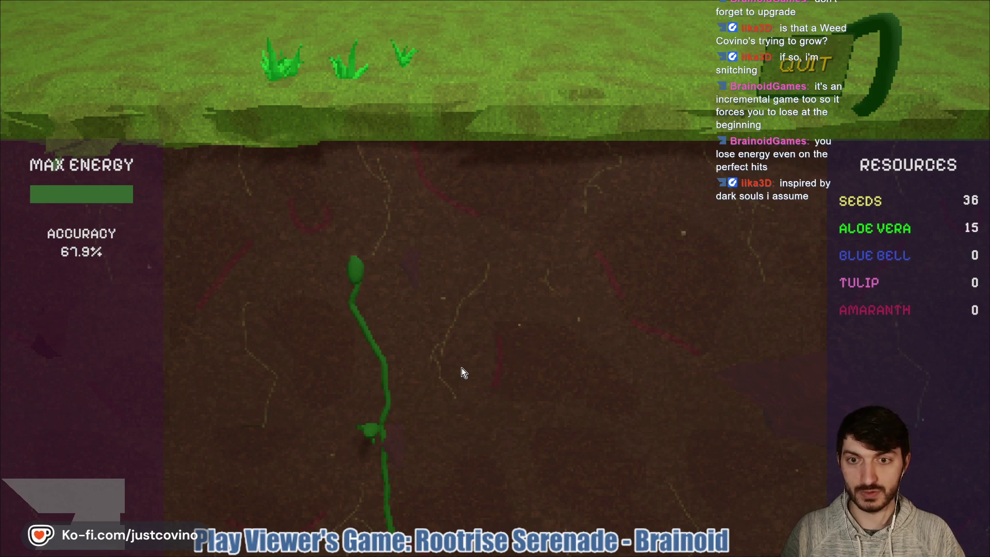
{"action": "key", "text": "s"}
{"action": "key", "text": "d"}
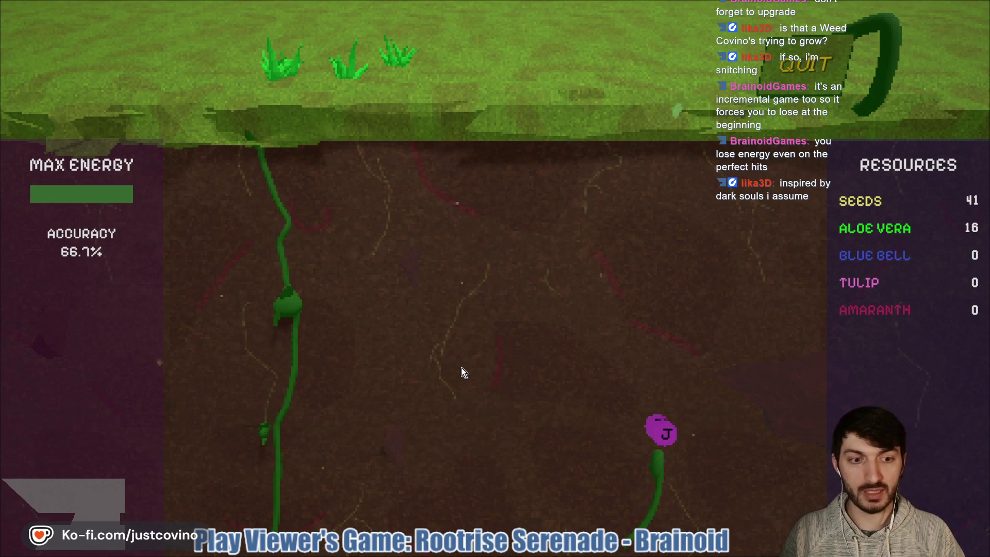
{"action": "key", "text": "j"}
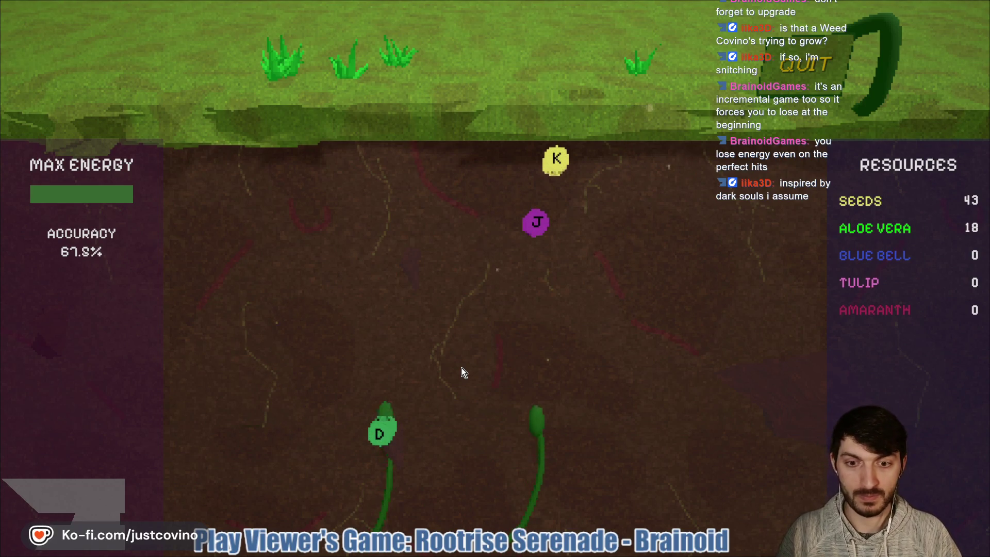
Step: Hit the D, J, K, L, A and S notes along the left and right roots, making them bloom
{"action": "key", "text": "d"}
{"action": "key", "text": "j"}
{"action": "key", "text": "k"}
{"action": "key", "text": "d"}
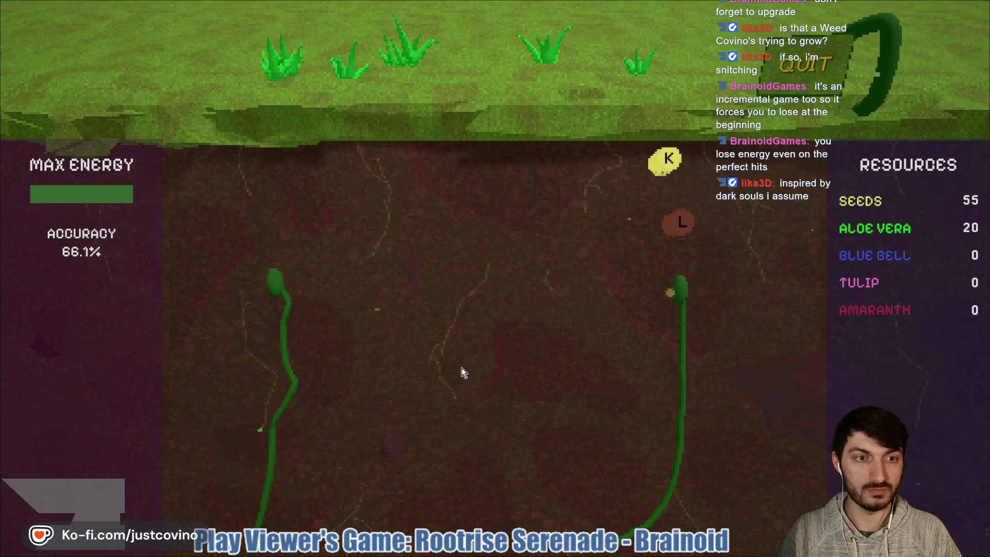
{"action": "key", "text": "l"}
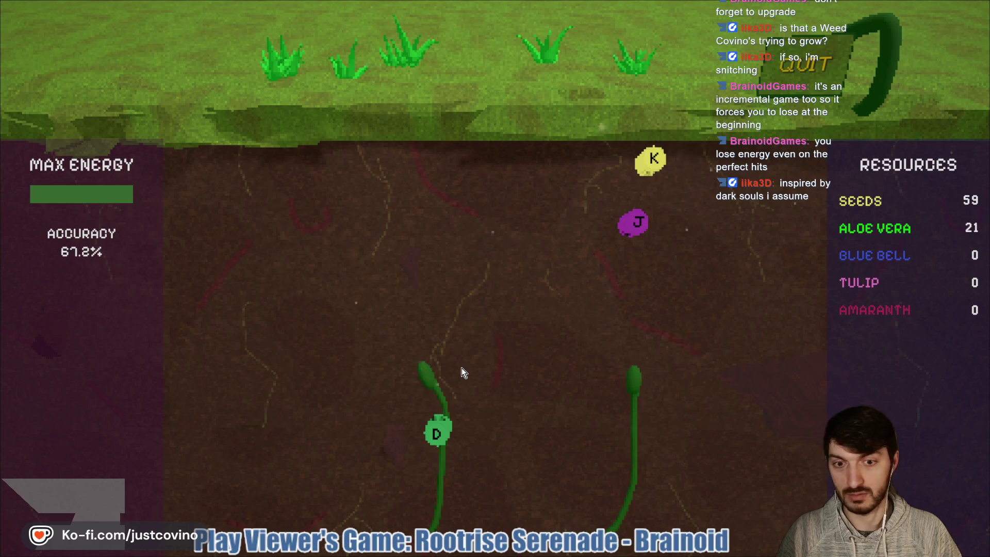
{"action": "key", "text": "d"}
{"action": "key", "text": "j"}
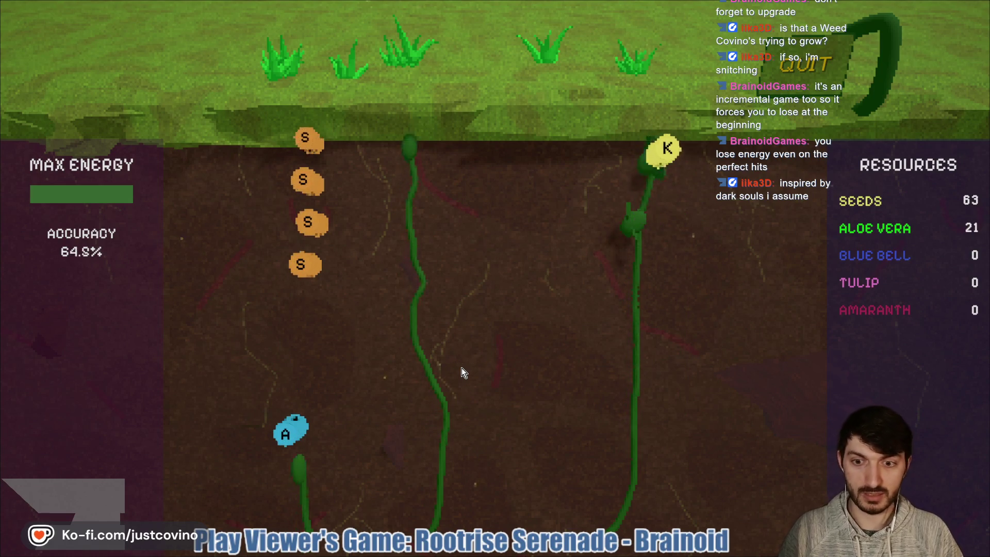
{"action": "key", "text": "k"}
{"action": "key", "text": "a"}
{"action": "key", "text": "s"}
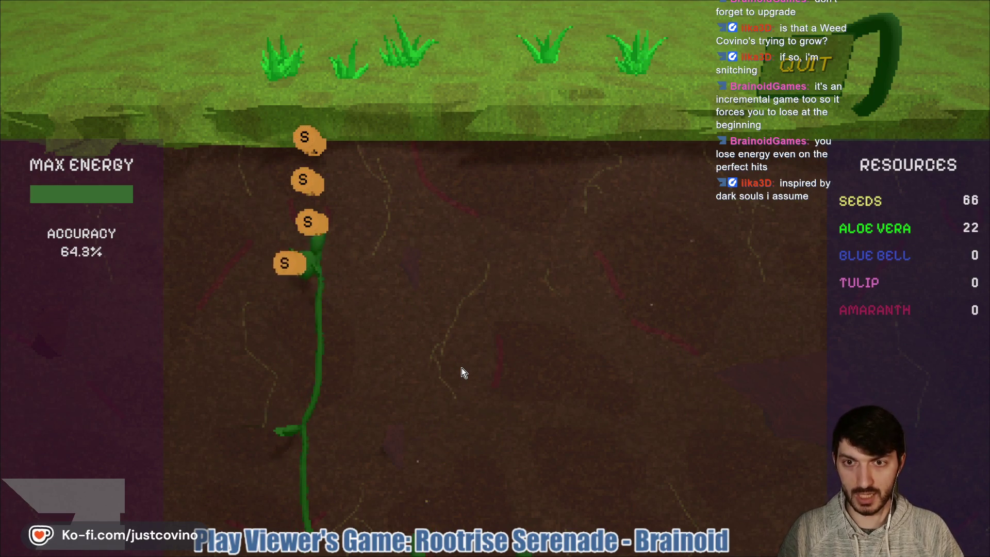
{"action": "key", "text": "s"}
{"action": "key", "text": "s"}
{"action": "key", "text": "d"}
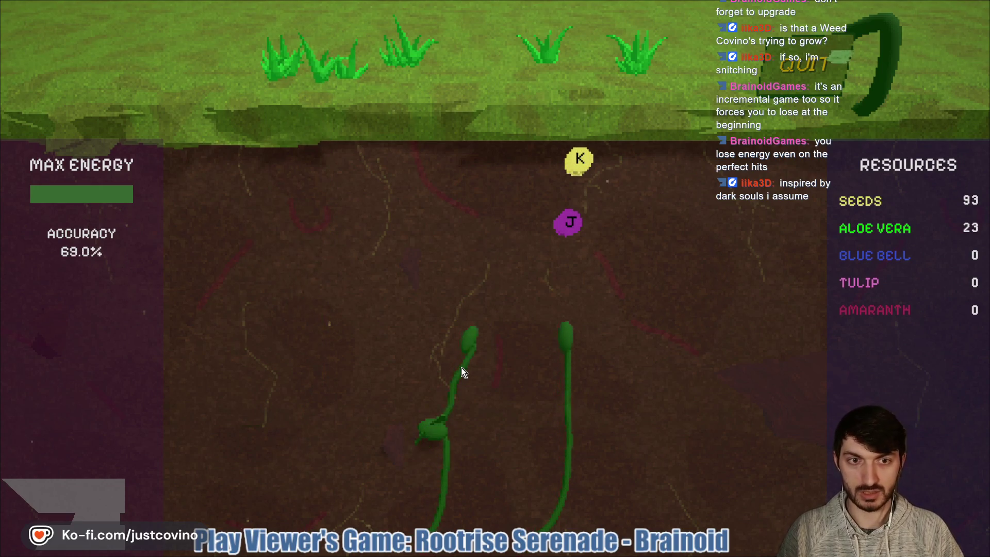
{"action": "key", "text": "j"}
{"action": "key", "text": "k"}
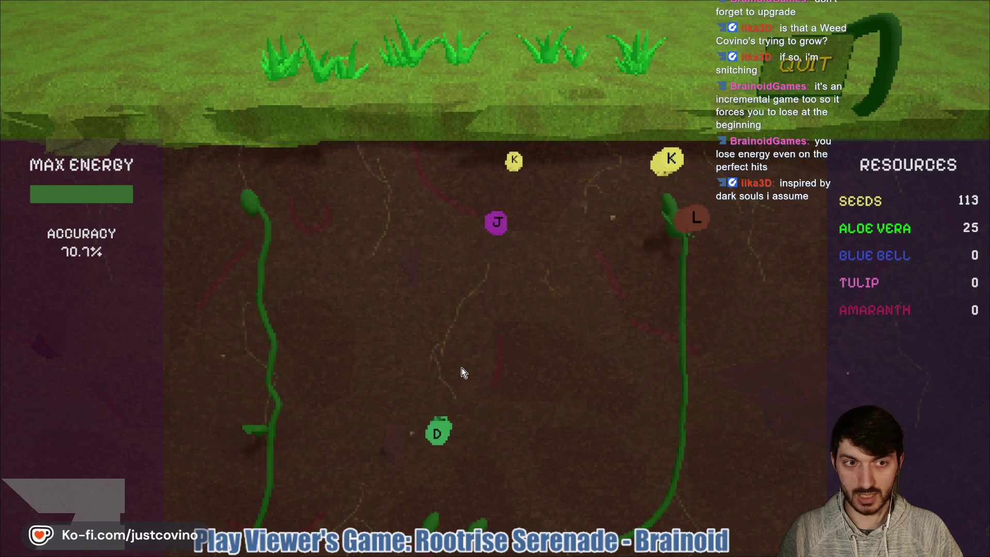
{"action": "key", "text": "l"}
{"action": "key", "text": "k"}
{"action": "key", "text": "d"}
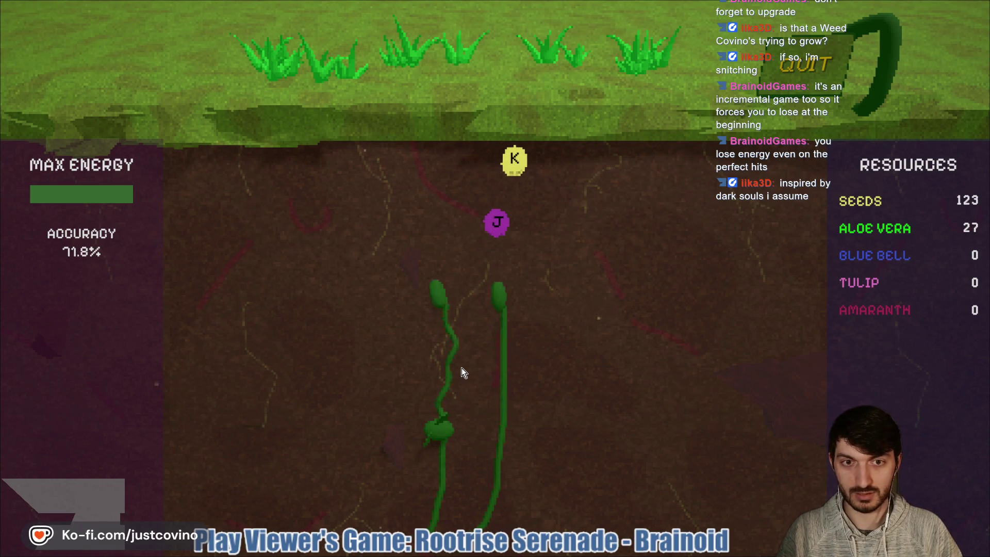
{"action": "key", "text": "j"}
{"action": "key", "text": "k"}
{"action": "key", "text": "a"}
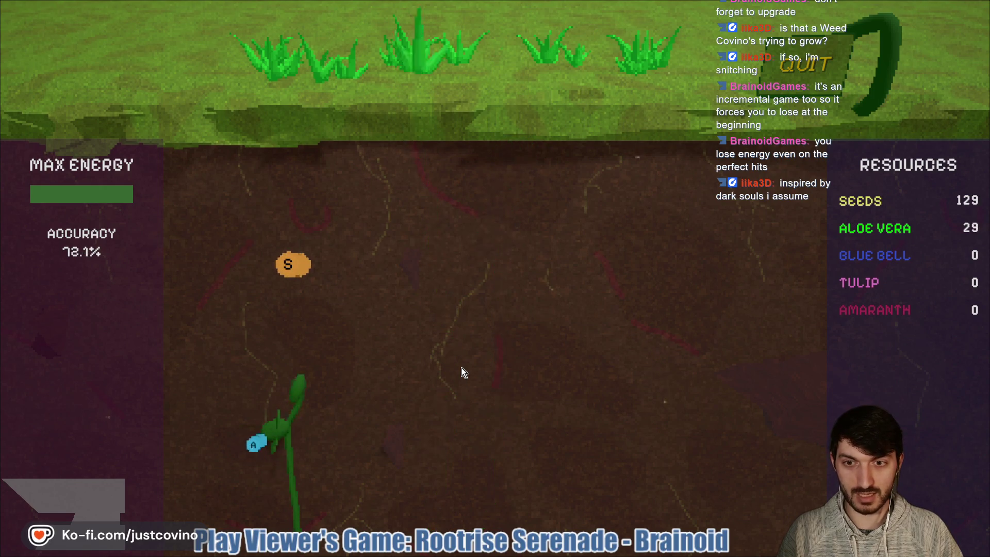
{"action": "key", "text": "s"}
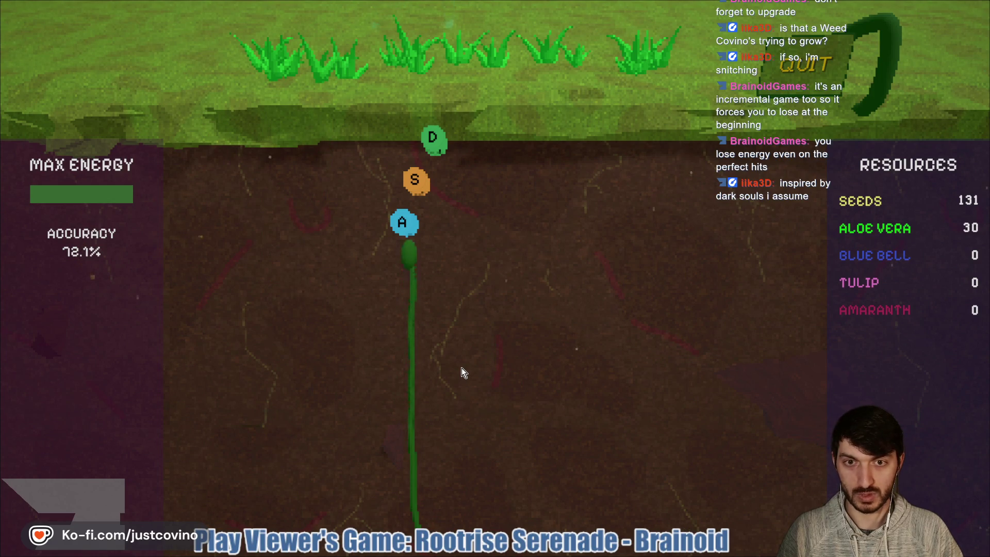
Step: Hit the dense A-S-D and J-K-L chords as new roots rise and flower
{"action": "key", "text": "a"}
{"action": "key", "text": "s"}
{"action": "key", "text": "d"}
{"action": "key", "text": "l"}
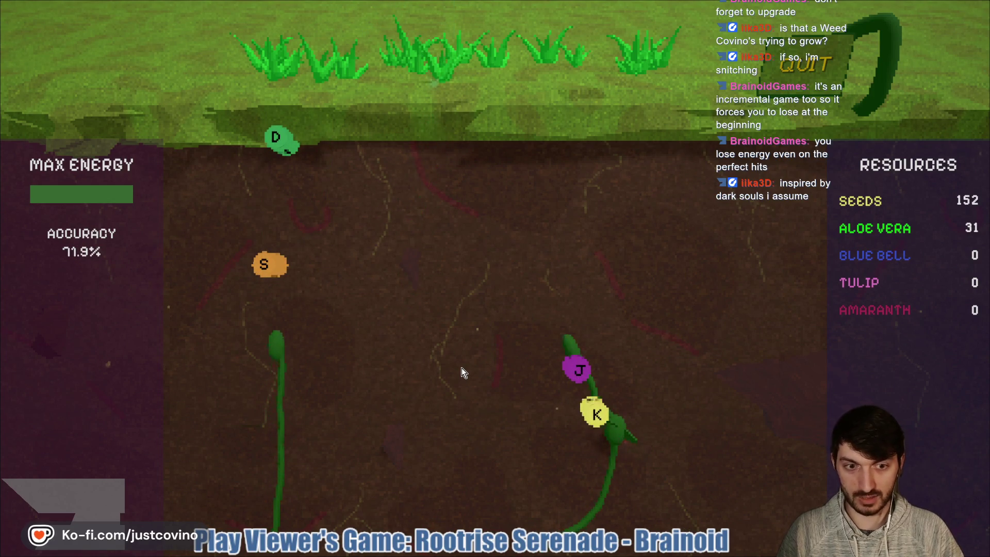
{"action": "key", "text": "s"}
{"action": "key", "text": "k"}
{"action": "key", "text": "j"}
{"action": "key", "text": "d"}
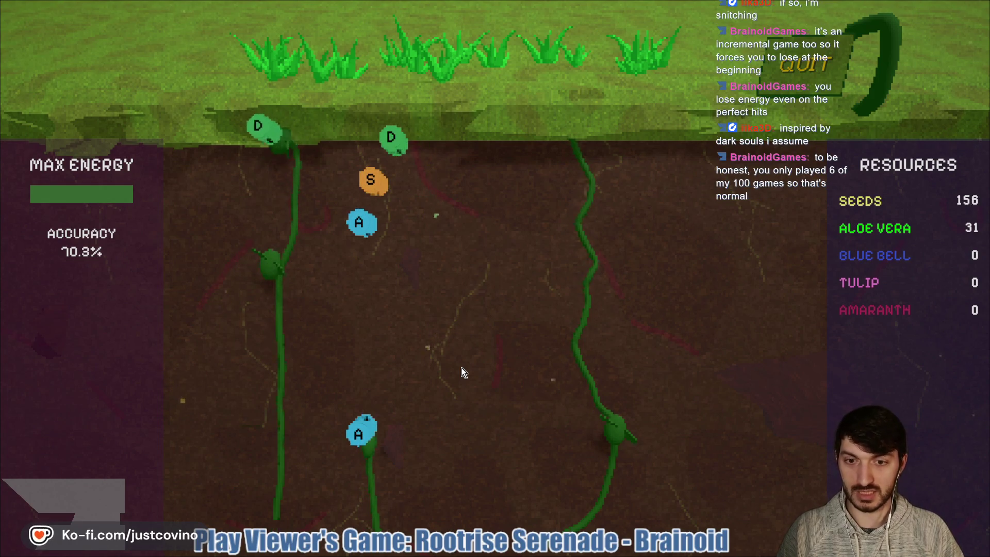
{"action": "key", "text": "a"}
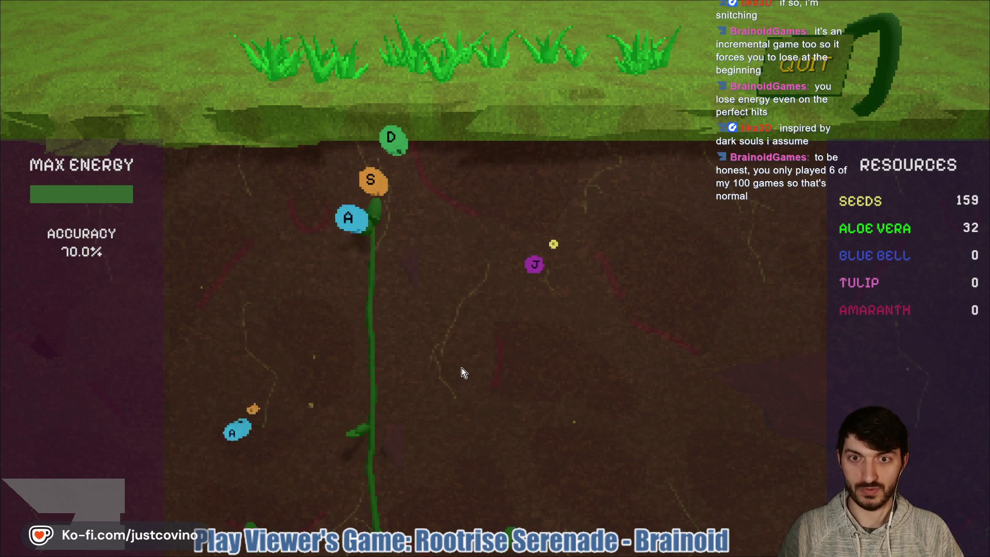
{"action": "key", "text": "s"}
{"action": "key", "text": "d"}
{"action": "key", "text": "s"}
{"action": "key", "text": "a"}
{"action": "key", "text": "s"}
{"action": "key", "text": "d"}
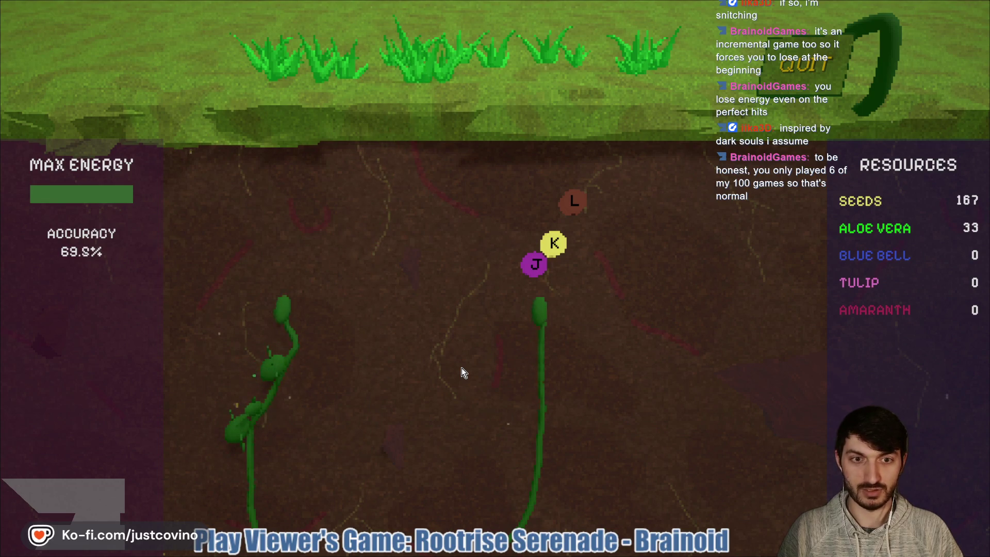
{"action": "key", "text": "j"}
{"action": "key", "text": "k"}
{"action": "key", "text": "l"}
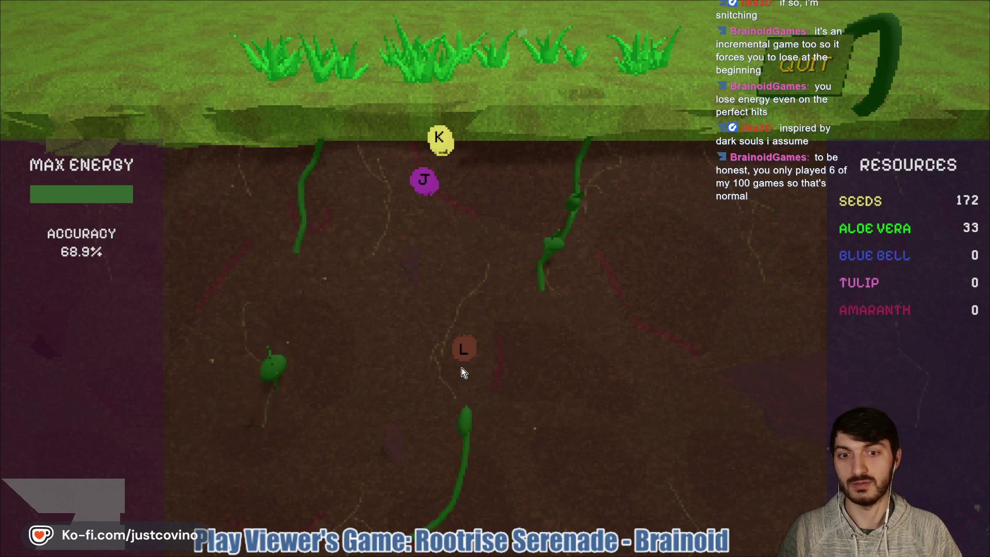
{"action": "key", "text": "l"}
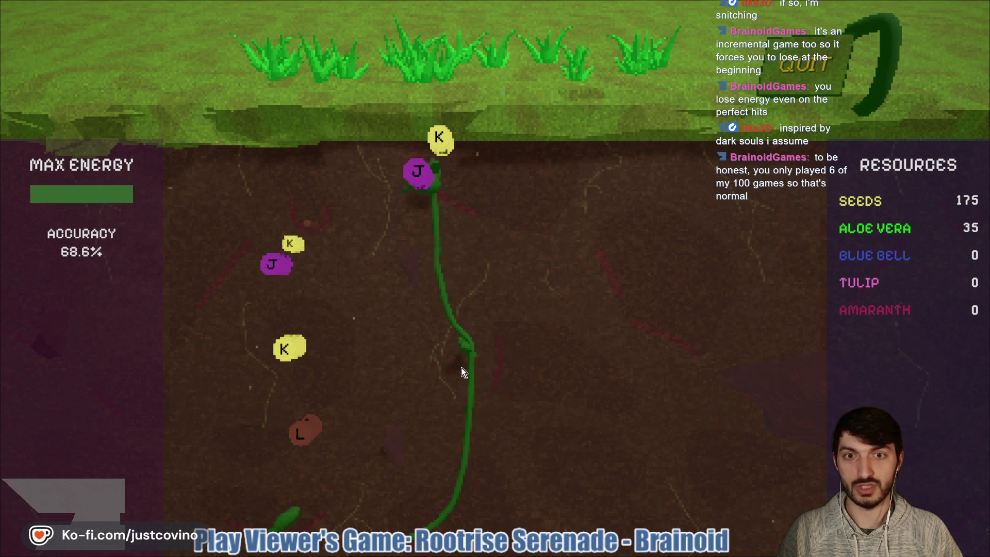
{"action": "key", "text": "j"}
{"action": "key", "text": "k"}
{"action": "key", "text": "l"}
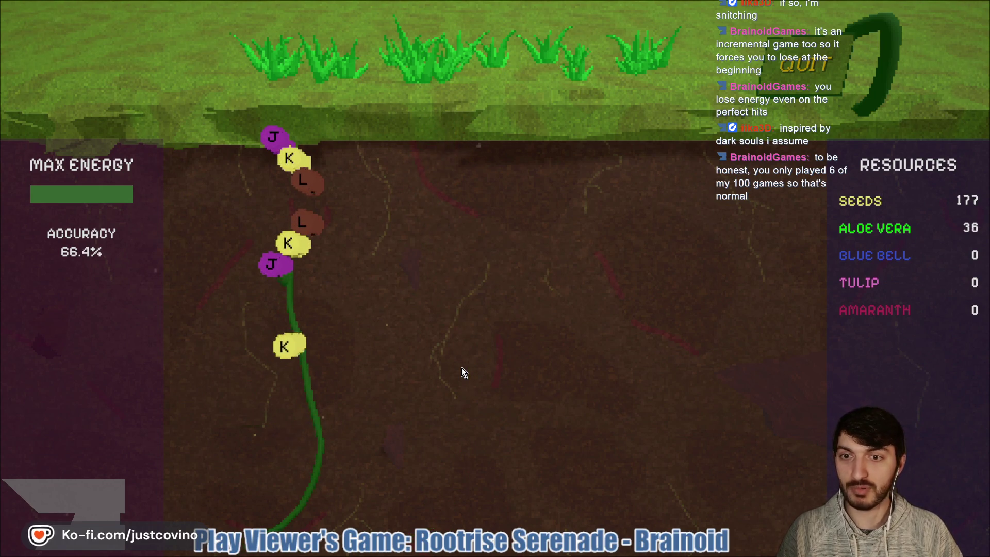
{"action": "key", "text": "k"}
{"action": "key", "text": "l"}
{"action": "key", "text": "k"}
{"action": "key", "text": "j"}
{"action": "key", "text": "d"}
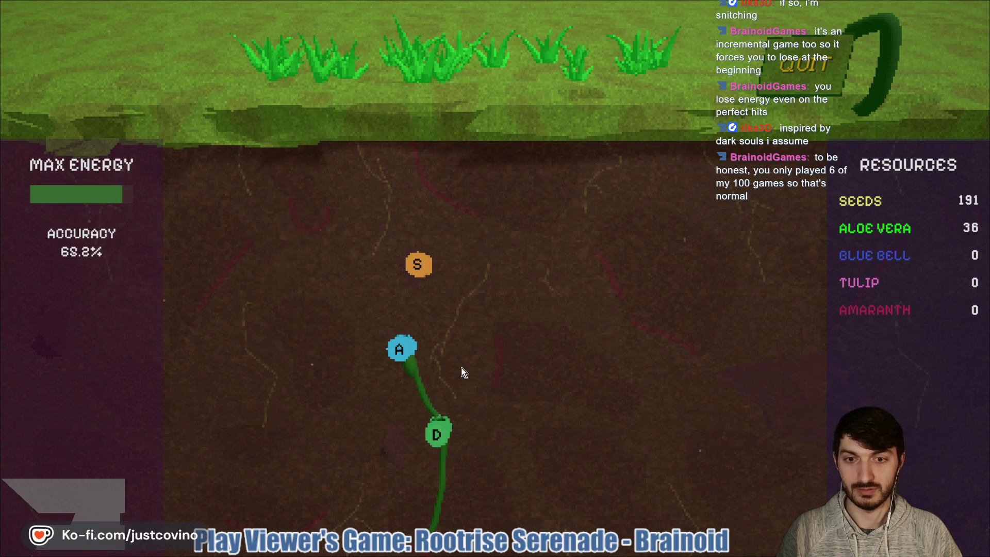
{"action": "key", "text": "a"}
{"action": "key", "text": "s"}
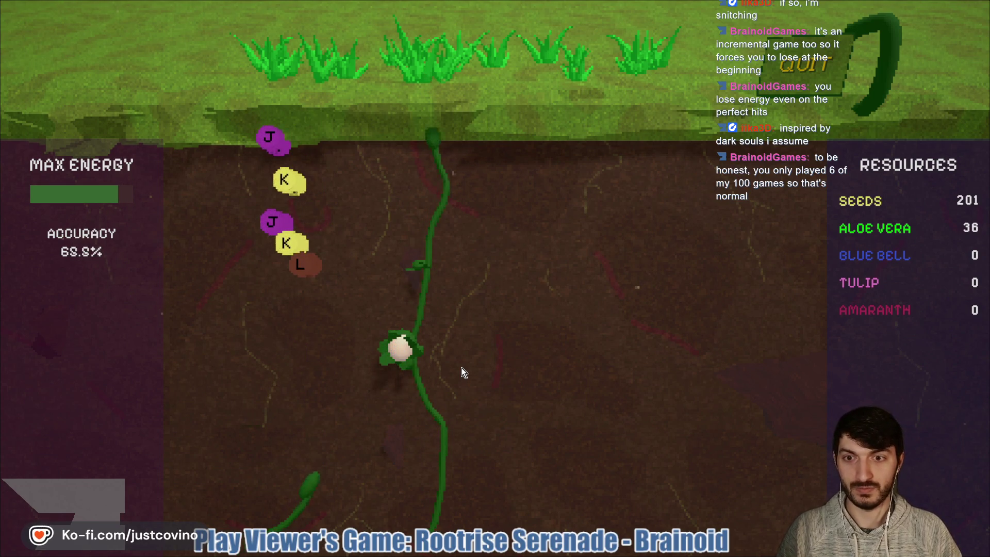
Step: Hit the final note clusters until the energy runs out, ending with 266 seeds and 37 aloe vera
{"action": "key", "text": "l"}
{"action": "key", "text": "k"}
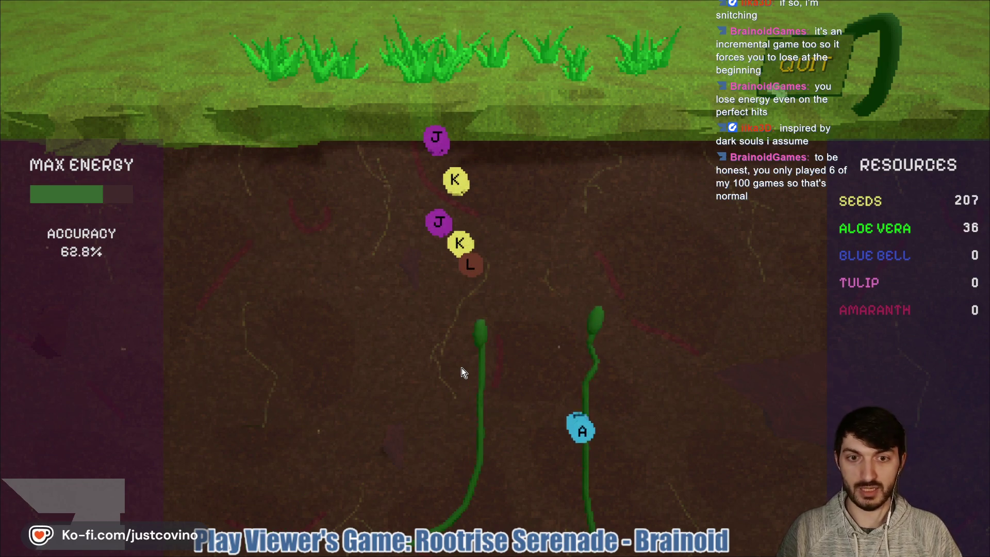
{"action": "key", "text": "l"}
{"action": "key", "text": "k"}
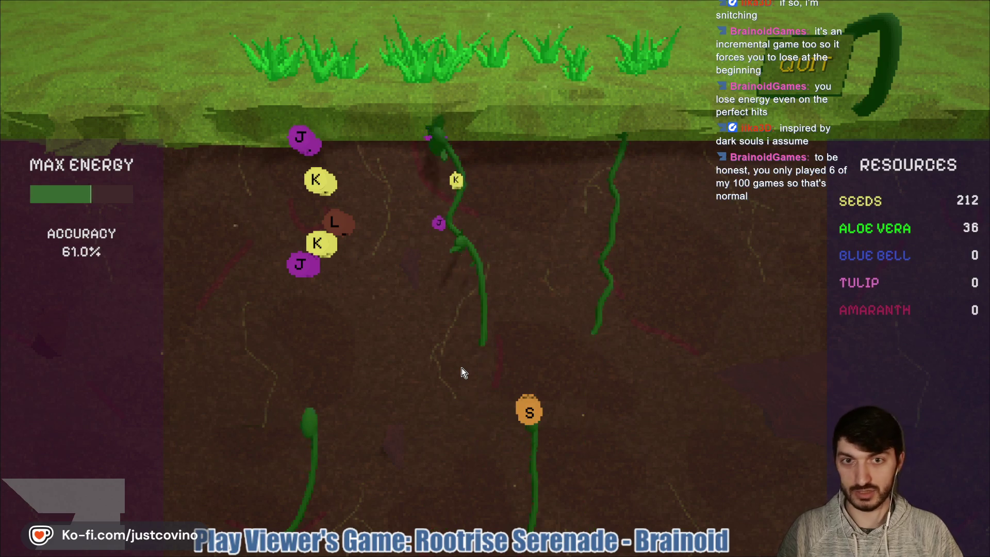
{"action": "key", "text": "s"}
{"action": "key", "text": "l"}
{"action": "key", "text": "k"}
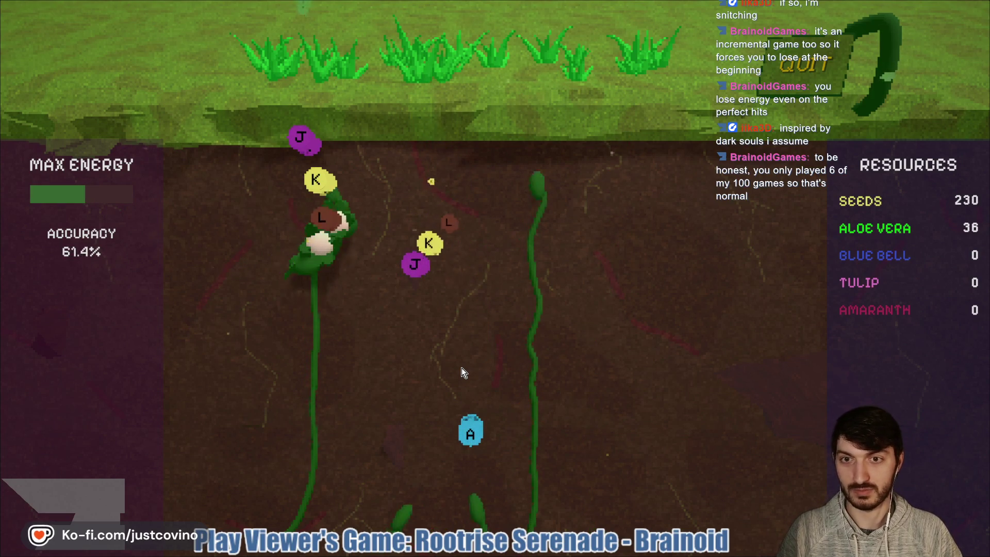
{"action": "key", "text": "a"}
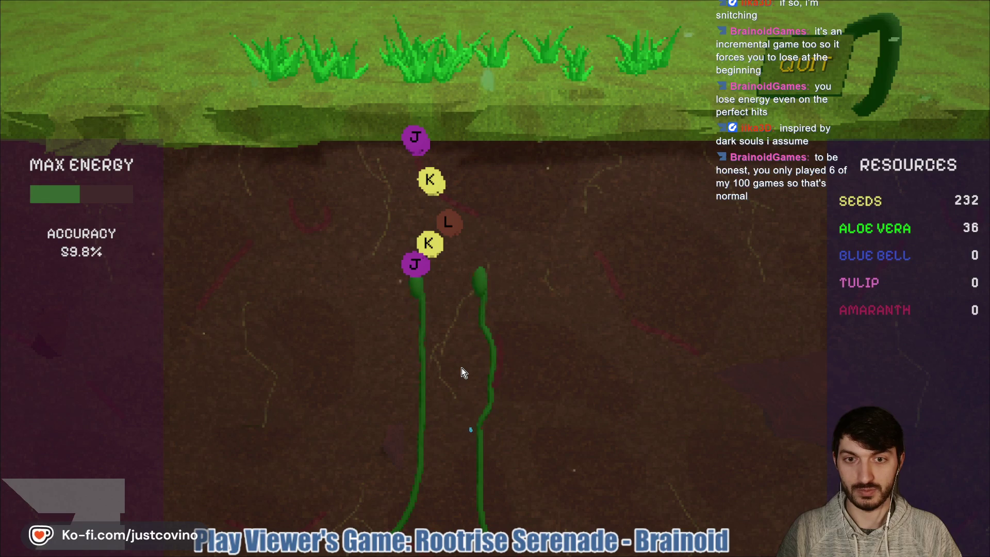
{"action": "key", "text": "j"}
{"action": "key", "text": "k"}
{"action": "key", "text": "l"}
{"action": "key", "text": "k"}
{"action": "key", "text": "j"}
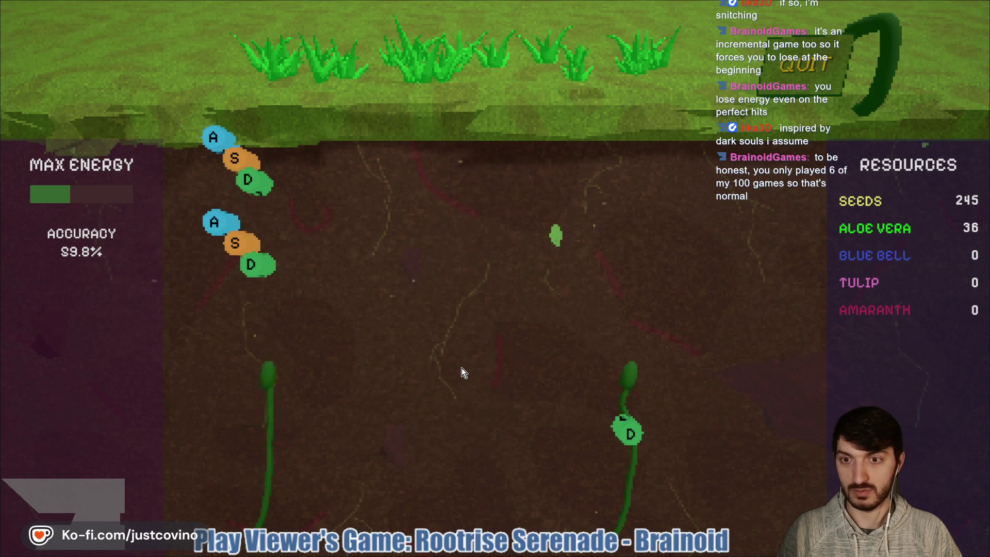
{"action": "key", "text": "d"}
{"action": "key", "text": "d"}
{"action": "key", "text": "s"}
{"action": "key", "text": "a"}
{"action": "key", "text": "d"}
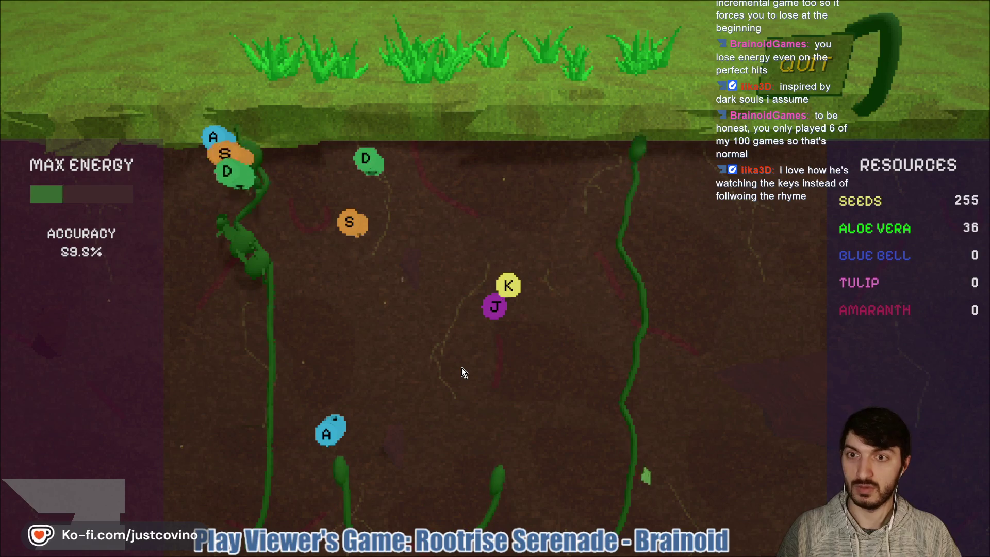
{"action": "key", "text": "s"}
{"action": "key", "text": "a"}
{"action": "key", "text": "a"}
{"action": "key", "text": "j"}
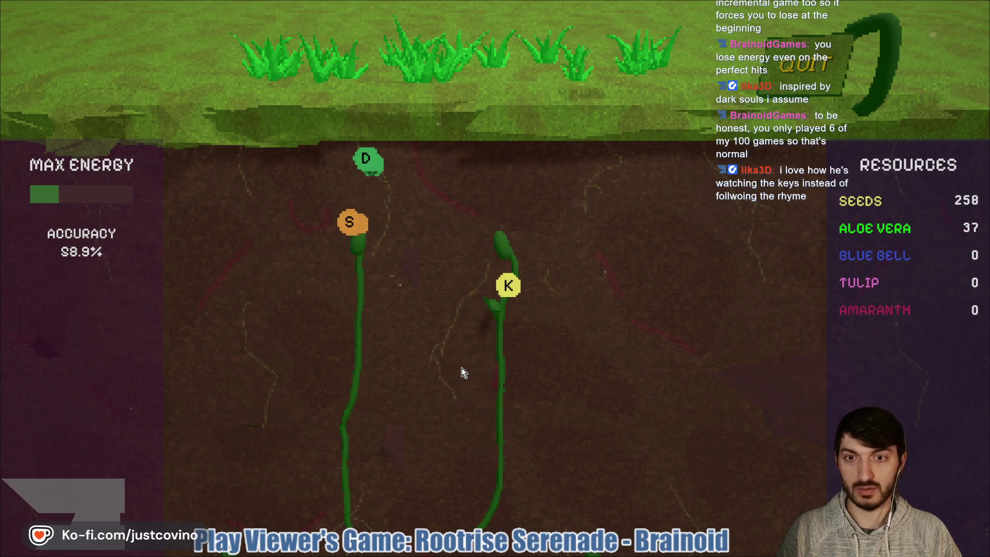
{"action": "key", "text": "k"}
{"action": "key", "text": "d"}
{"action": "key", "text": "s"}
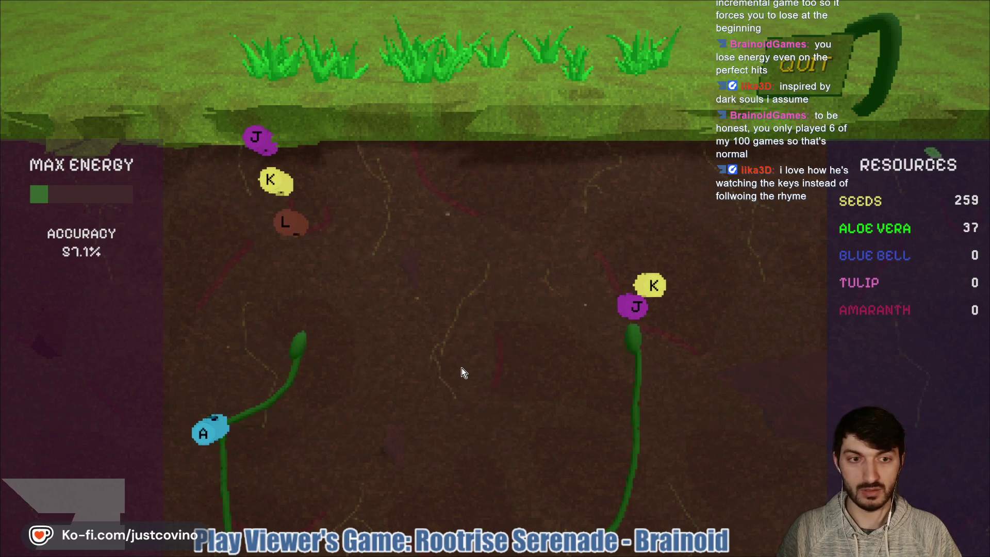
{"action": "key", "text": "a"}
{"action": "key", "text": "j"}
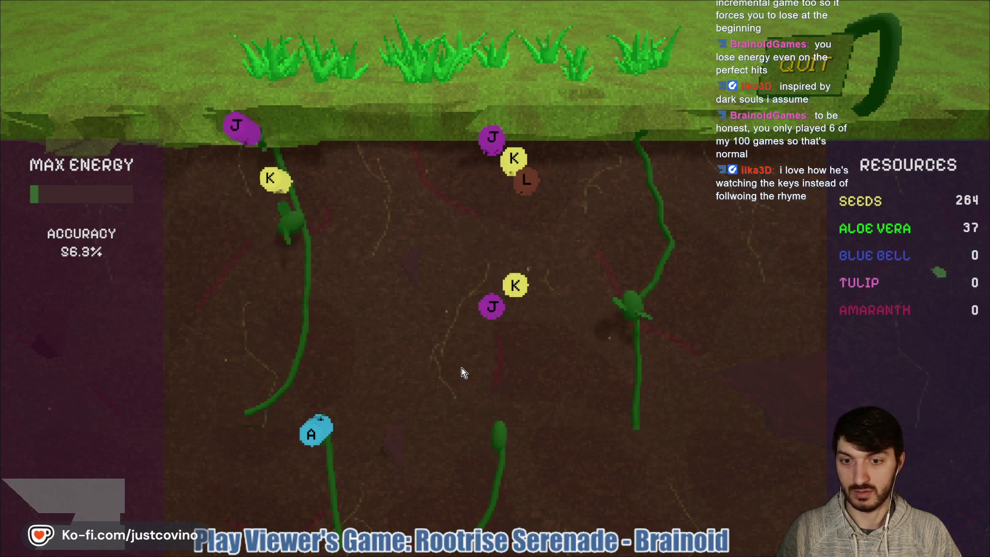
{"action": "key", "text": "a"}
{"action": "key", "text": "j"}
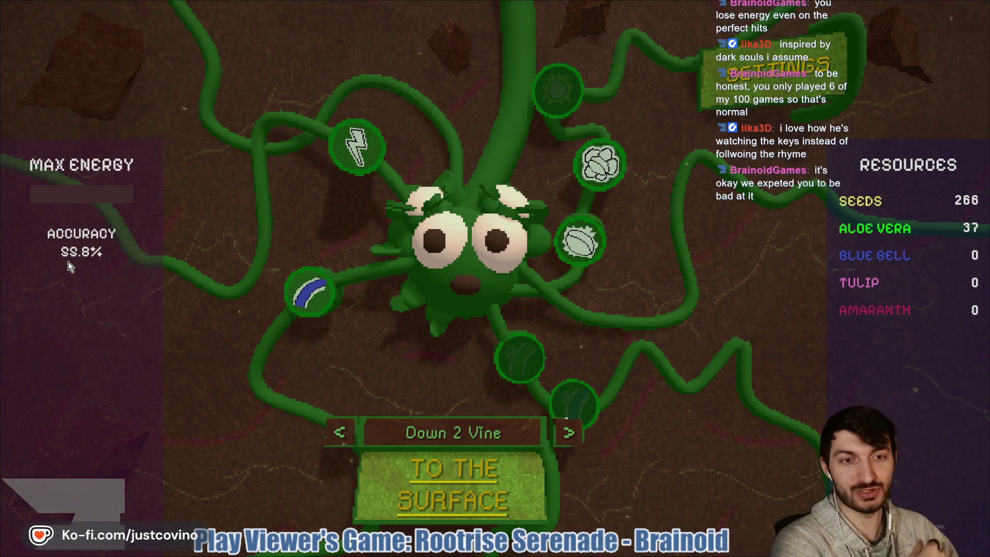
Step: Buy Seed Surge and Pixel-Perfect Planting, leaving 46 seeds and 22 aloe vera, then head TO THE SURFACE
{"action": "mouse_move", "coordinate": [593, 168]}
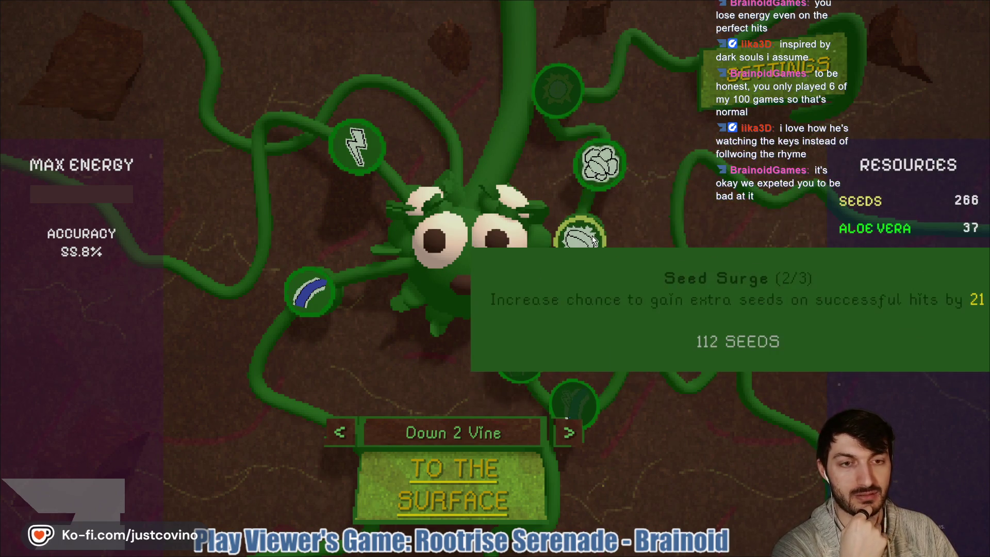
{"action": "left_click", "coordinate": [593, 240]}
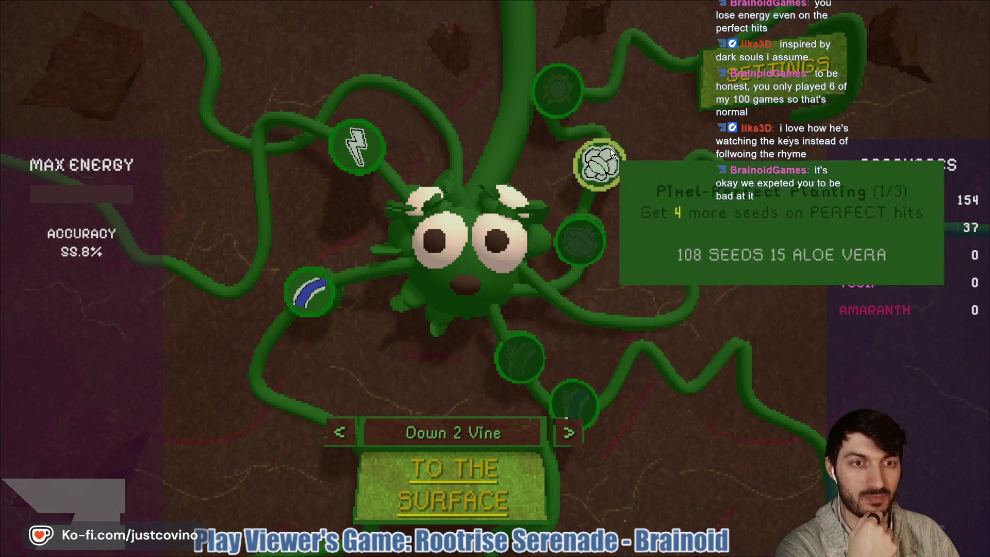
{"action": "left_click", "coordinate": [606, 155]}
{"action": "left_click", "coordinate": [454, 492]}
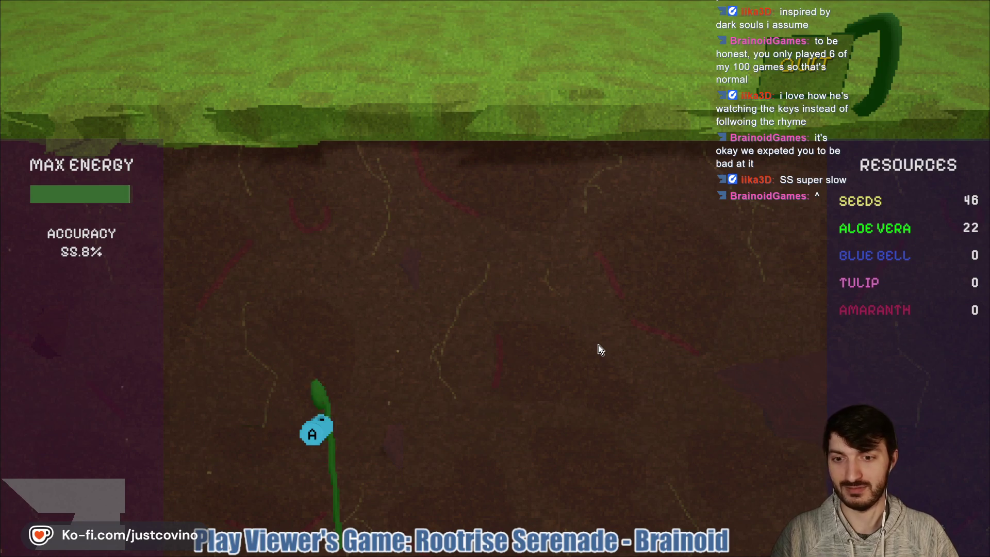
Step: Hit the opening S, D, A and J notes as the roots climb
{"action": "key", "text": "s"}
{"action": "key", "text": "d"}
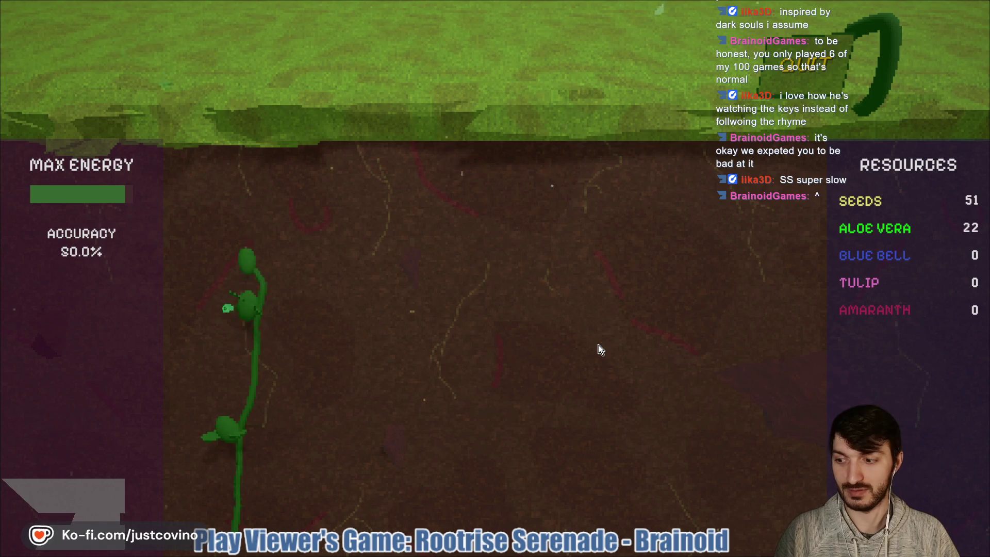
{"action": "key", "text": "a"}
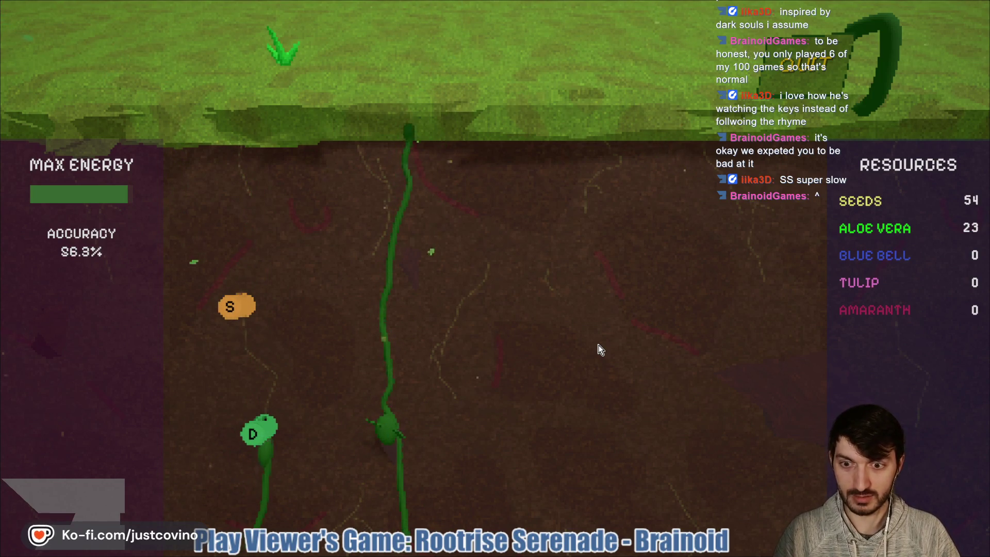
{"action": "key", "text": "d"}
{"action": "key", "text": "s"}
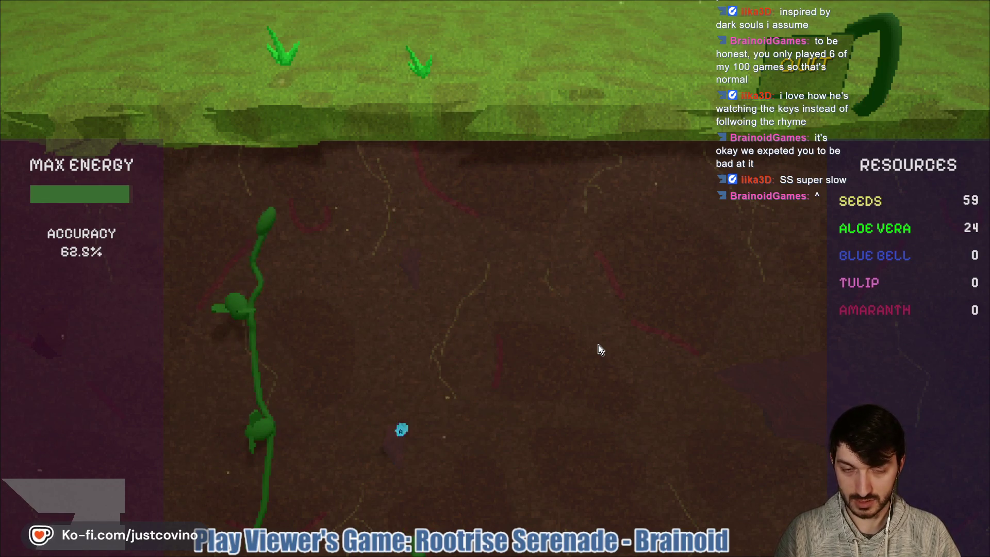
{"action": "key", "text": "a"}
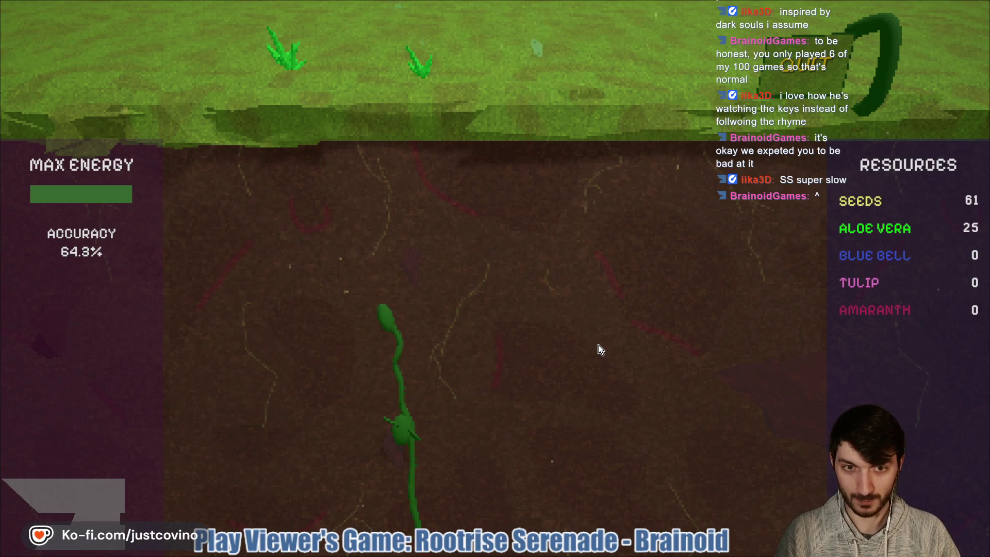
{"action": "key", "text": "s"}
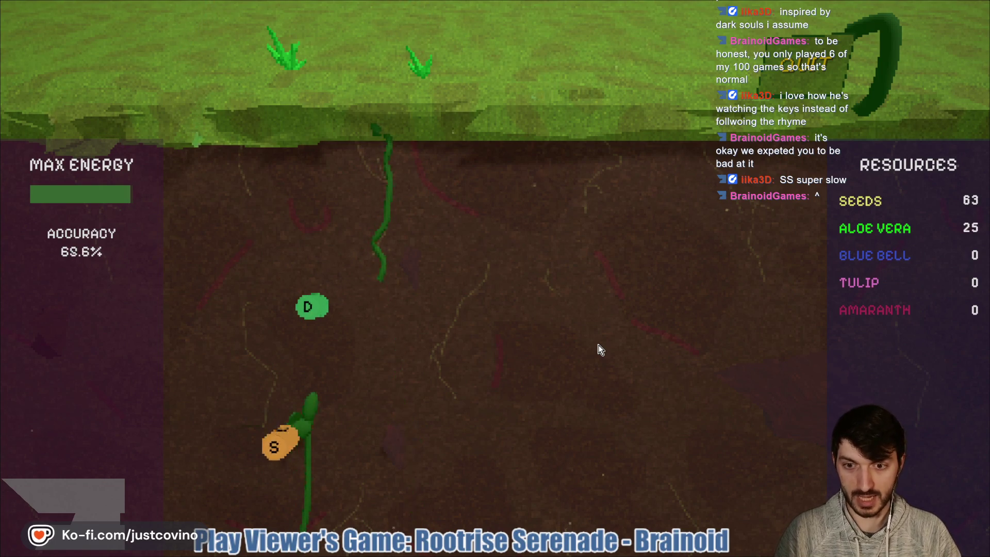
{"action": "key", "text": "d"}
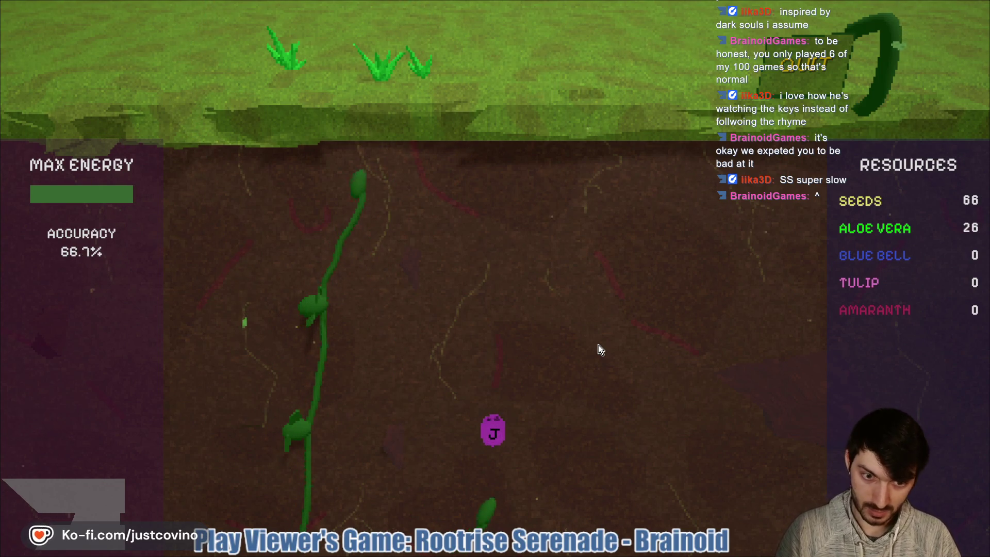
{"action": "key", "text": "j"}
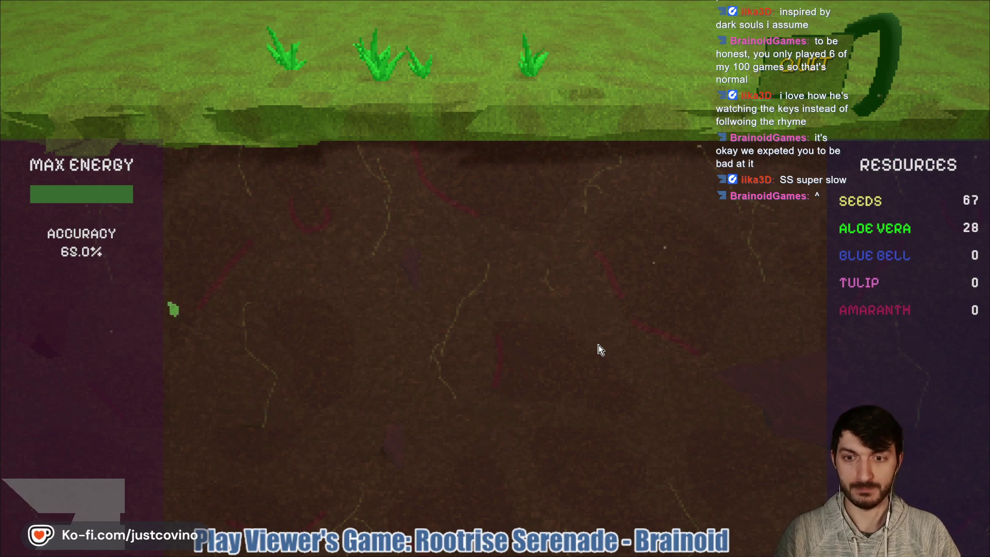
Step: Hit the J, K and L notes on the right root and burst the stacked S and D notes on the left
{"action": "key", "text": "d"}
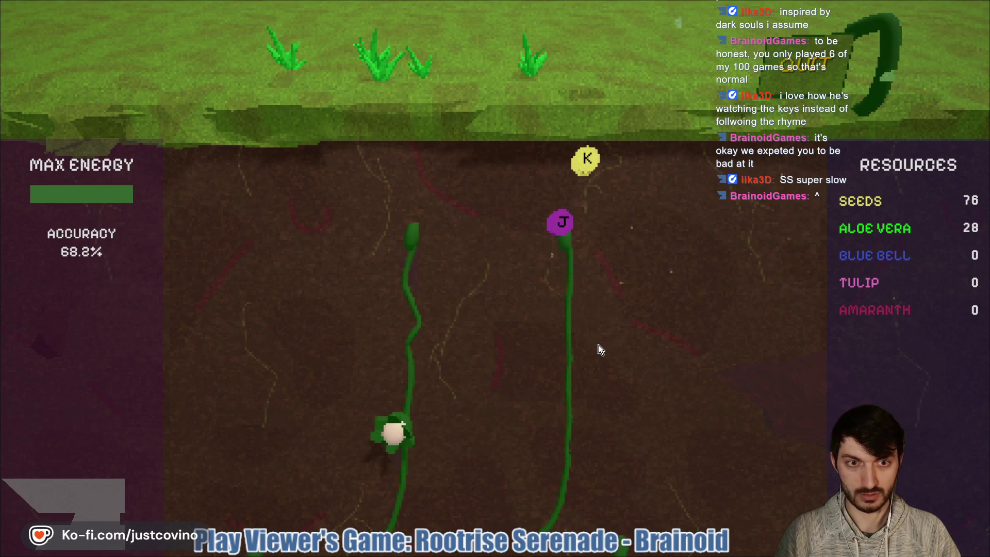
{"action": "key", "text": "j"}
{"action": "key", "text": "k"}
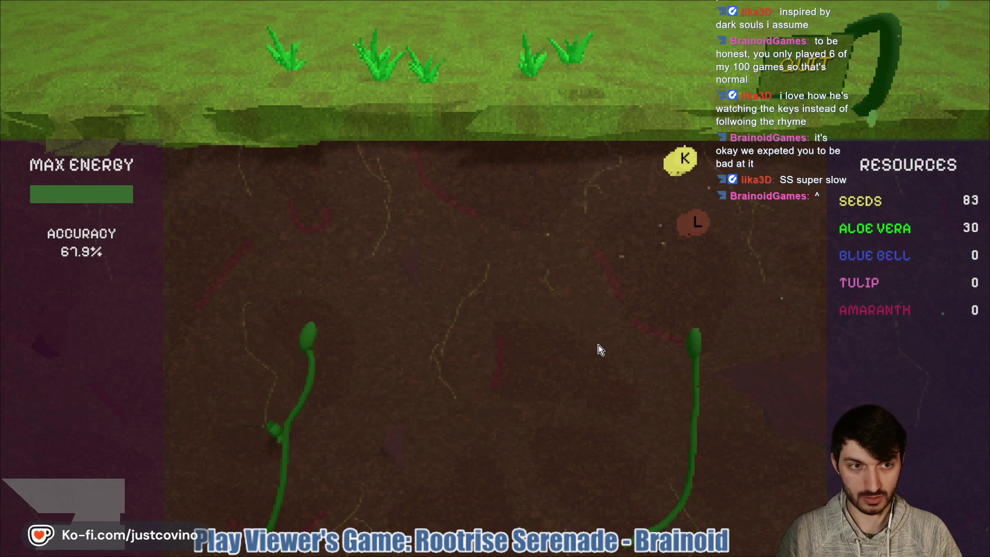
{"action": "key", "text": "l"}
{"action": "key", "text": "k"}
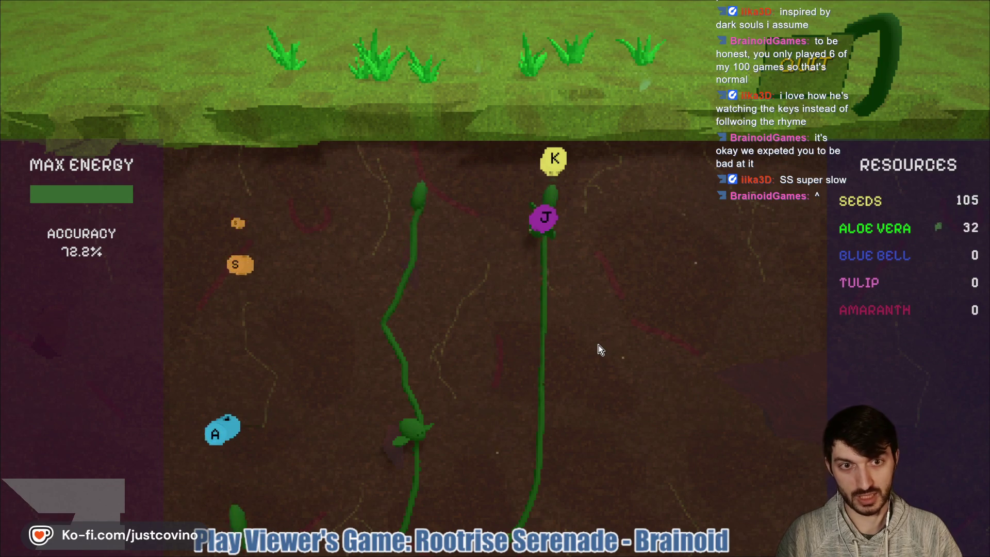
{"action": "key", "text": "j"}
{"action": "key", "text": "k"}
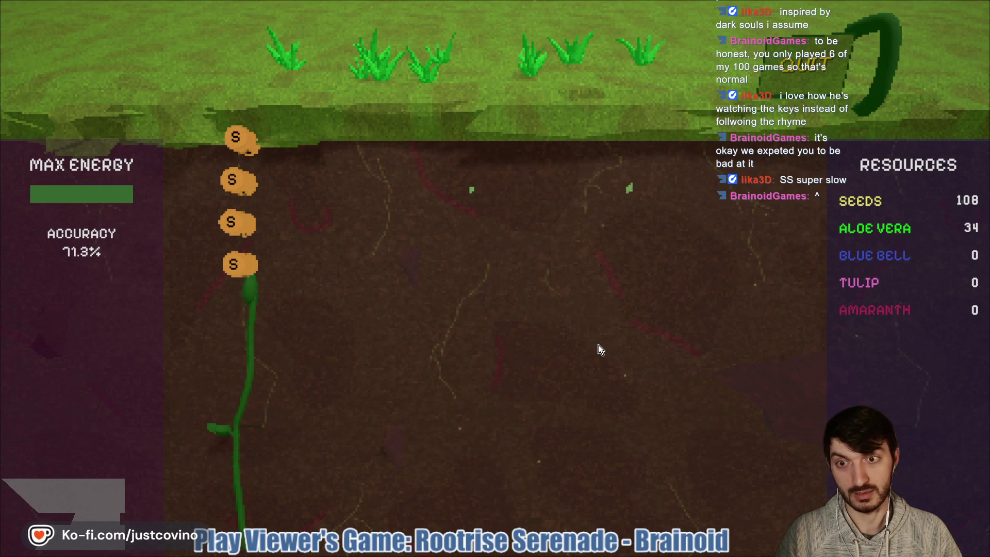
{"action": "key", "text": "s"}
{"action": "key", "text": "s"}
{"action": "key", "text": "s"}
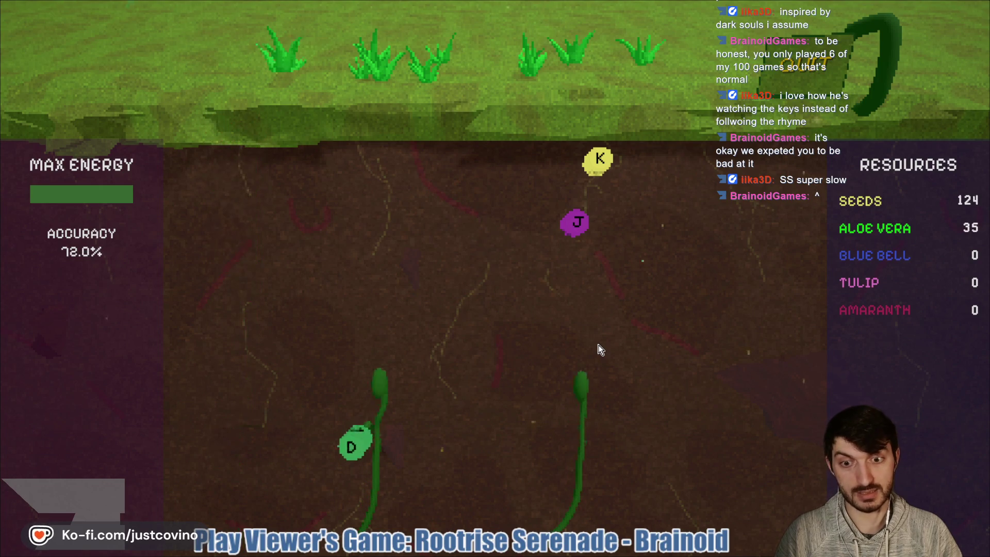
{"action": "key", "text": "d"}
{"action": "key", "text": "j"}
{"action": "key", "text": "d"}
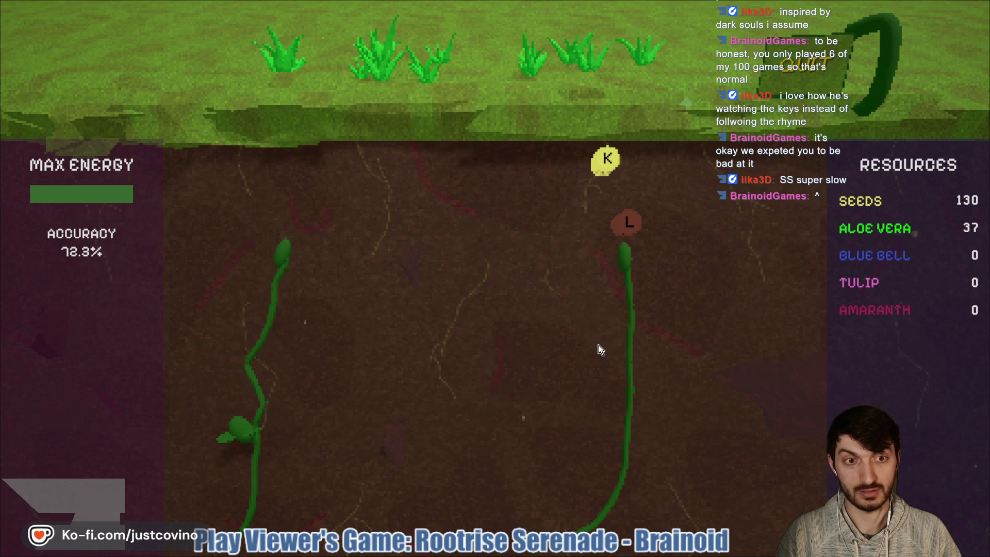
Step: Clear the A, S and D chain at the left root tip, blooming flowers
{"action": "key", "text": "l"}
{"action": "key", "text": "d"}
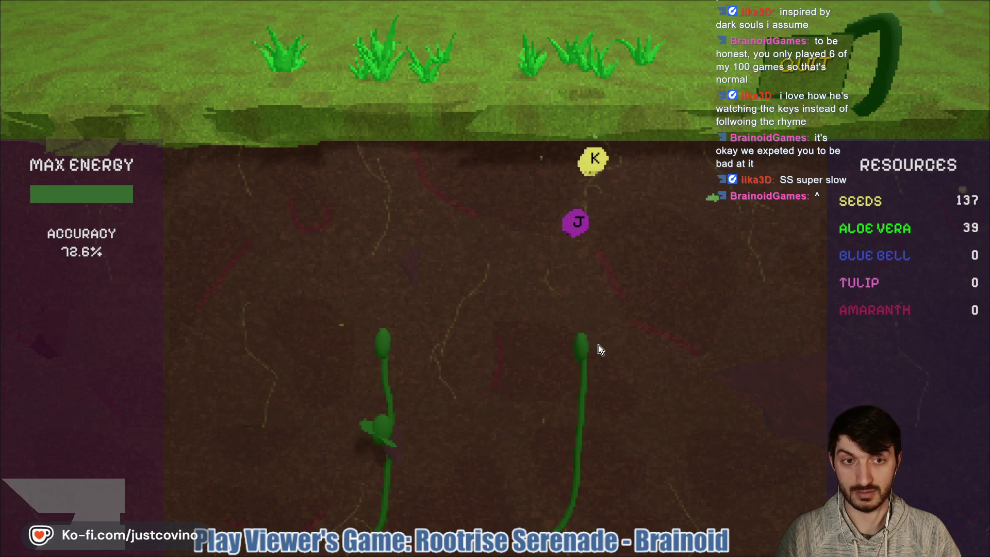
{"action": "key", "text": "j"}
{"action": "key", "text": "a"}
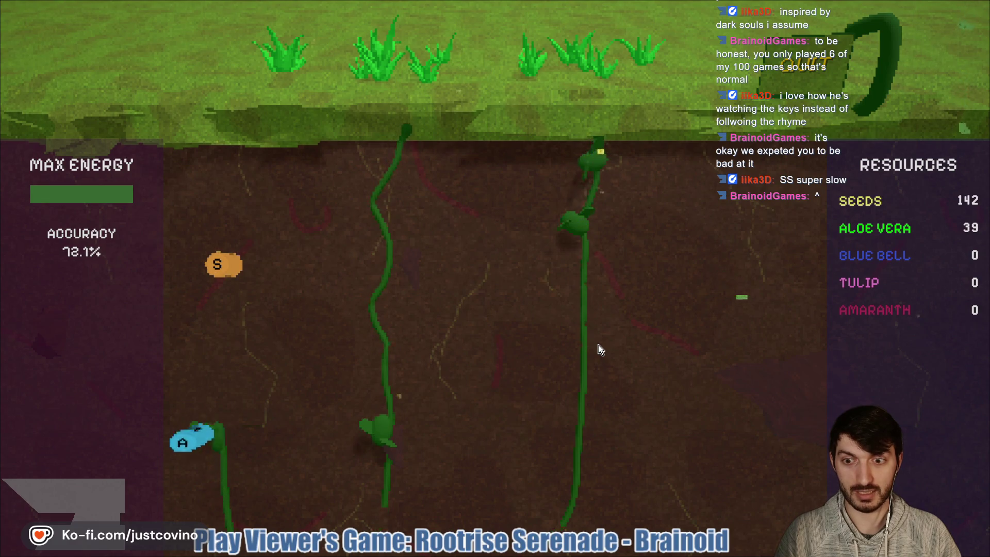
{"action": "key", "text": "s"}
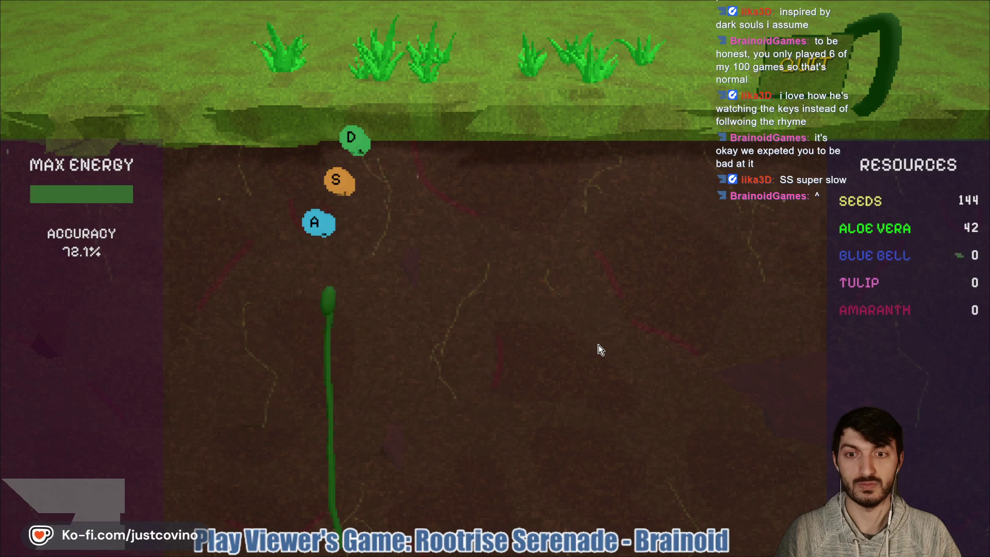
{"action": "key", "text": "a"}
{"action": "key", "text": "s"}
{"action": "key", "text": "d"}
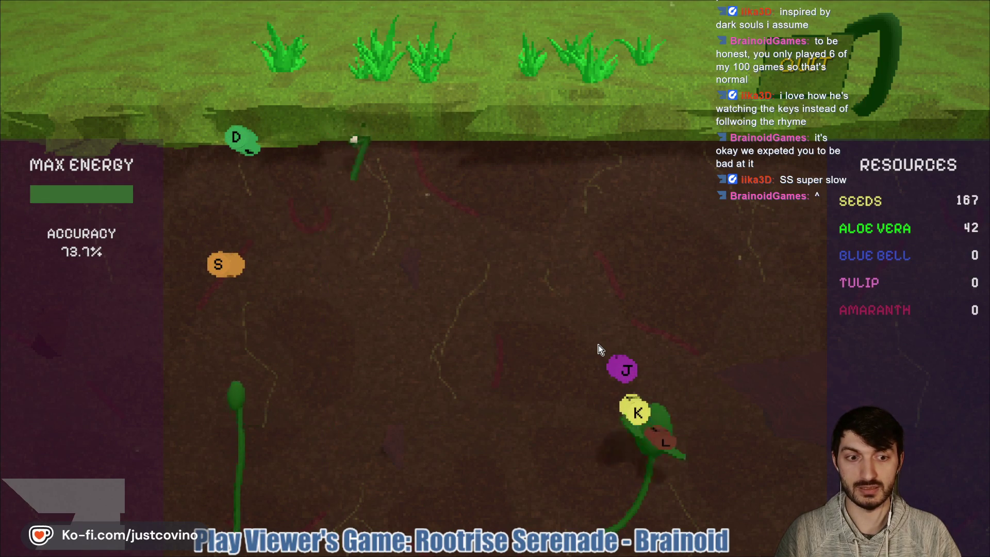
{"action": "key", "text": "s"}
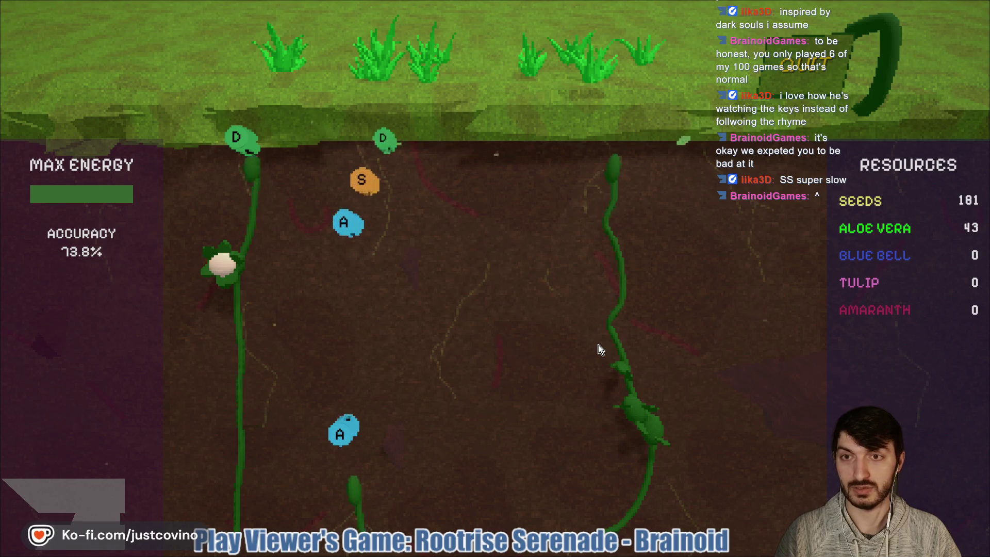
{"action": "key", "text": "d"}
{"action": "key", "text": "a"}
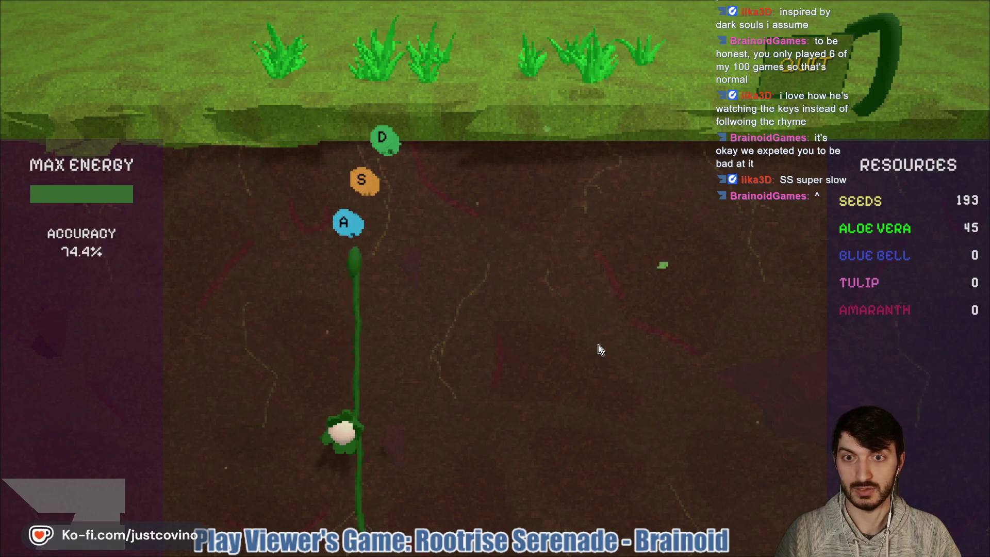
Step: Grow the right root through its J, K and L chain until the flower blooms
{"action": "key", "text": "a"}
{"action": "key", "text": "s"}
{"action": "key", "text": "d"}
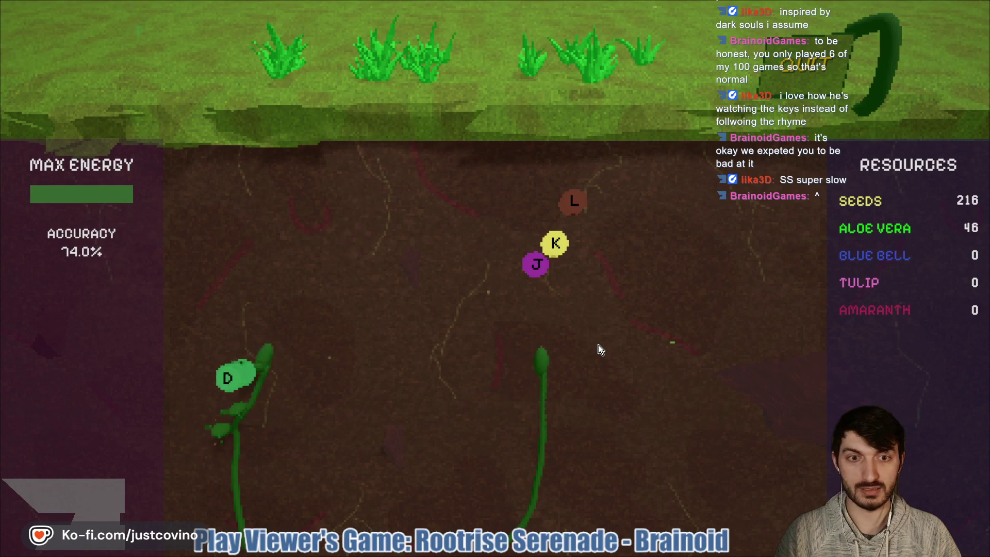
{"action": "key", "text": "j"}
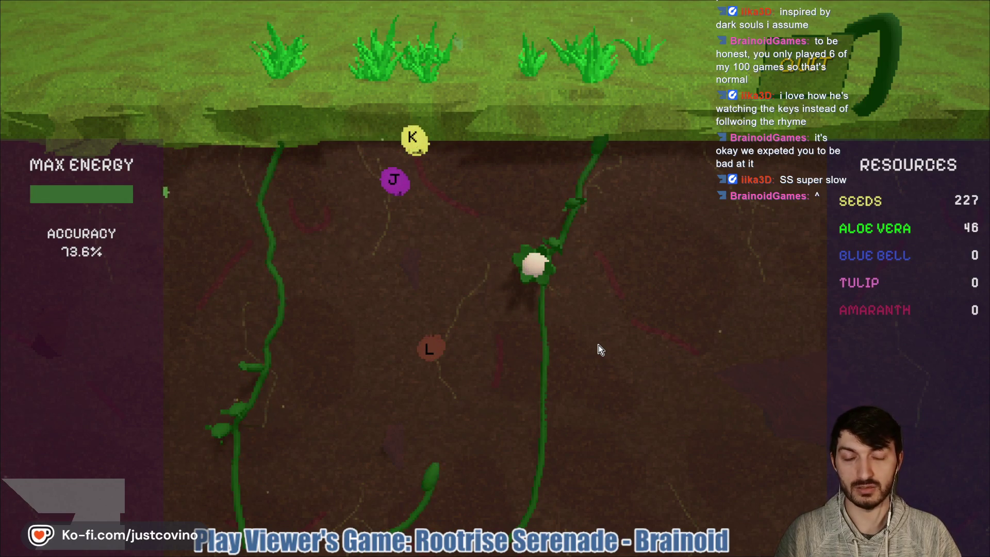
{"action": "key", "text": "l"}
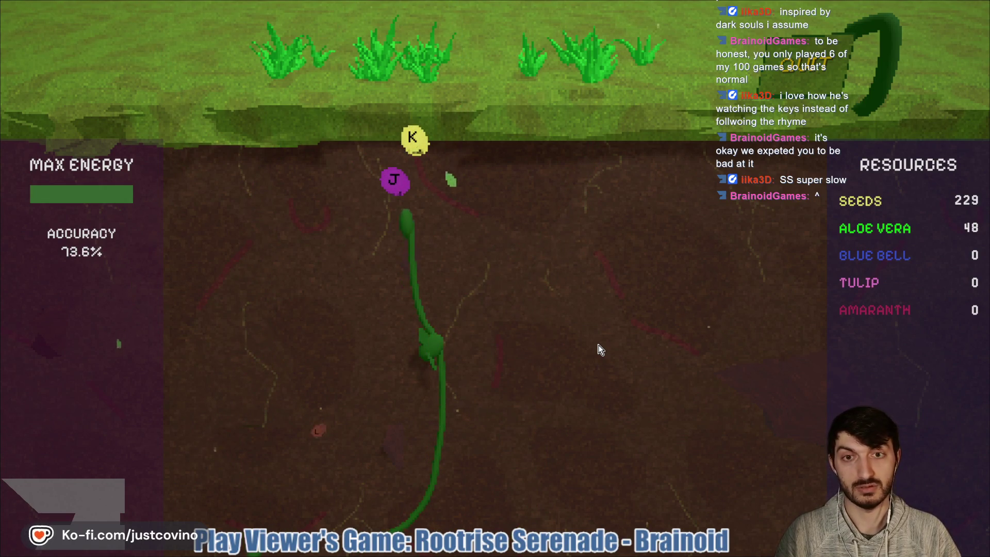
{"action": "key", "text": "j"}
{"action": "key", "text": "k"}
{"action": "key", "text": "j"}
{"action": "key", "text": "k"}
{"action": "key", "text": "l"}
{"action": "key", "text": "l"}
{"action": "key", "text": "k"}
{"action": "key", "text": "j"}
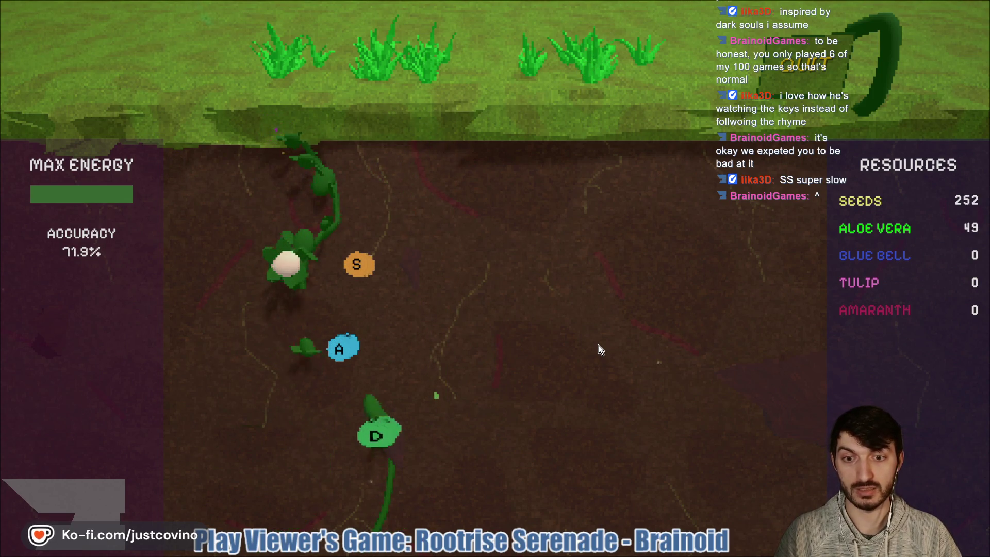
Step: Clear the remaining D, S and centre-root J, K and L notes, reaching 51 aloe vera
{"action": "key", "text": "d"}
{"action": "key", "text": "s"}
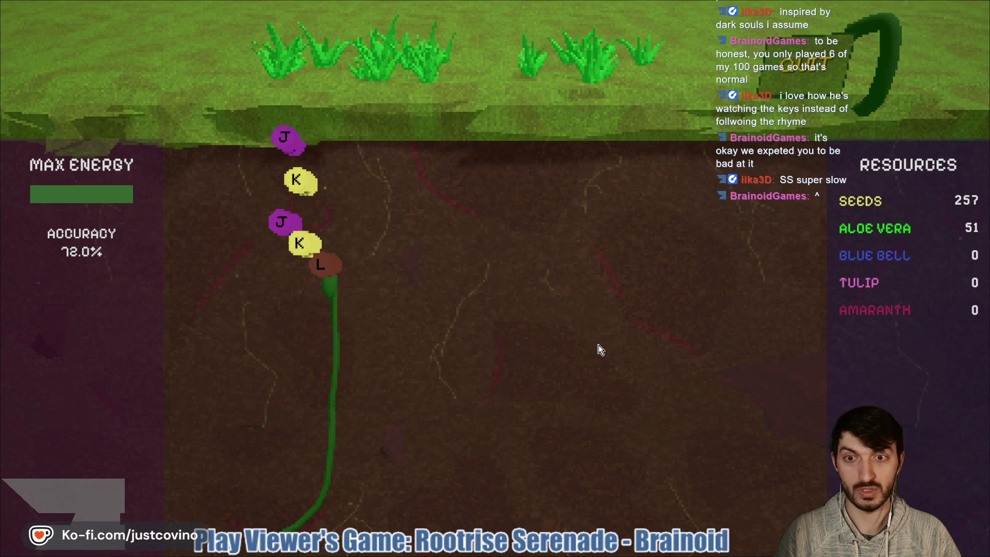
{"action": "key", "text": "l"}
{"action": "key", "text": "k"}
{"action": "key", "text": "j"}
{"action": "key", "text": "k"}
{"action": "key", "text": "j"}
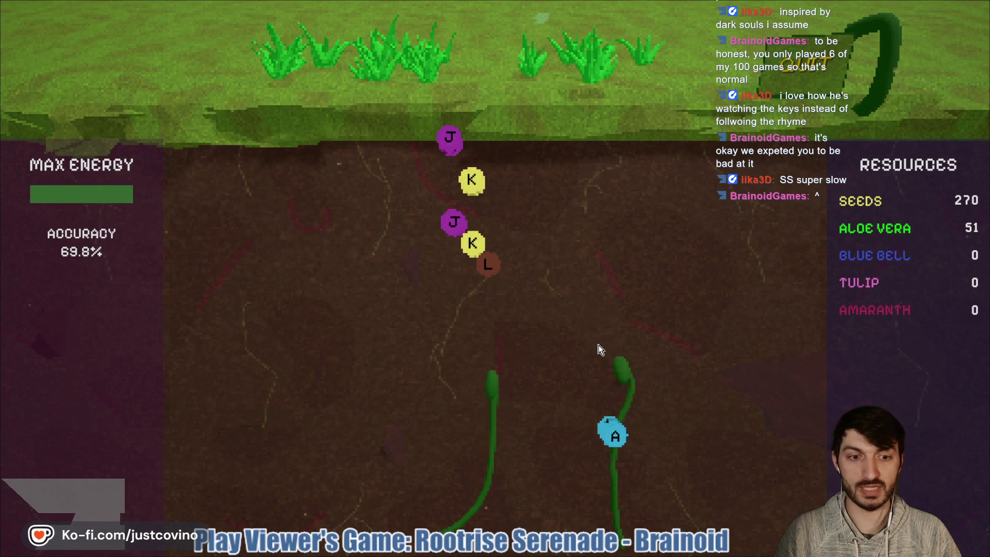
{"action": "key", "text": "a"}
{"action": "key", "text": "l"}
{"action": "key", "text": "k"}
{"action": "key", "text": "j"}
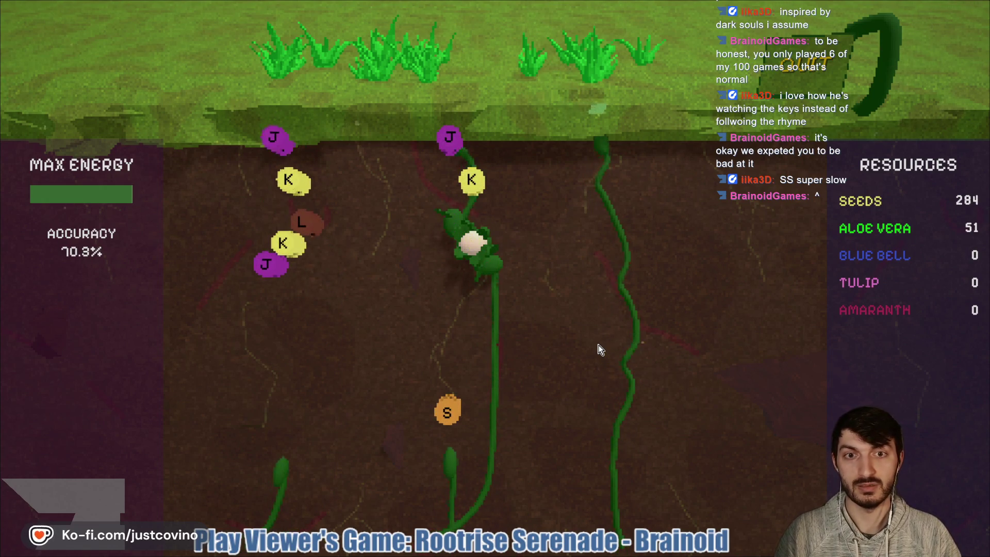
{"action": "key", "text": "j"}
{"action": "key", "text": "k"}
{"action": "key", "text": "j"}
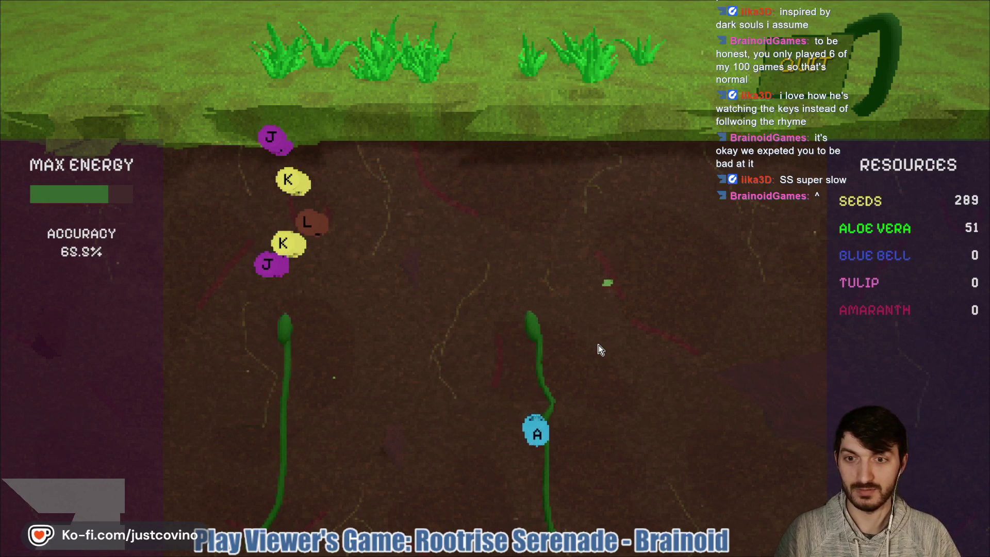
Step: Hit the lower A, S, D, J, K and L notes so flowers bloom
{"action": "key", "text": "a"}
{"action": "key", "text": "j"}
{"action": "key", "text": "k"}
{"action": "key", "text": "l"}
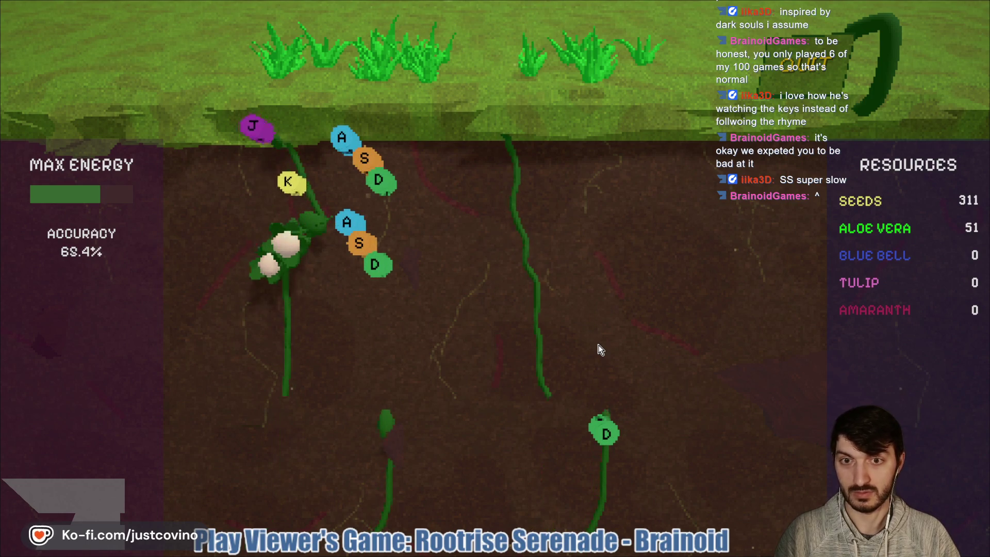
{"action": "key", "text": "a"}
{"action": "key", "text": "s"}
{"action": "key", "text": "d"}
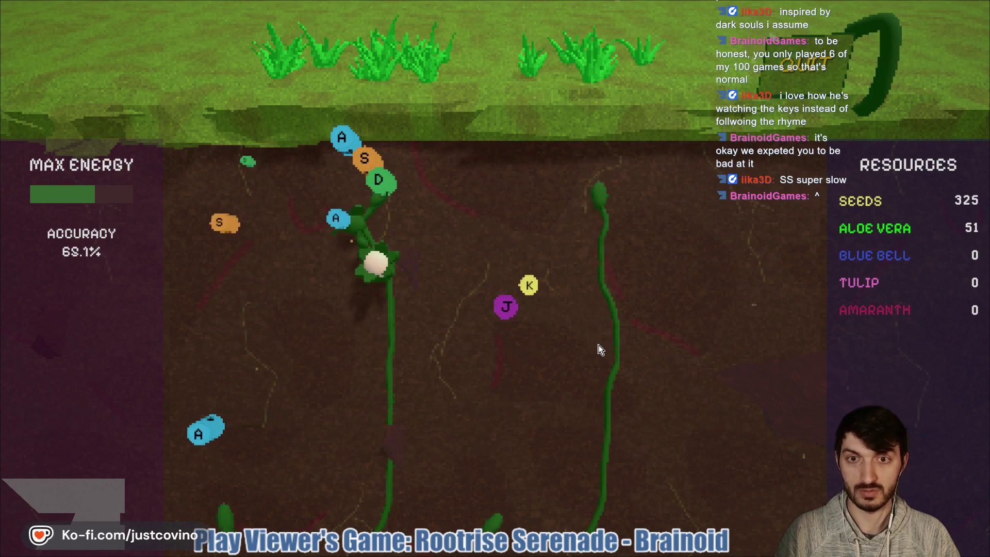
{"action": "key", "text": "a"}
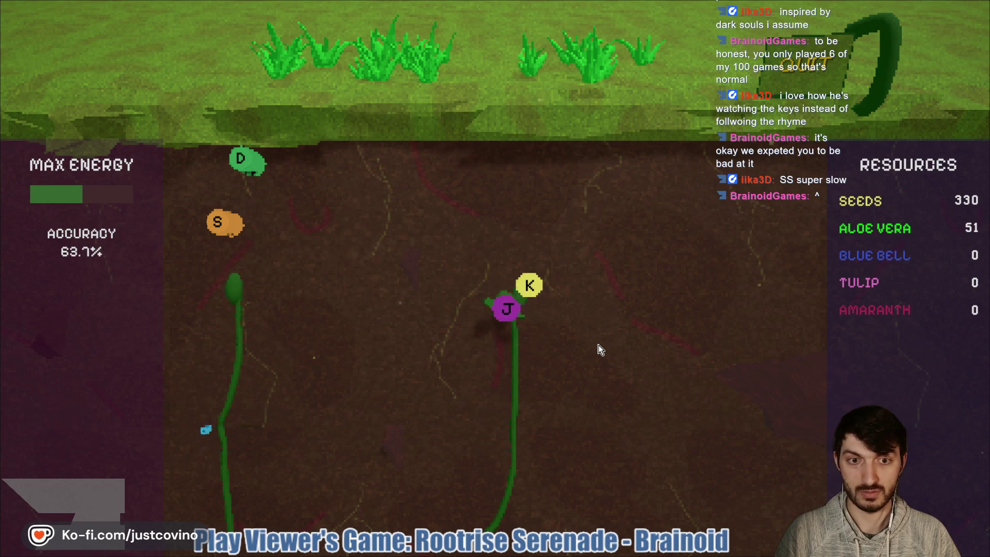
Step: Clear the left S and D notes and bloom the upper-left J, K, L chain
{"action": "key", "text": "s"}
{"action": "key", "text": "d"}
{"action": "key", "text": "k"}
{"action": "key", "text": "a"}
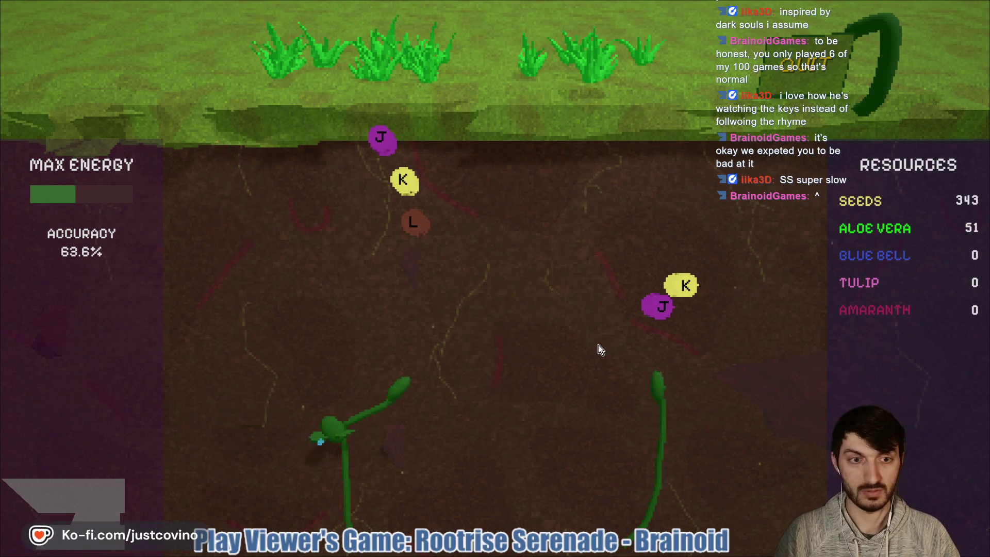
{"action": "key", "text": "j"}
{"action": "key", "text": "k"}
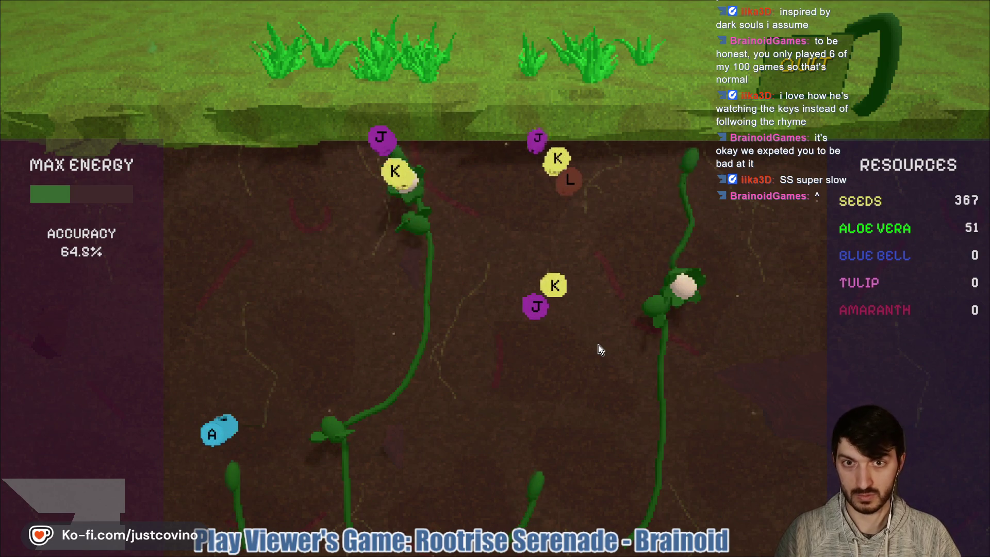
{"action": "key", "text": "j"}
{"action": "key", "text": "k"}
{"action": "key", "text": "l"}
Step: Bloom the upper J, K, L notes and harvest the right-root plant with K
{"action": "key", "text": "j"}
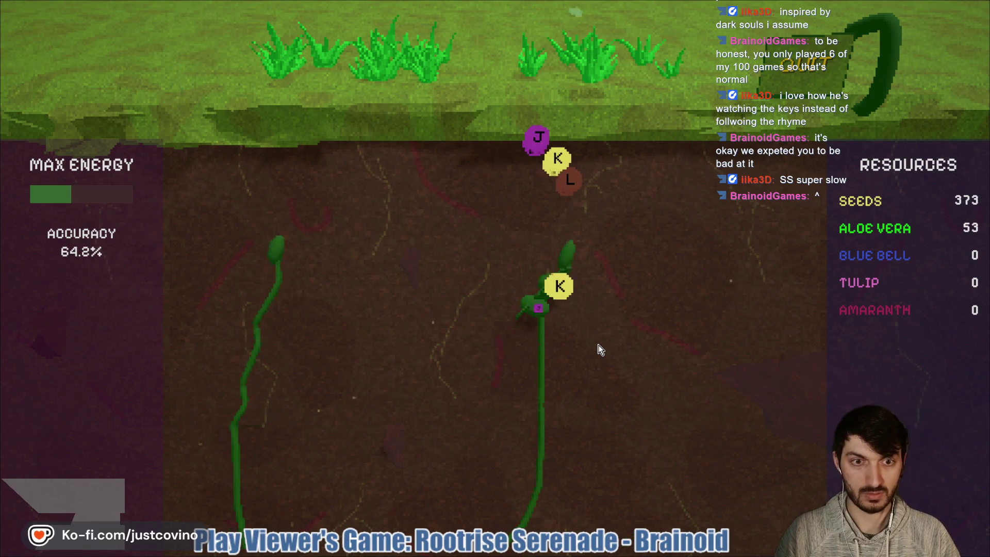
{"action": "key", "text": "k"}
{"action": "key", "text": "j"}
{"action": "key", "text": "k"}
{"action": "key", "text": "l"}
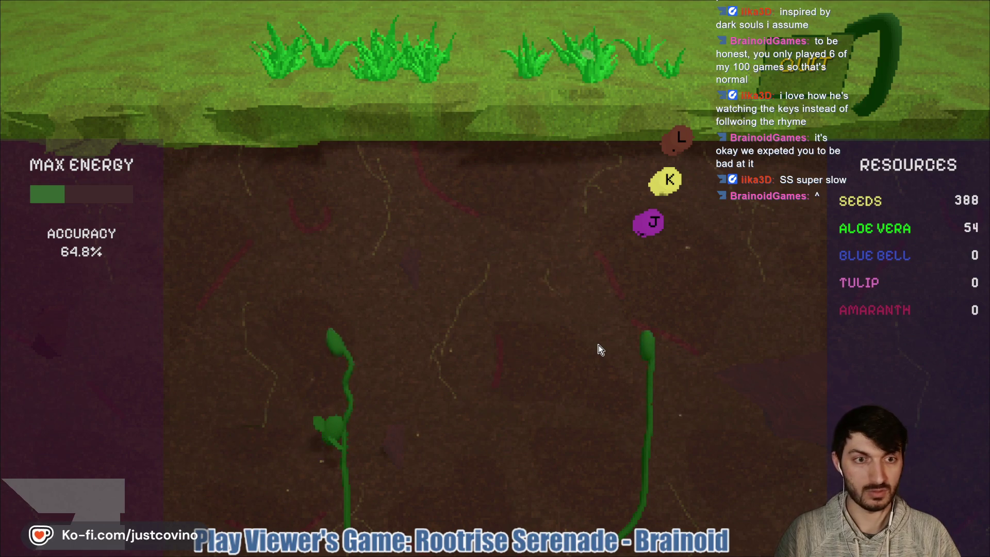
{"action": "key", "text": "j"}
{"action": "key", "text": "k"}
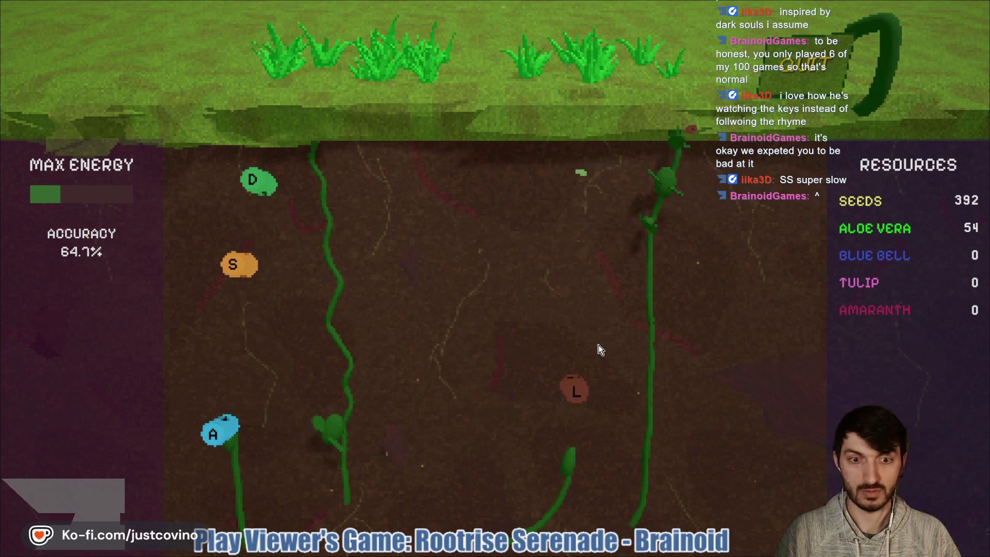
{"action": "key", "text": "a"}
{"action": "key", "text": "l"}
{"action": "key", "text": "s"}
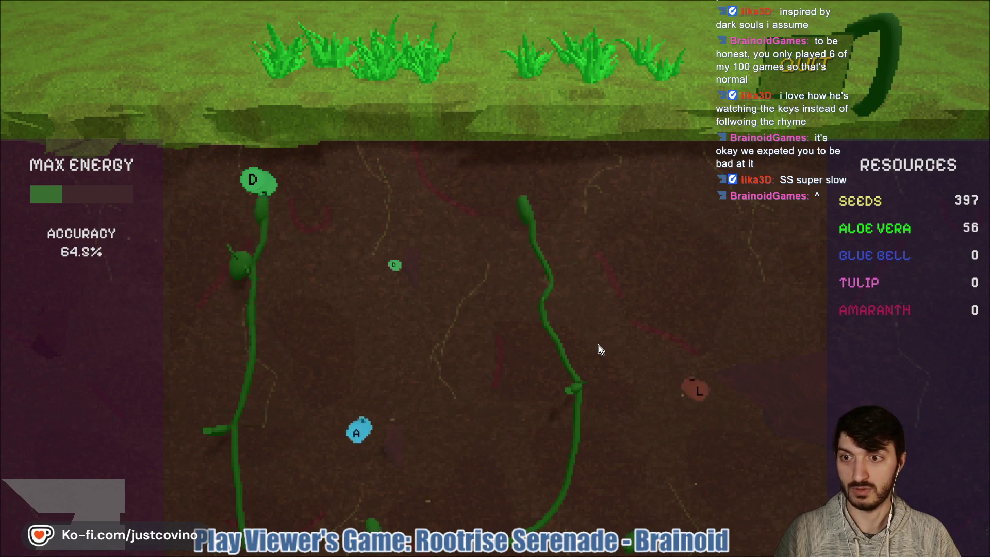
{"action": "key", "text": "d"}
Step: Hit the A, S, D and L notes on the growing roots, blooming the D and J roots
{"action": "key", "text": "a"}
{"action": "key", "text": "l"}
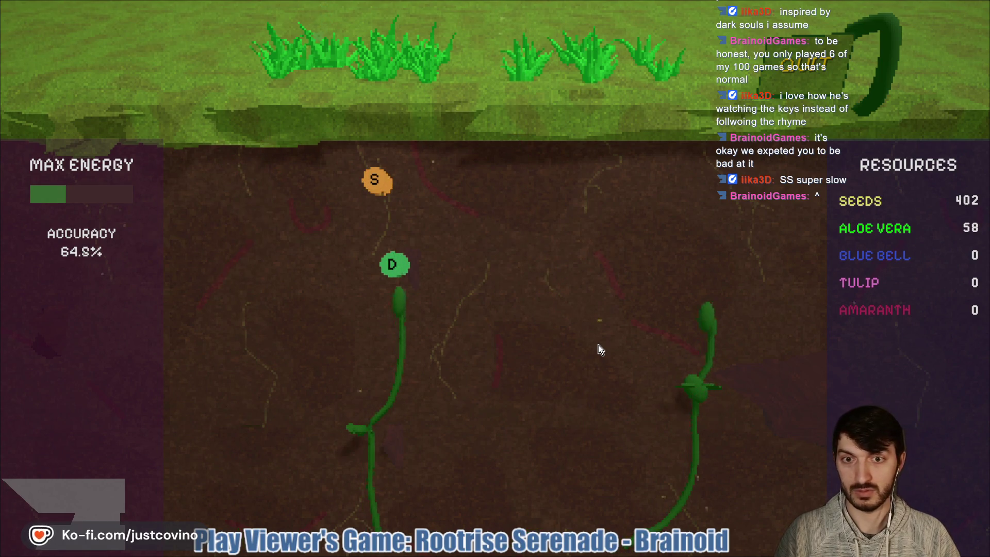
{"action": "key", "text": "d"}
{"action": "key", "text": "s"}
{"action": "key", "text": "a"}
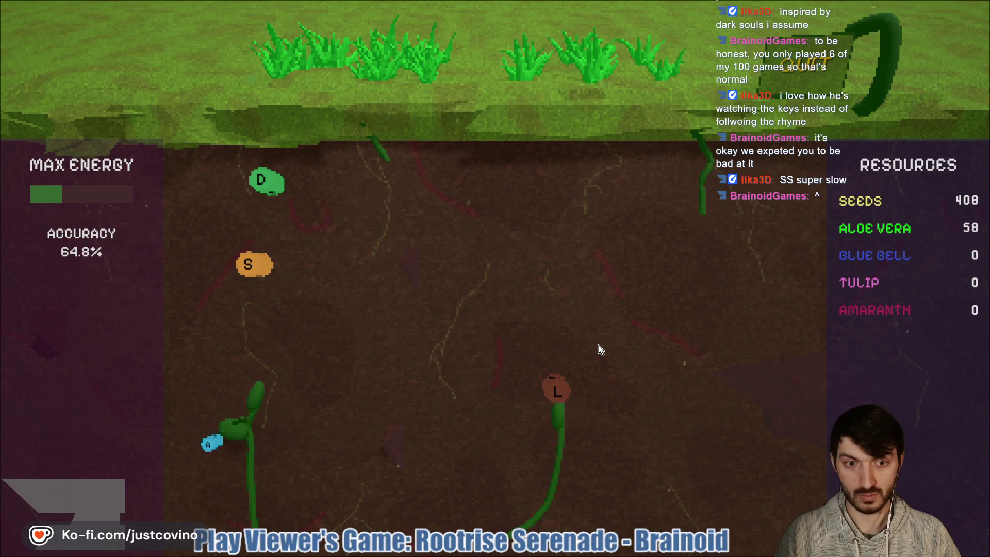
{"action": "key", "text": "l"}
{"action": "key", "text": "s"}
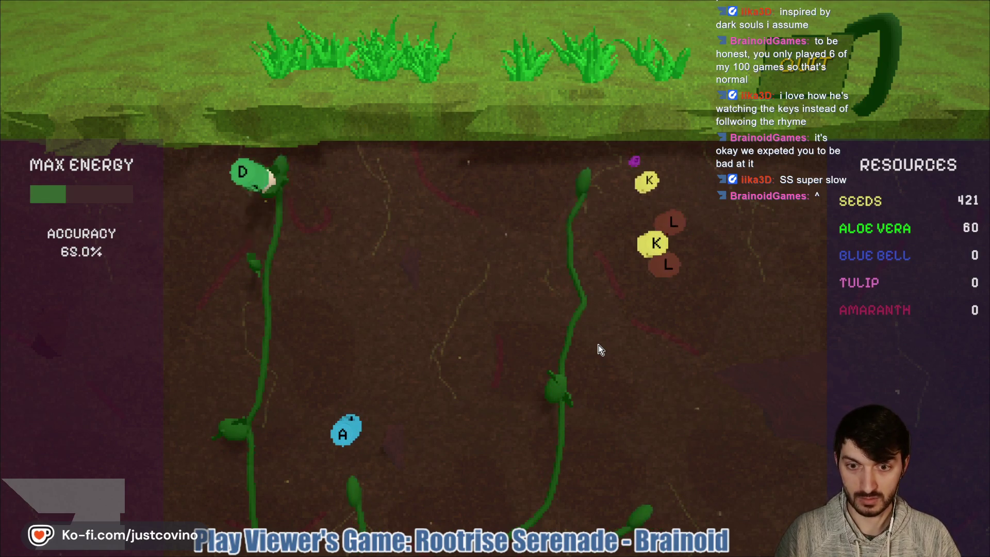
{"action": "key", "text": "d"}
{"action": "key", "text": "l"}
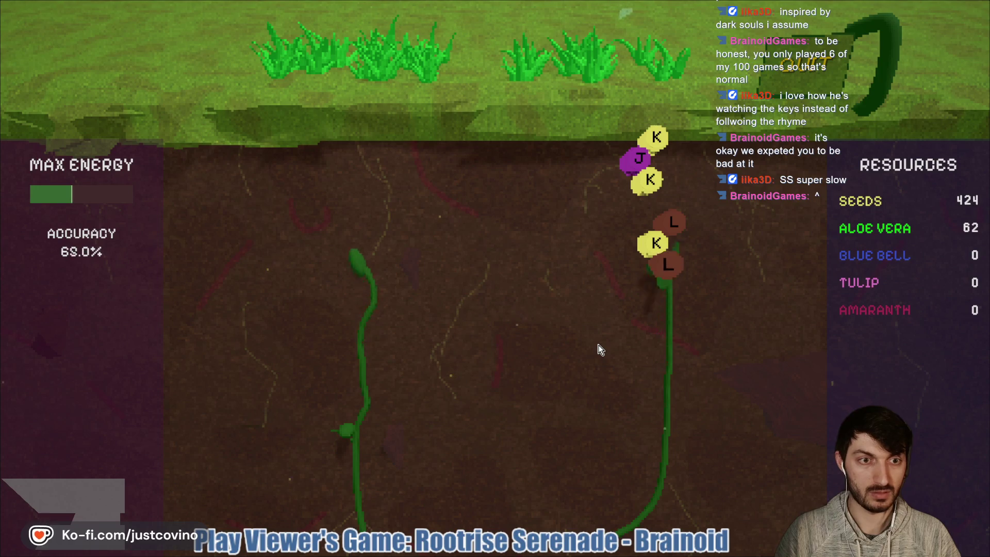
{"action": "key", "text": "k"}
{"action": "key", "text": "j"}
{"action": "key", "text": "k"}
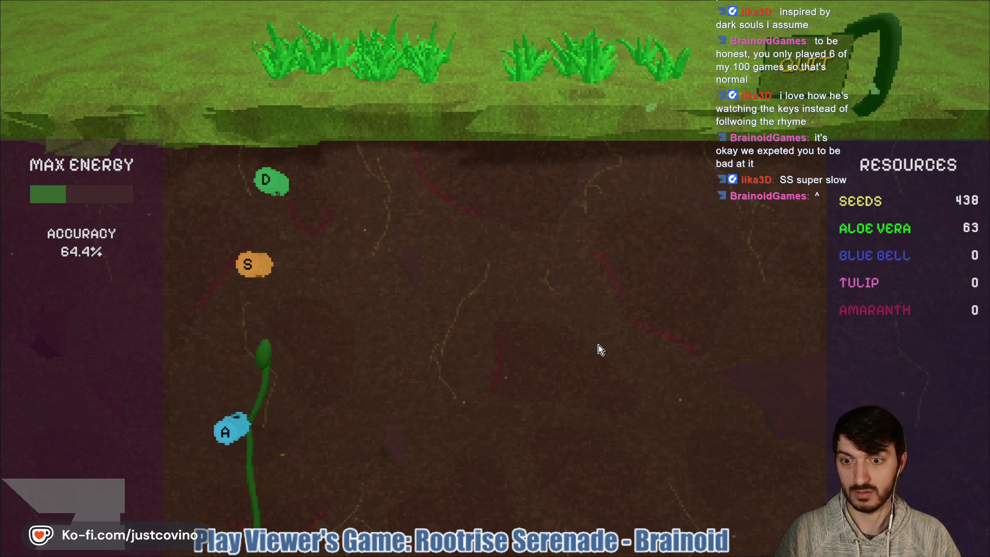
Step: Clear the final S, D, A, L, K and J notes of the round
{"action": "key", "text": "s"}
{"action": "key", "text": "d"}
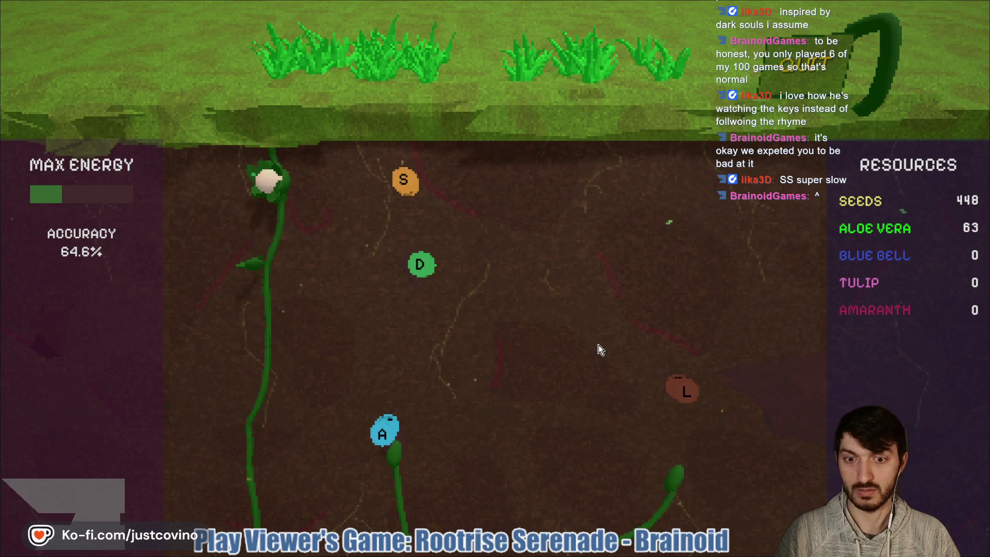
{"action": "key", "text": "a"}
{"action": "key", "text": "l"}
{"action": "key", "text": "d"}
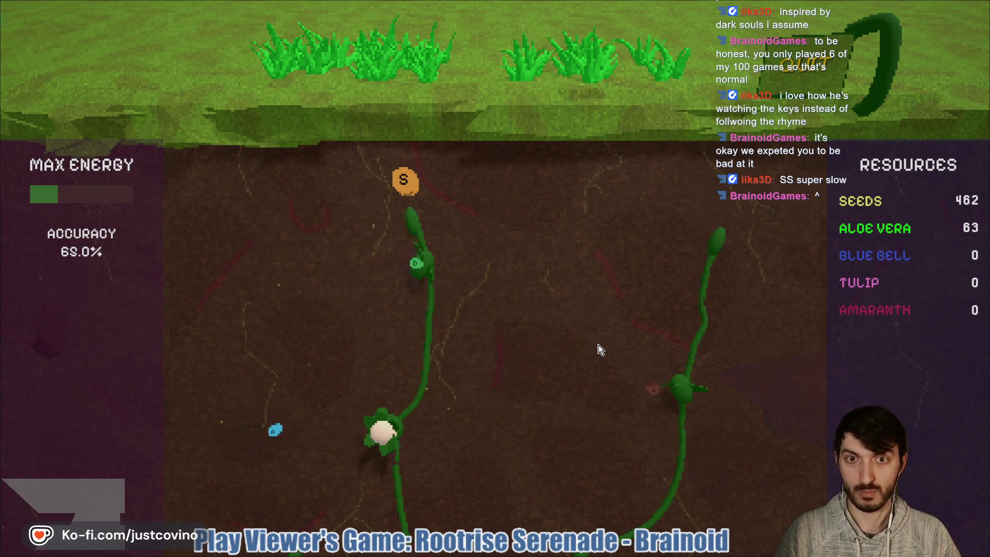
{"action": "key", "text": "s"}
{"action": "key", "text": "a"}
{"action": "key", "text": "l"}
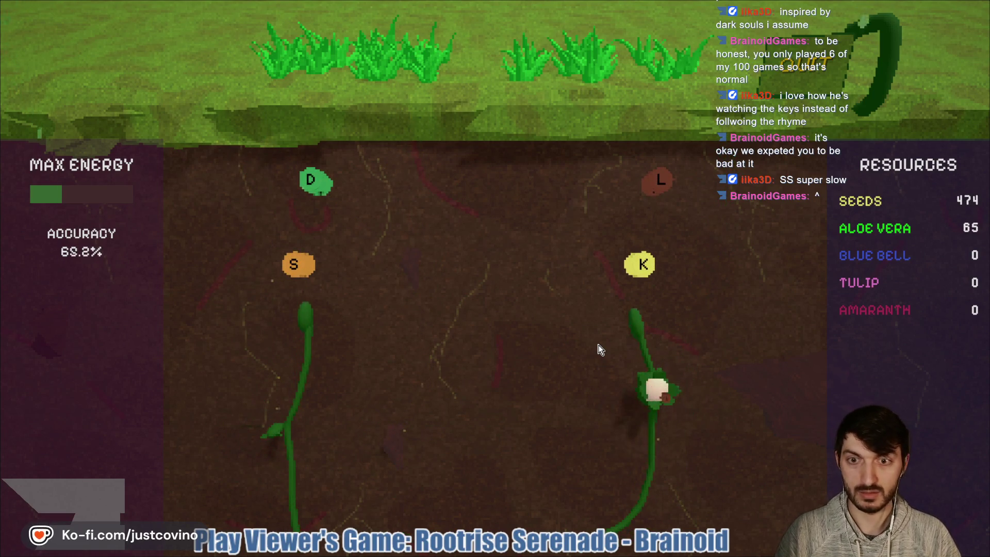
{"action": "key", "text": "s"}
{"action": "key", "text": "k"}
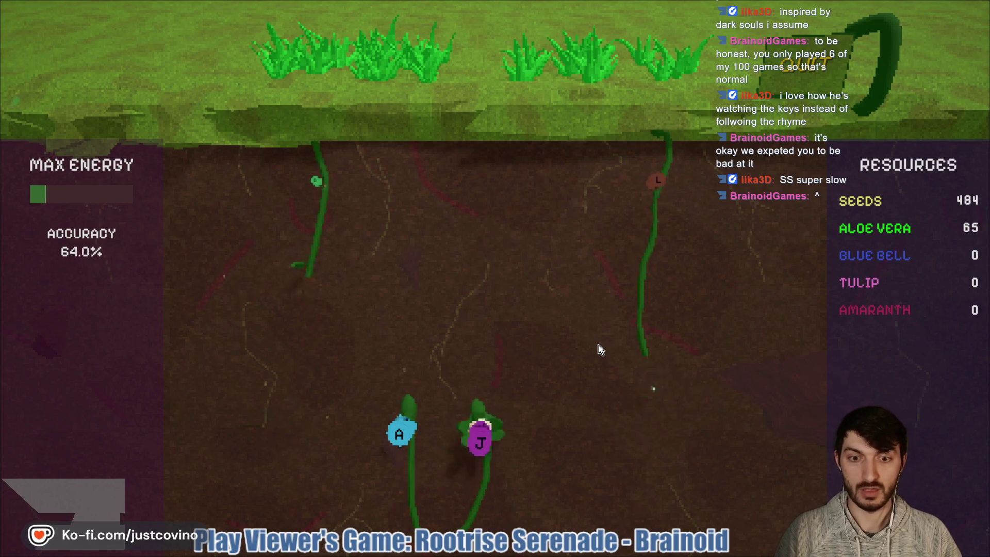
{"action": "key", "text": "j"}
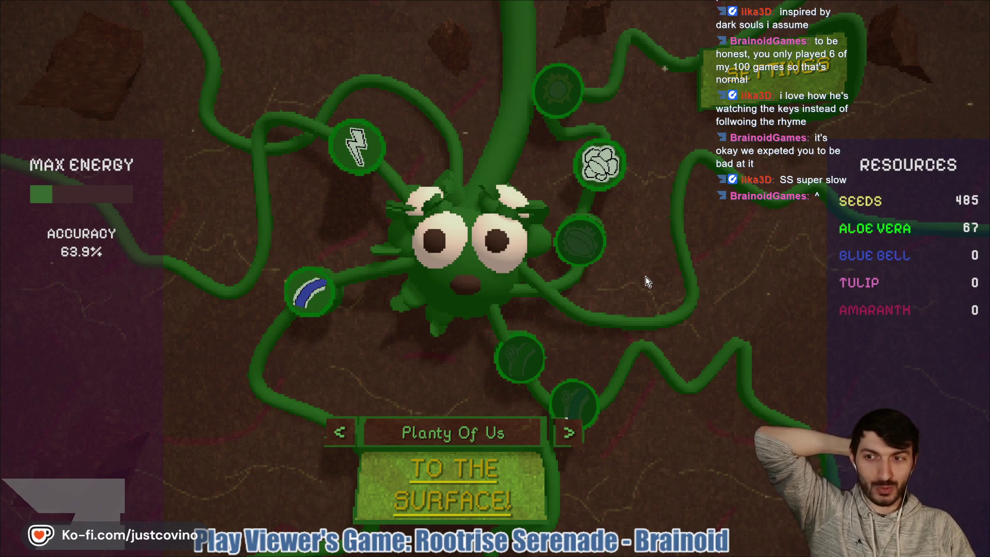
Step: Buy Pixel-Perfect Planting and two levels of Blue Veins
{"action": "mouse_move", "coordinate": [611, 175]}
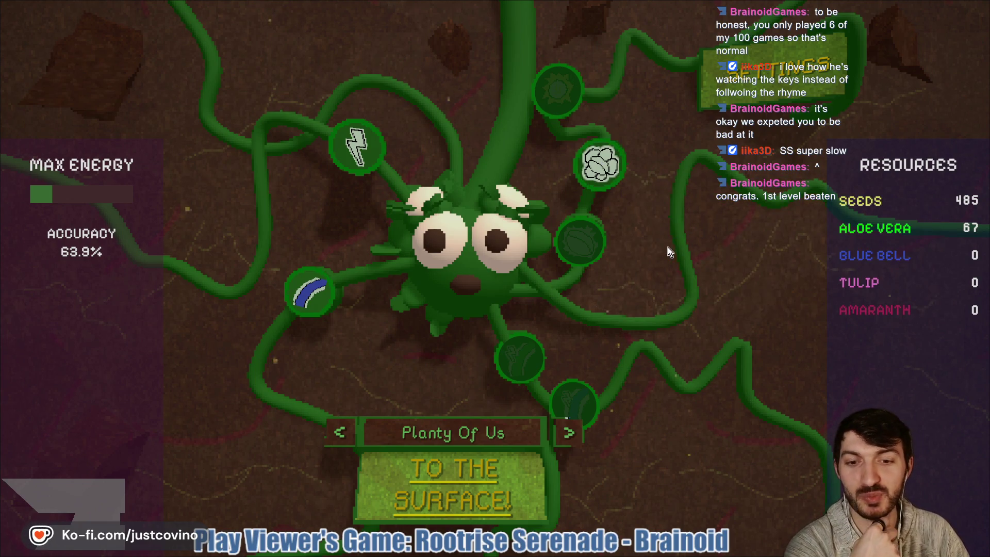
{"action": "left_click", "coordinate": [602, 163]}
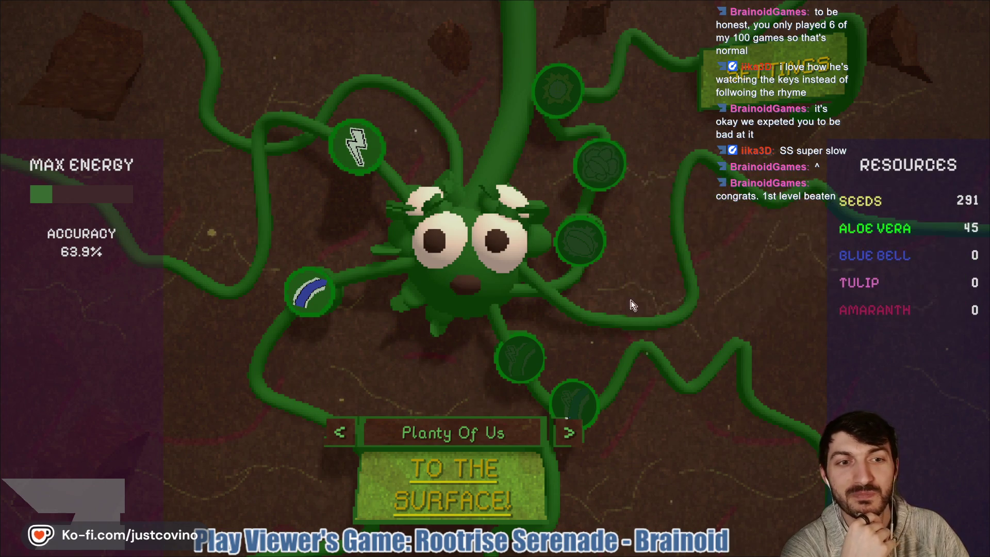
{"action": "mouse_move", "coordinate": [325, 293]}
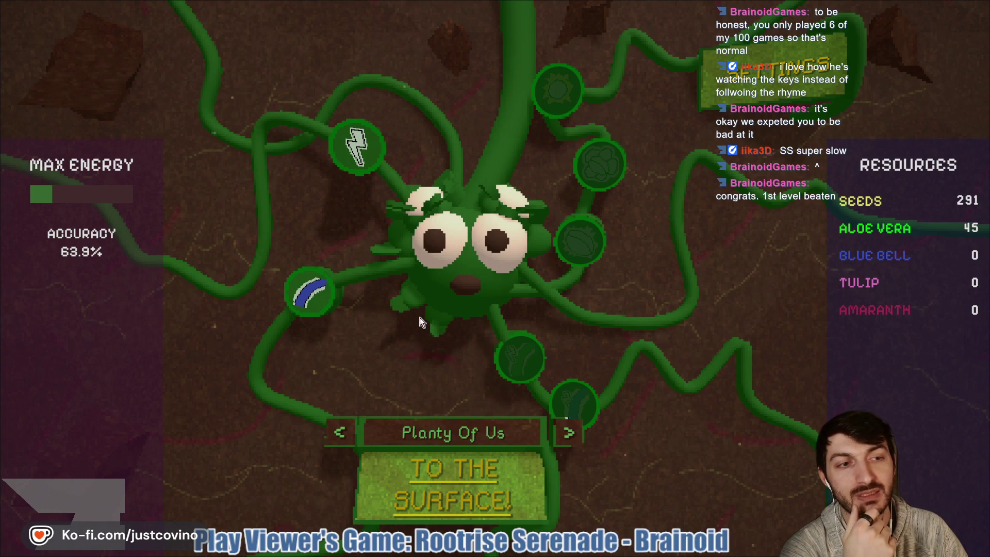
{"action": "mouse_move", "coordinate": [588, 236]}
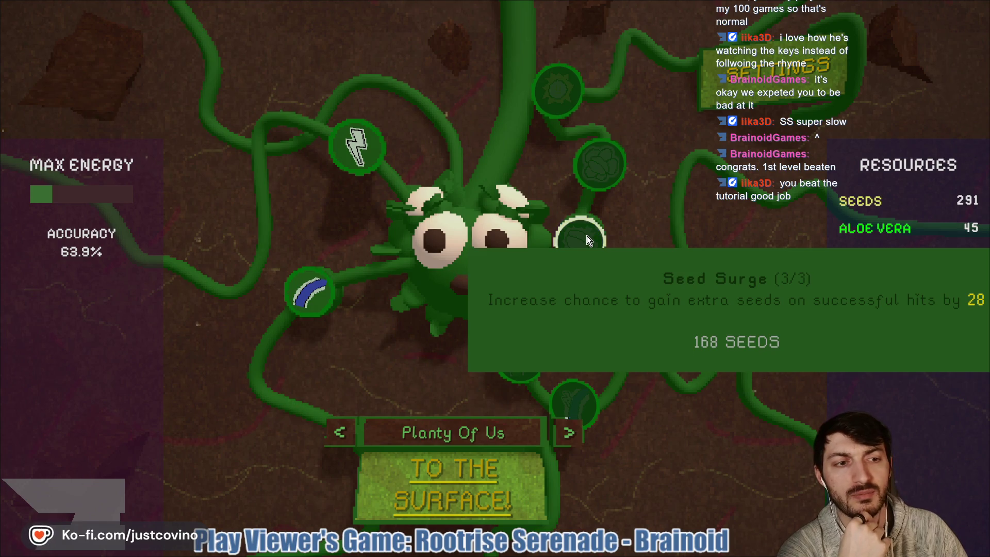
{"action": "mouse_move", "coordinate": [596, 165]}
{"action": "mouse_move", "coordinate": [553, 98]}
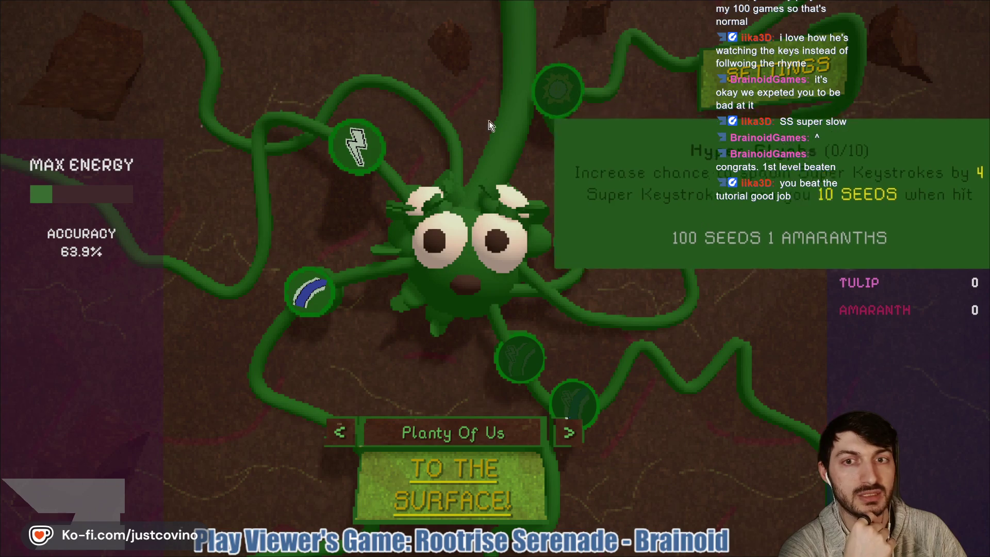
{"action": "left_click", "coordinate": [327, 300]}
{"action": "left_click", "coordinate": [325, 298]}
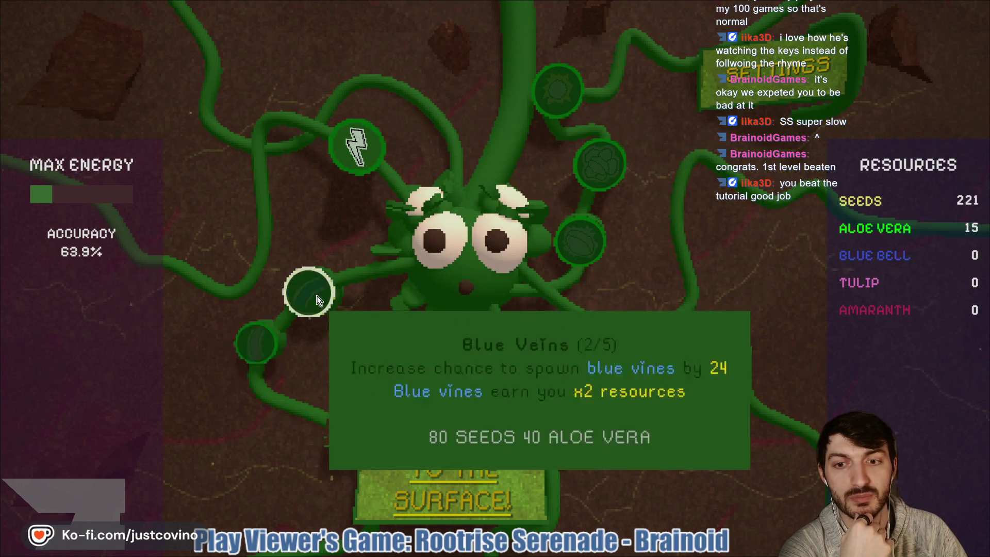
Step: Buy two levels of Evercharged Root System and one of Gardener's Grace
{"action": "left_click", "coordinate": [356, 146]}
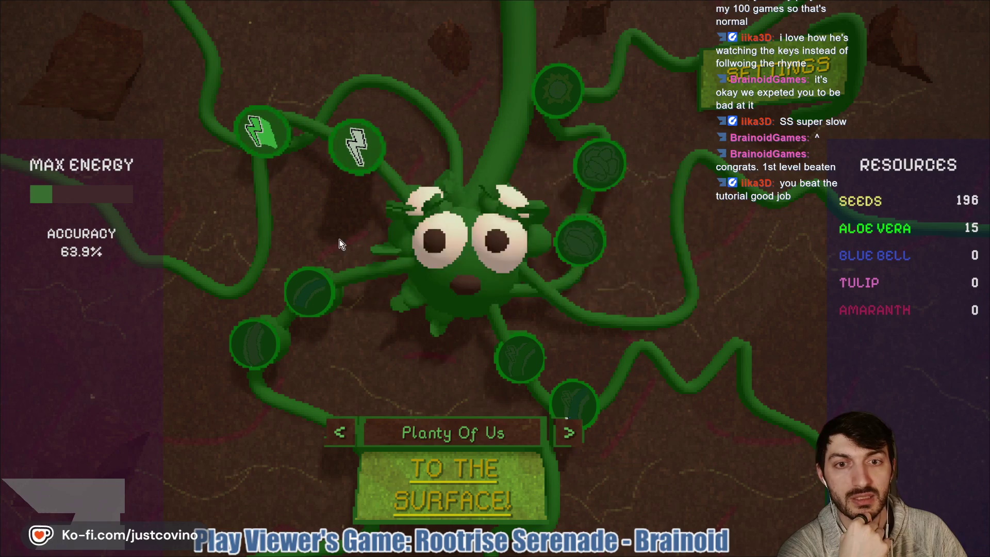
{"action": "mouse_move", "coordinate": [254, 132]}
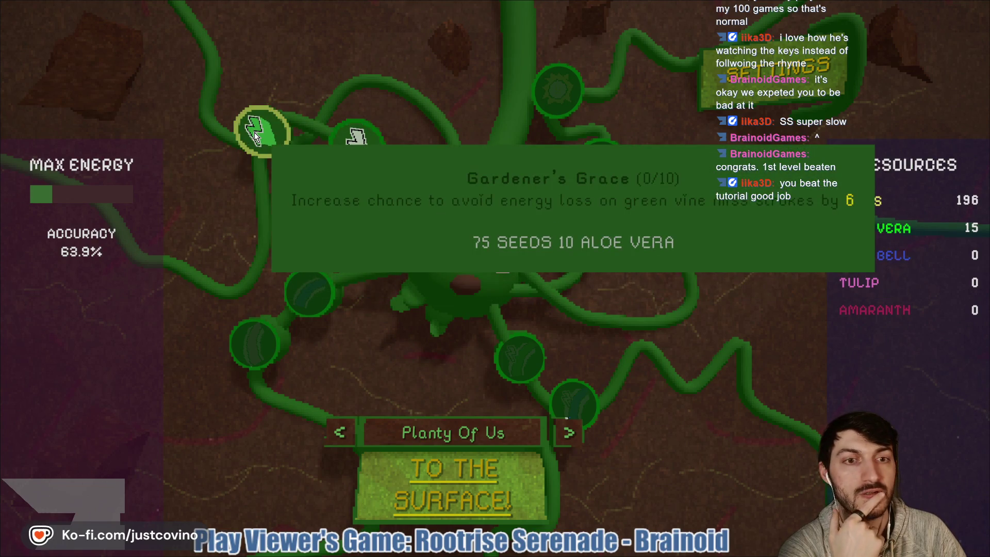
{"action": "left_click", "coordinate": [254, 132]}
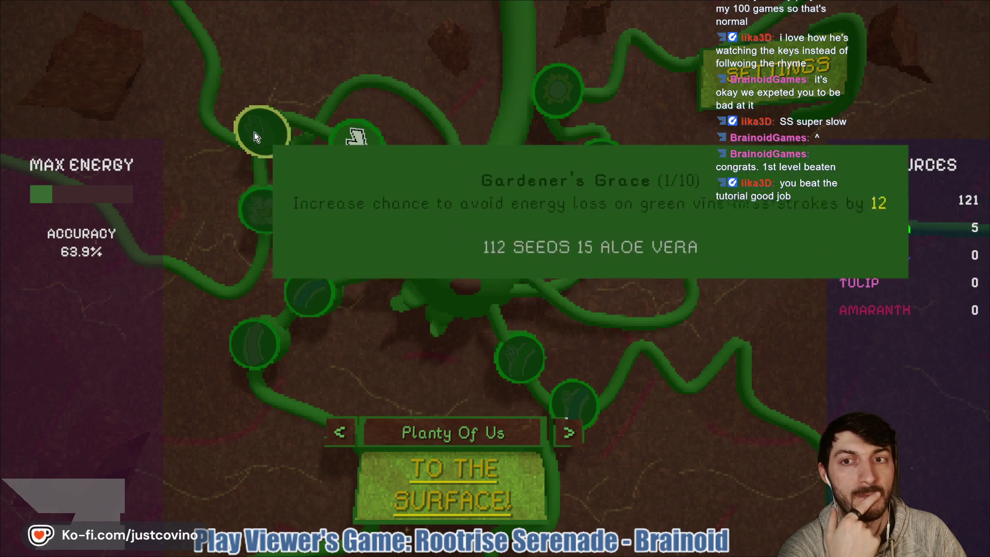
{"action": "left_click", "coordinate": [355, 143]}
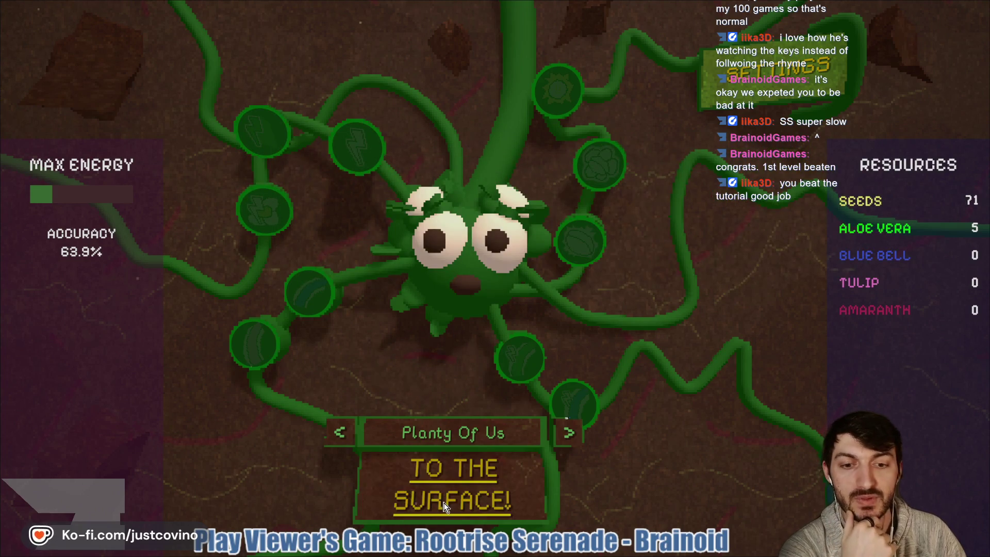
Step: Keep the Planty Of Us track selected and start the next round
{"action": "left_click", "coordinate": [571, 441]}
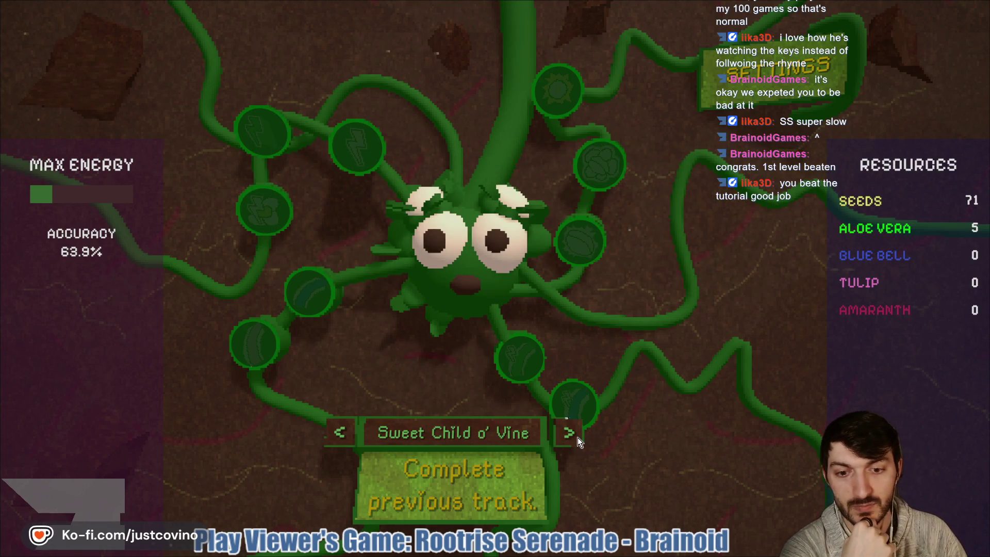
{"action": "left_click", "coordinate": [344, 436]}
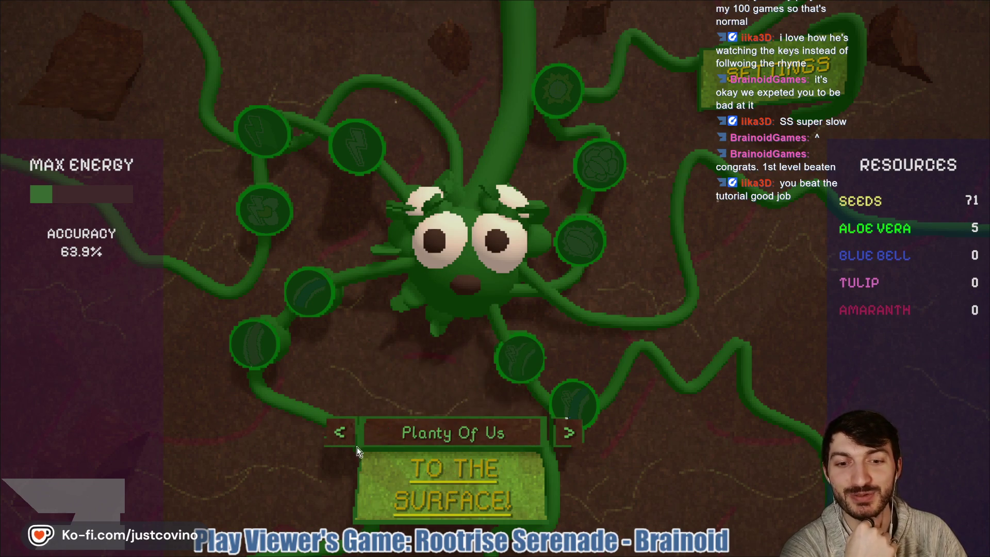
{"action": "left_click", "coordinate": [491, 489]}
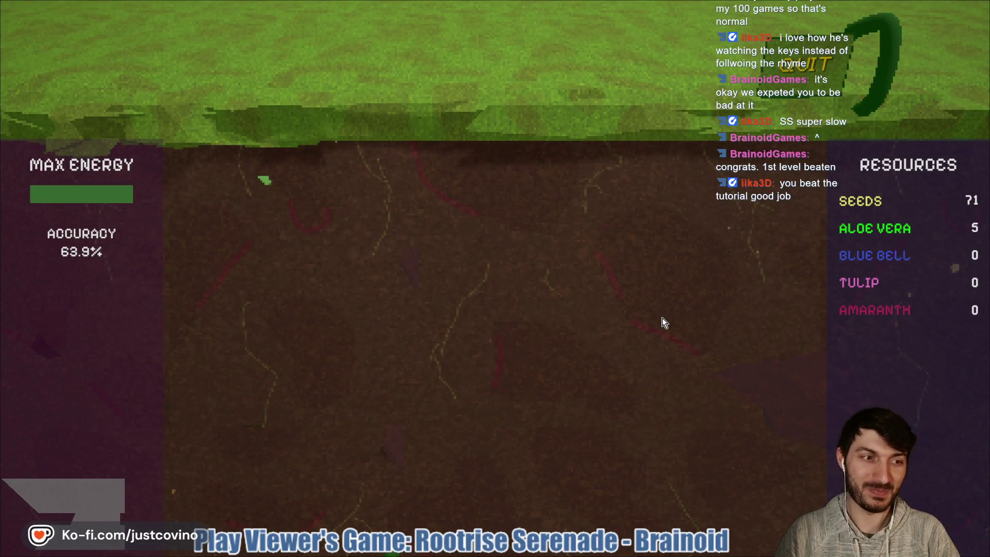
Step: Grow the first roots by hitting their A, S, K, L and J notes until a flower blooms
{"action": "key", "text": "a"}
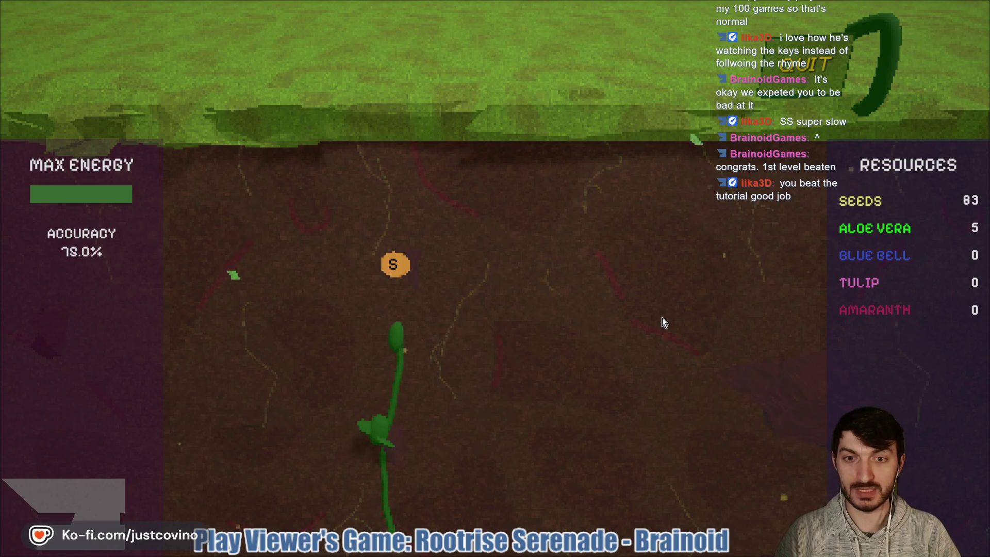
{"action": "key", "text": "s"}
{"action": "key", "text": "k"}
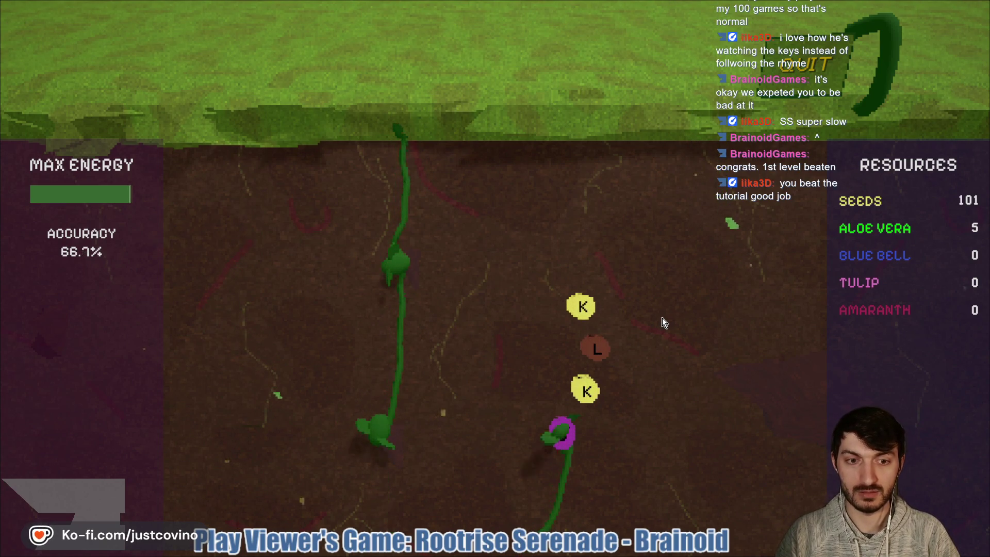
{"action": "key", "text": "k"}
{"action": "key", "text": "l"}
{"action": "key", "text": "k"}
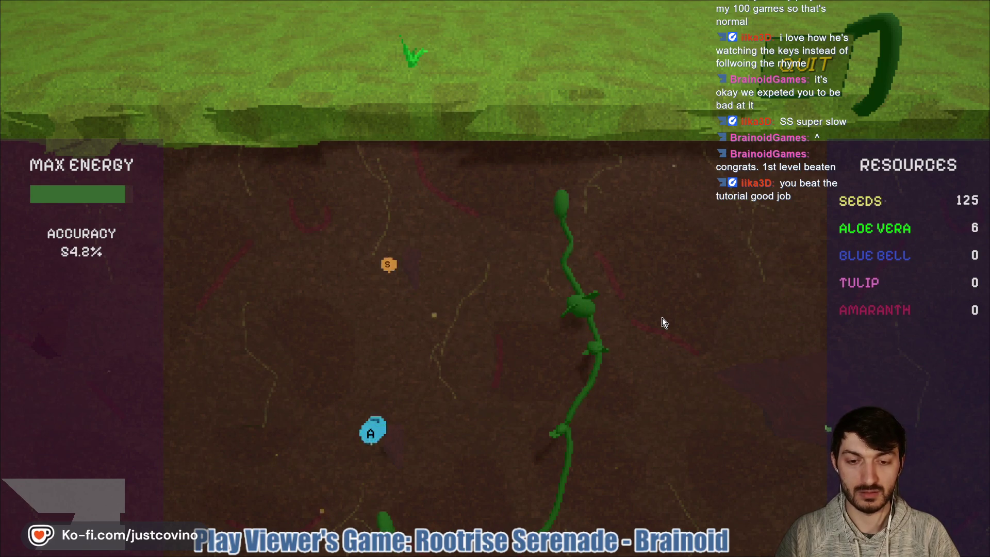
{"action": "key", "text": "a"}
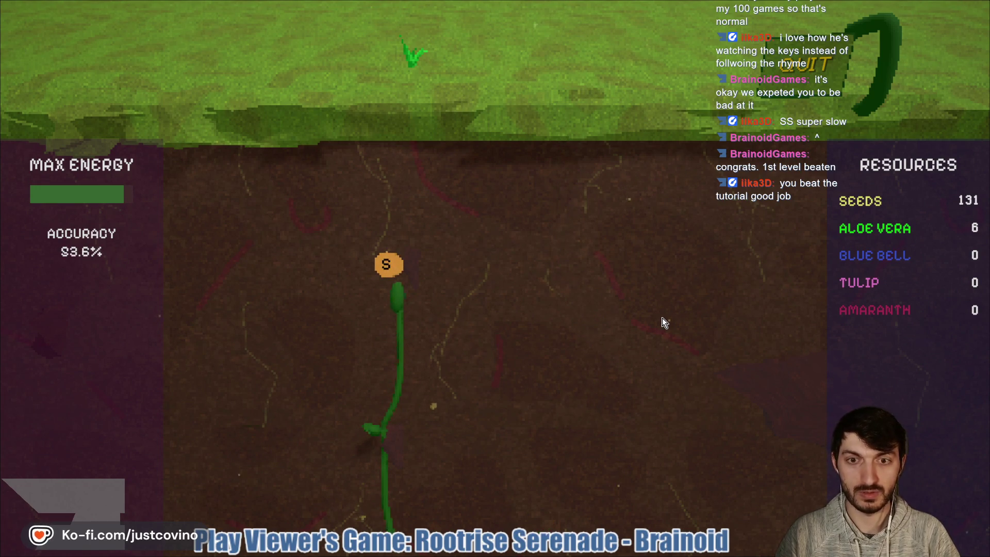
{"action": "key", "text": "s"}
{"action": "key", "text": "l"}
{"action": "key", "text": "l"}
{"action": "key", "text": "j"}
{"action": "key", "text": "k"}
{"action": "key", "text": "l"}
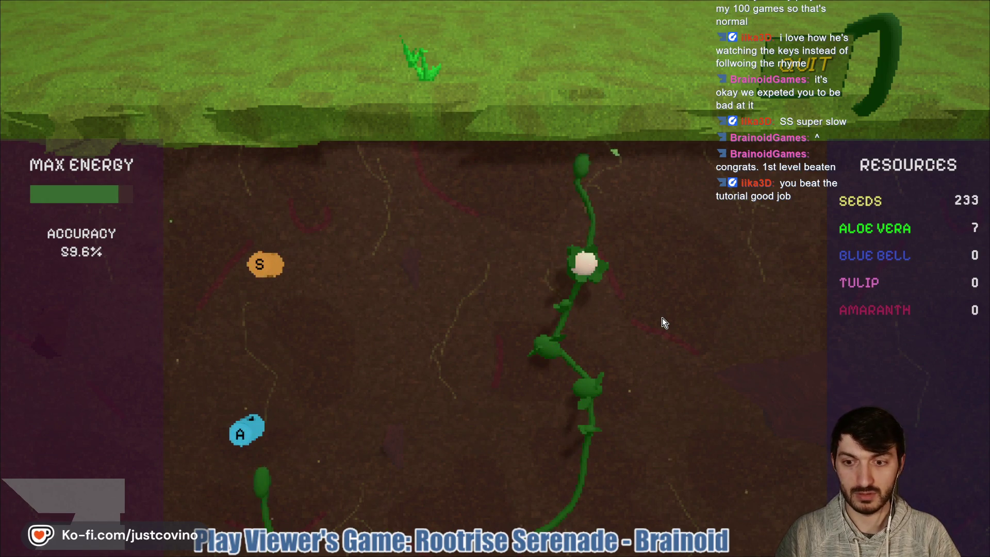
Step: Grow the new left and right roots through their notes so a bluebell blooms
{"action": "key", "text": "a"}
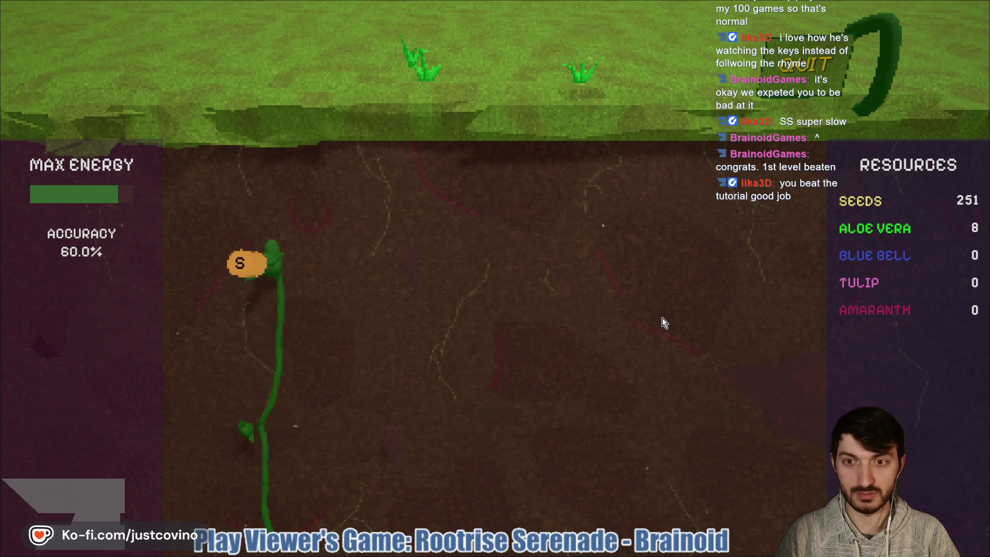
{"action": "key", "text": "l"}
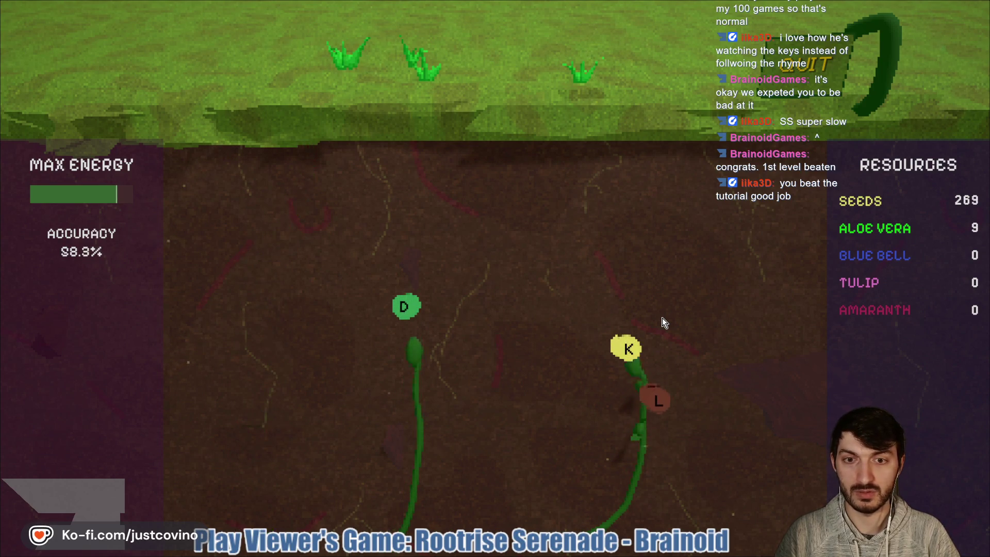
{"action": "key", "text": "k"}
{"action": "key", "text": "d"}
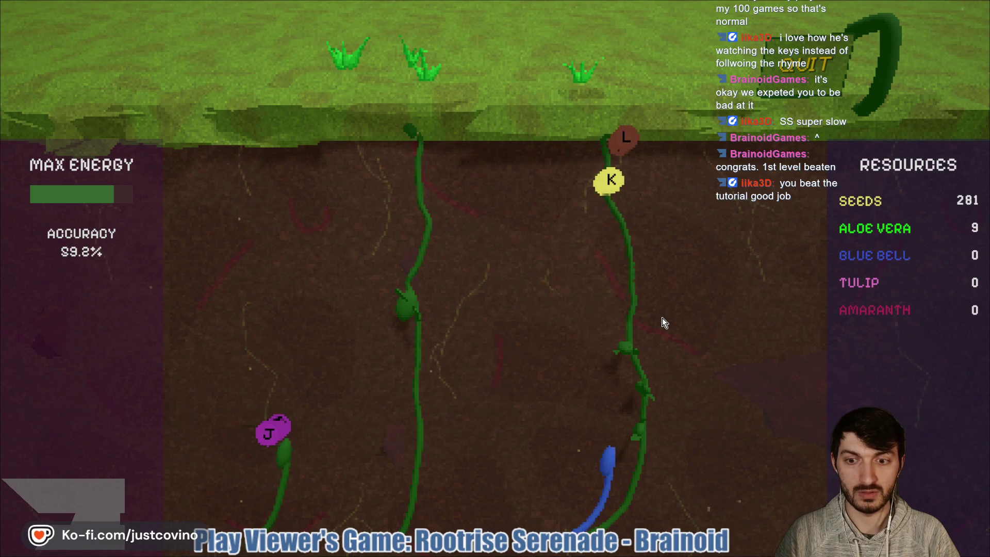
{"action": "key", "text": "j"}
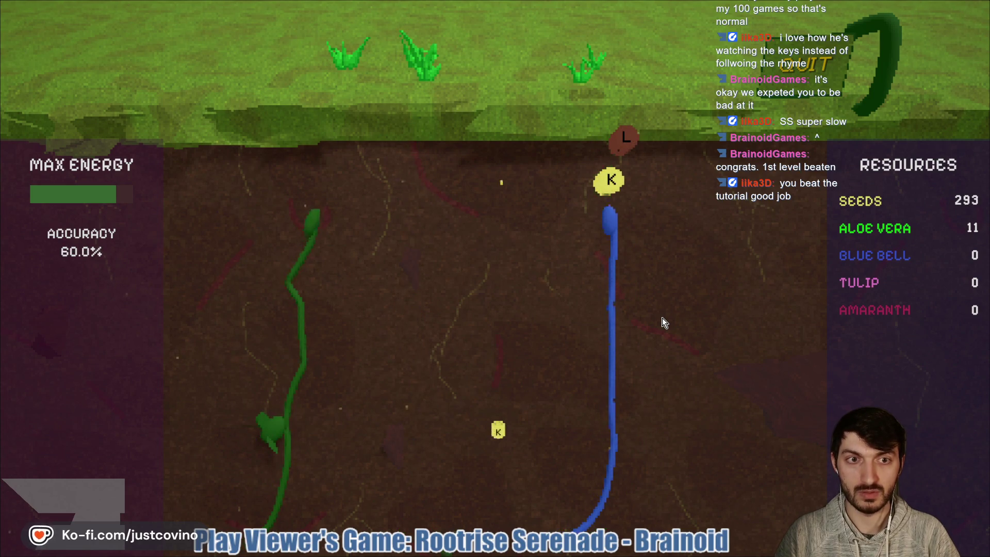
{"action": "key", "text": "k"}
{"action": "key", "text": "l"}
{"action": "key", "text": "k"}
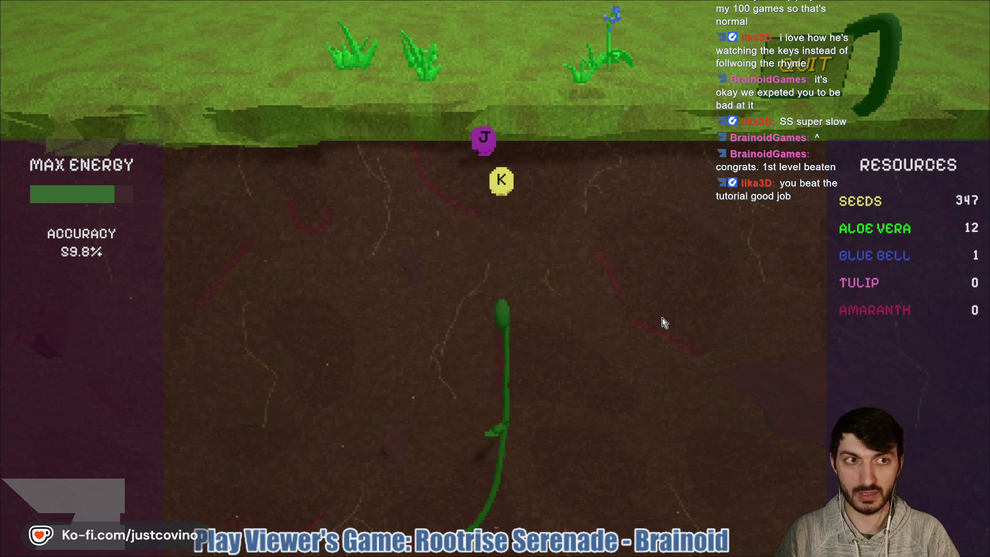
Step: Bring the centre, left and right roots to the surface and grow a white bud
{"action": "key", "text": "k"}
{"action": "key", "text": "j"}
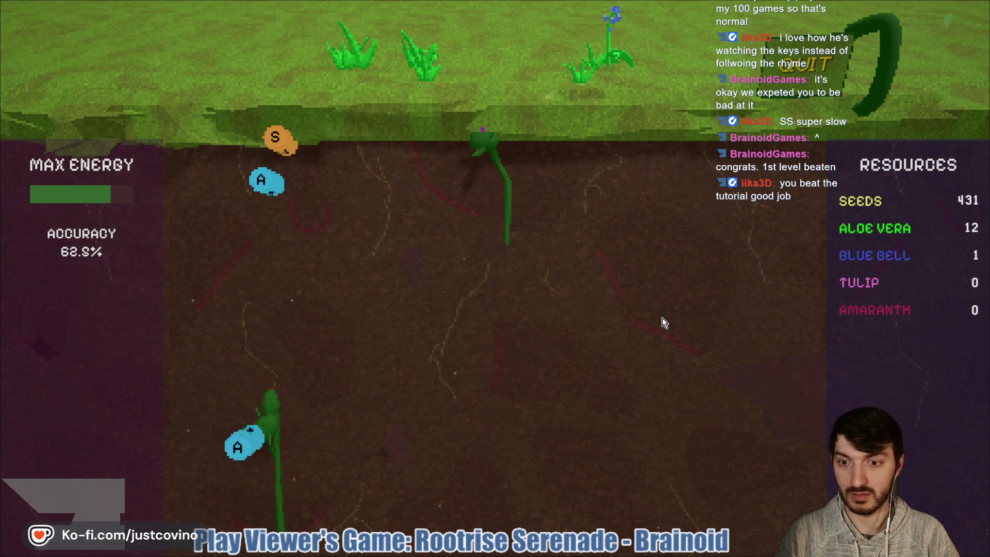
{"action": "key", "text": "a"}
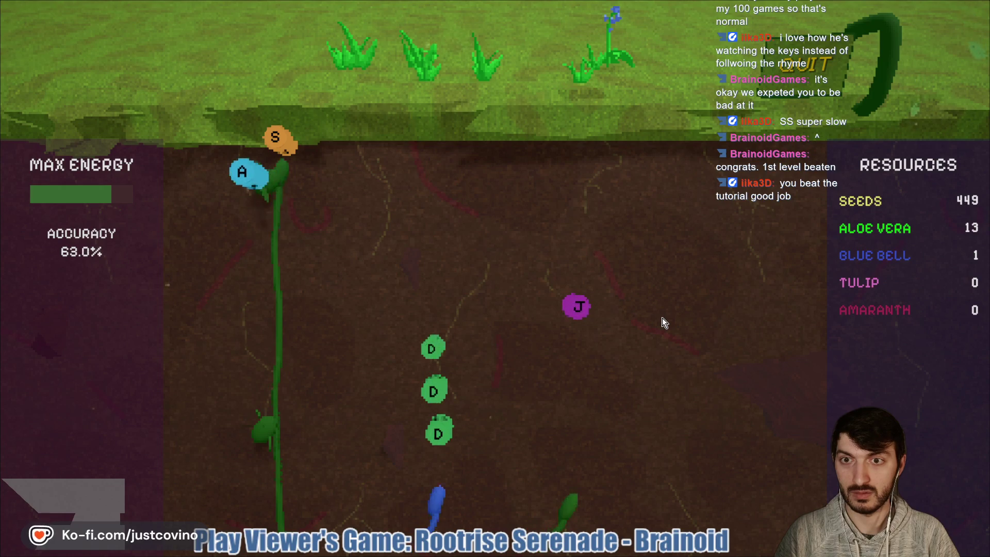
{"action": "key", "text": "s"}
{"action": "key", "text": "d"}
{"action": "key", "text": "d"}
{"action": "key", "text": "j"}
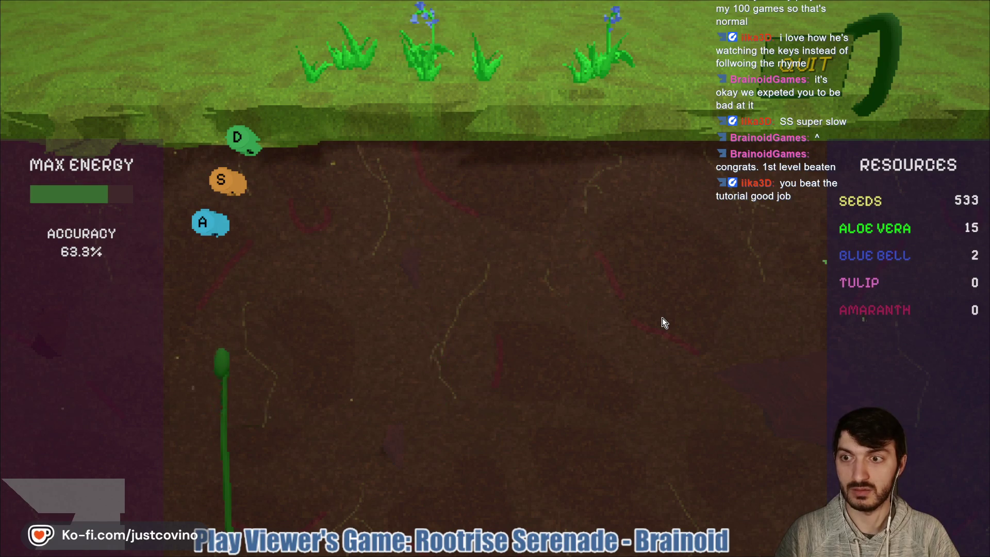
{"action": "key", "text": "a"}
{"action": "key", "text": "s"}
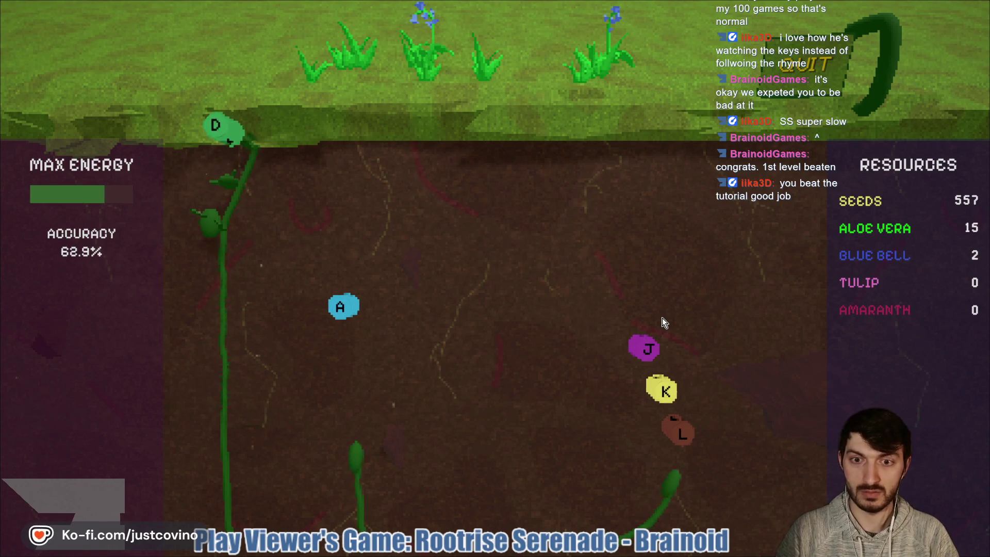
{"action": "key", "text": "d"}
{"action": "key", "text": "l"}
{"action": "key", "text": "k"}
{"action": "key", "text": "j"}
{"action": "key", "text": "a"}
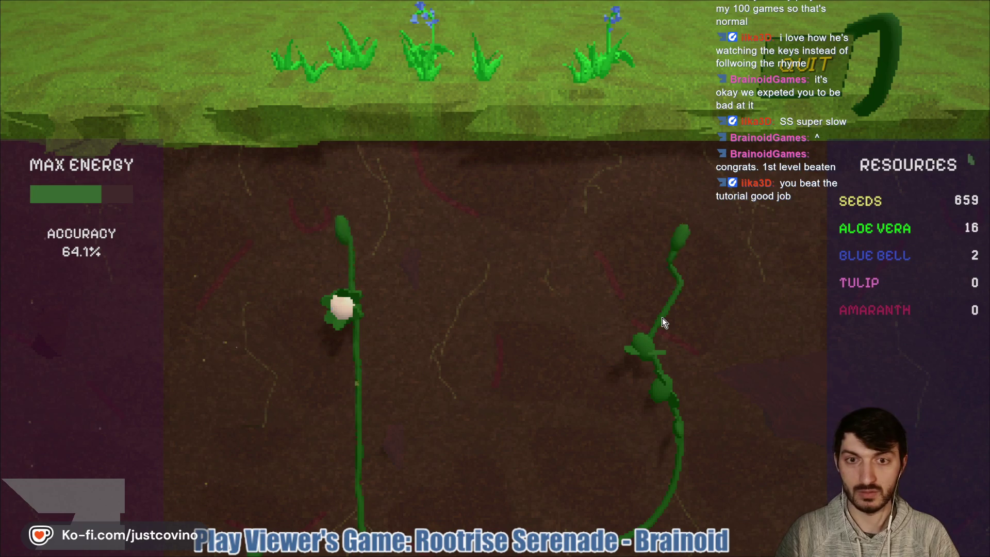
Step: Surface the climbing and right roots through their notes, forming buds along the way
{"action": "key", "text": "a"}
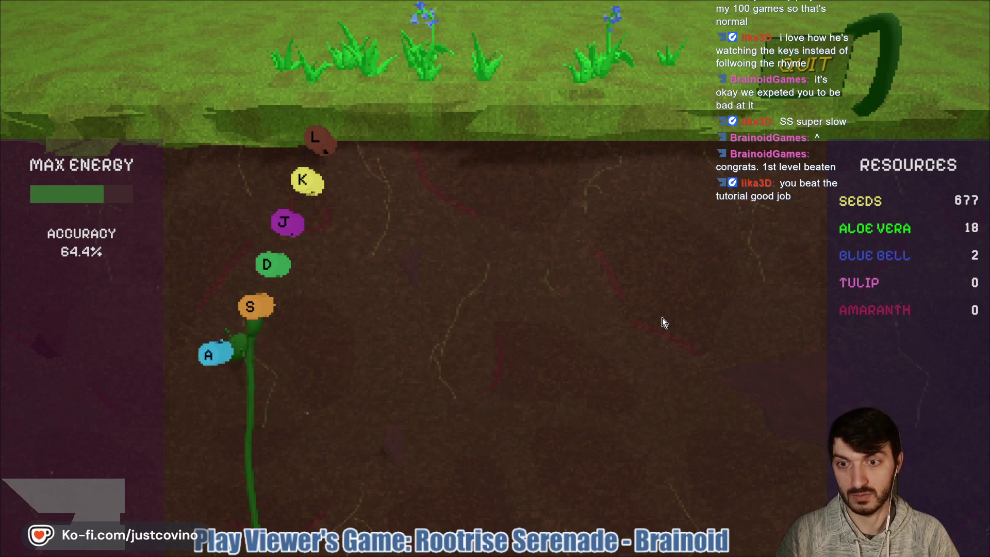
{"action": "key", "text": "s"}
{"action": "key", "text": "d"}
{"action": "key", "text": "j"}
{"action": "key", "text": "k"}
{"action": "key", "text": "l"}
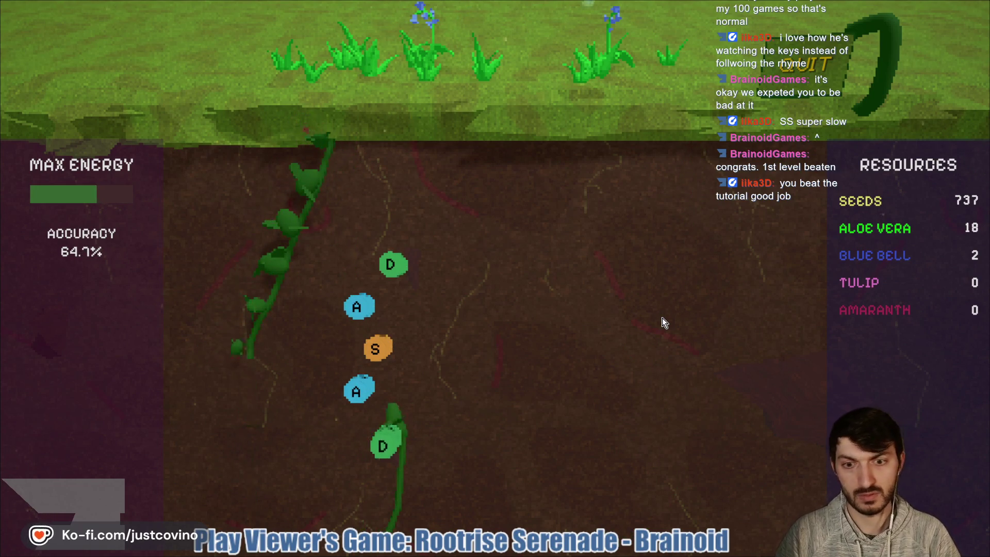
{"action": "key", "text": "a"}
{"action": "key", "text": "s"}
{"action": "key", "text": "a"}
{"action": "key", "text": "d"}
{"action": "key", "text": "l"}
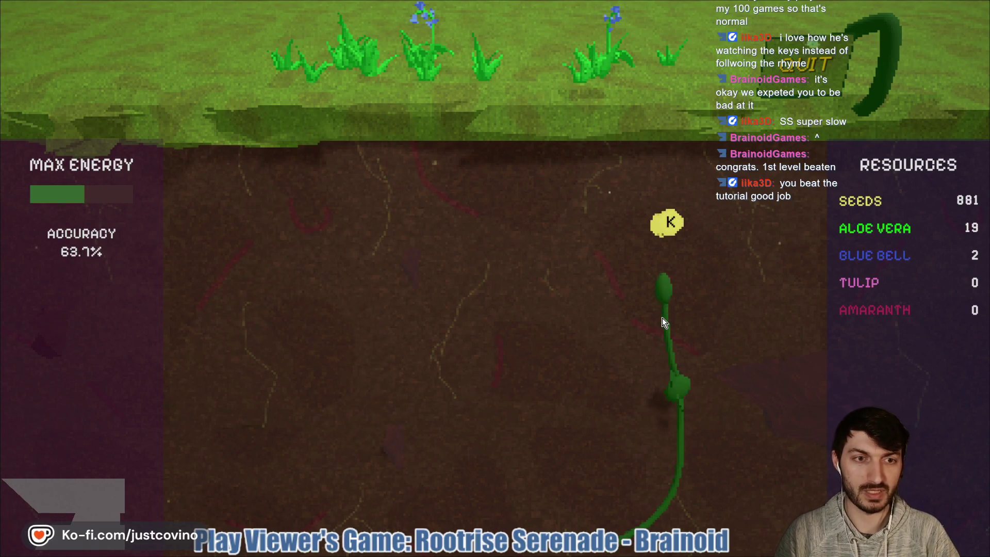
{"action": "key", "text": "k"}
Step: Clear the stacked final notes to bloom white flowers and end the round at 1211 seeds
{"action": "key", "text": "a"}
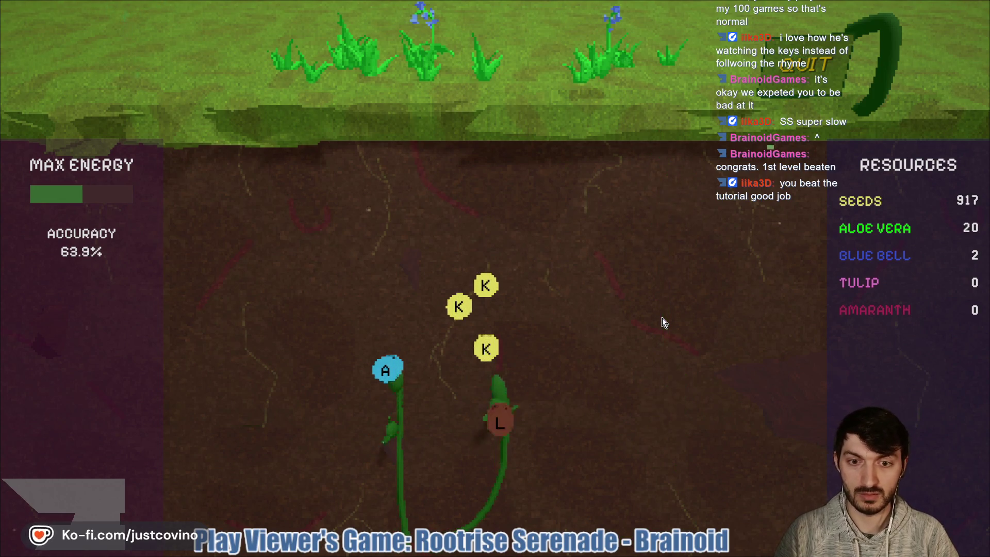
{"action": "key", "text": "k"}
{"action": "key", "text": "k"}
{"action": "key", "text": "k"}
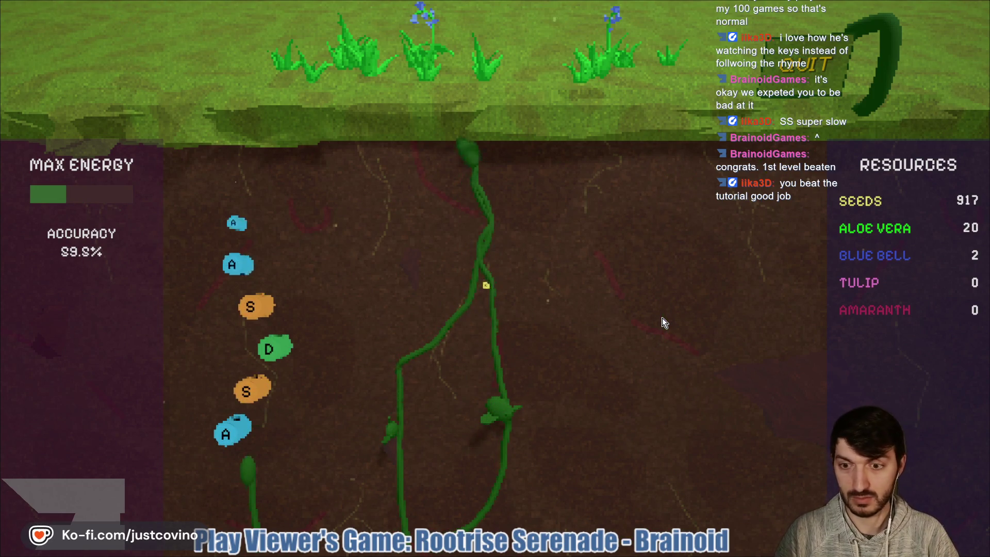
{"action": "key", "text": "a"}
{"action": "key", "text": "d"}
{"action": "key", "text": "s"}
{"action": "key", "text": "s"}
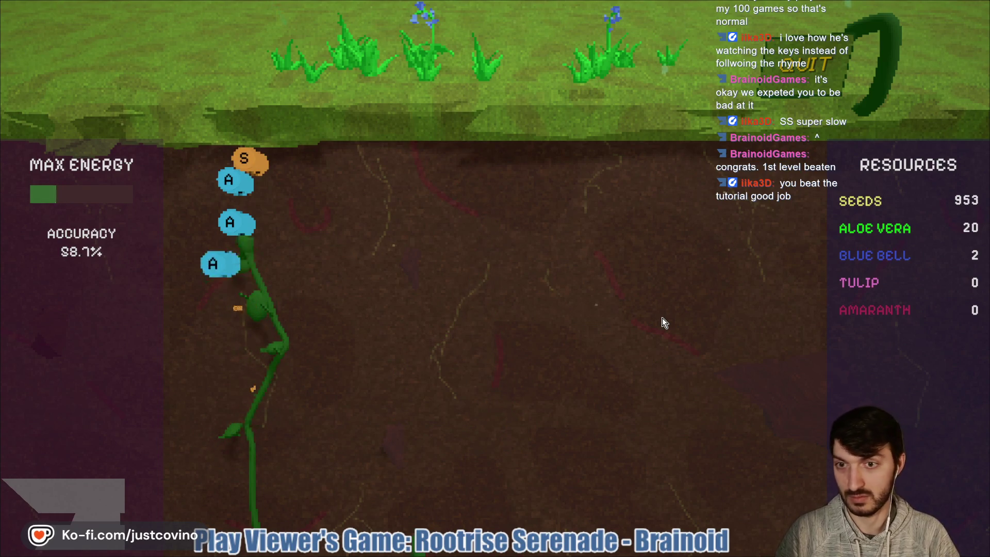
{"action": "key", "text": "a"}
{"action": "key", "text": "a"}
{"action": "key", "text": "a"}
{"action": "key", "text": "s"}
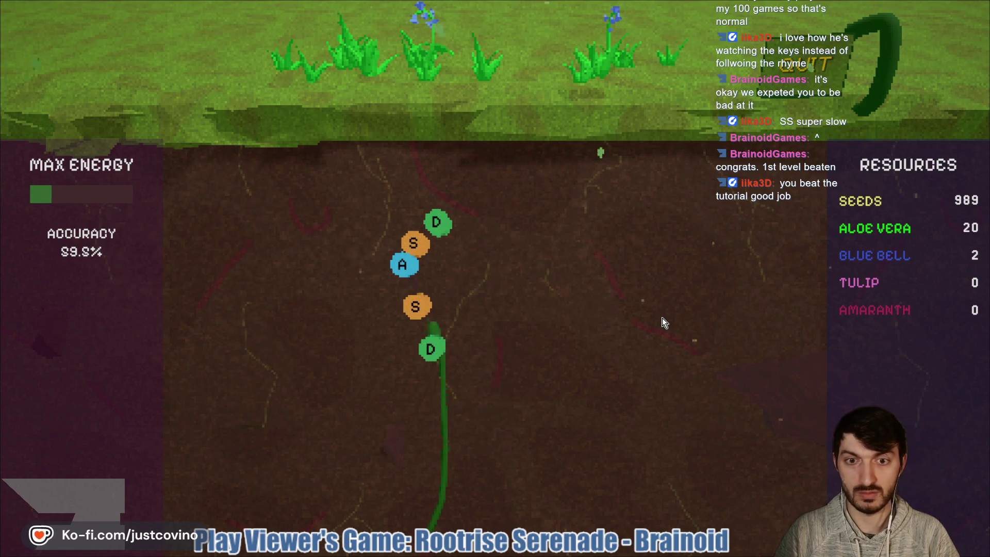
{"action": "key", "text": "d"}
{"action": "key", "text": "s"}
{"action": "key", "text": "a"}
{"action": "key", "text": "s"}
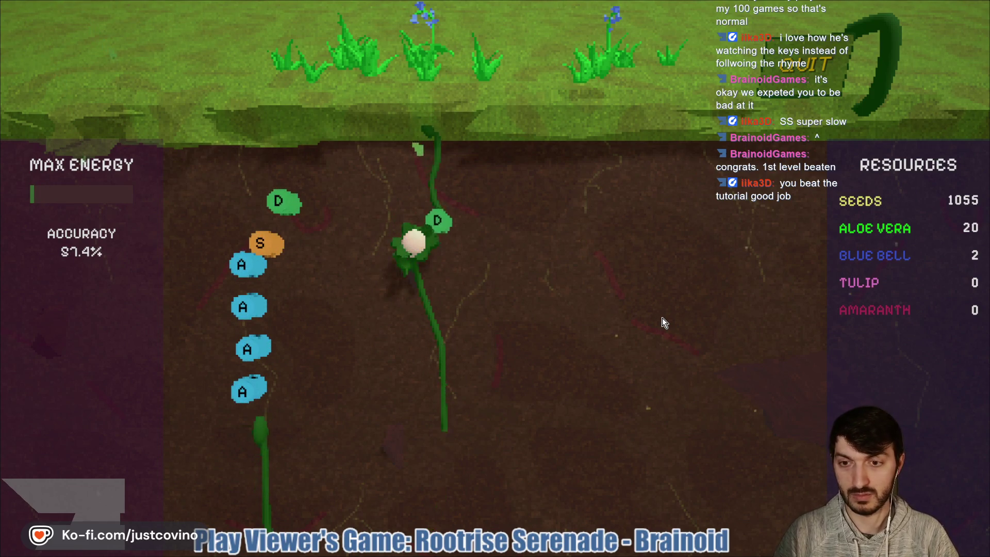
{"action": "key", "text": "a"}
{"action": "key", "text": "a"}
{"action": "key", "text": "a"}
{"action": "key", "text": "a"}
{"action": "key", "text": "s"}
{"action": "key", "text": "d"}
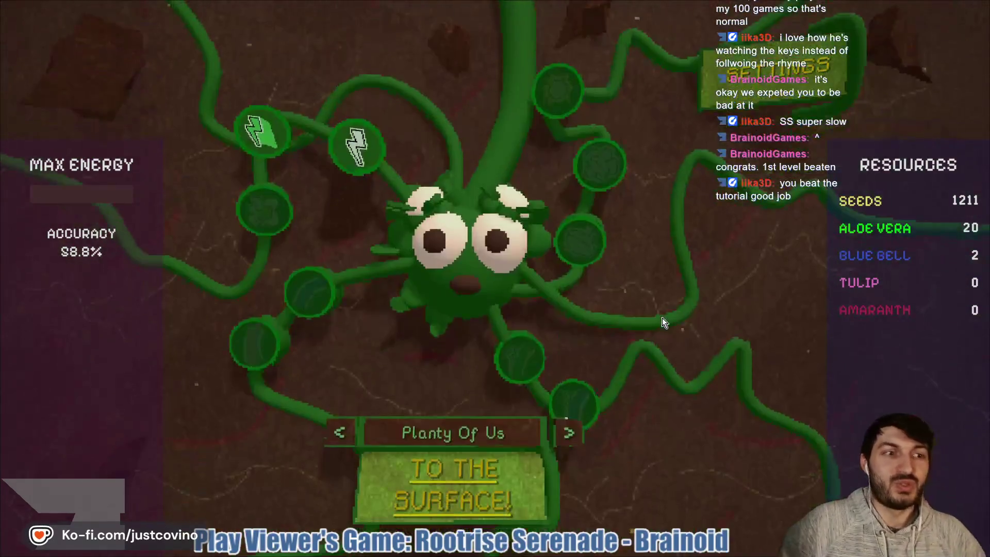
Step: Raise Evercharged Root System three levels to 5/10, buy Gardener's Grace, and start the next round
{"action": "mouse_move", "coordinate": [349, 150]}
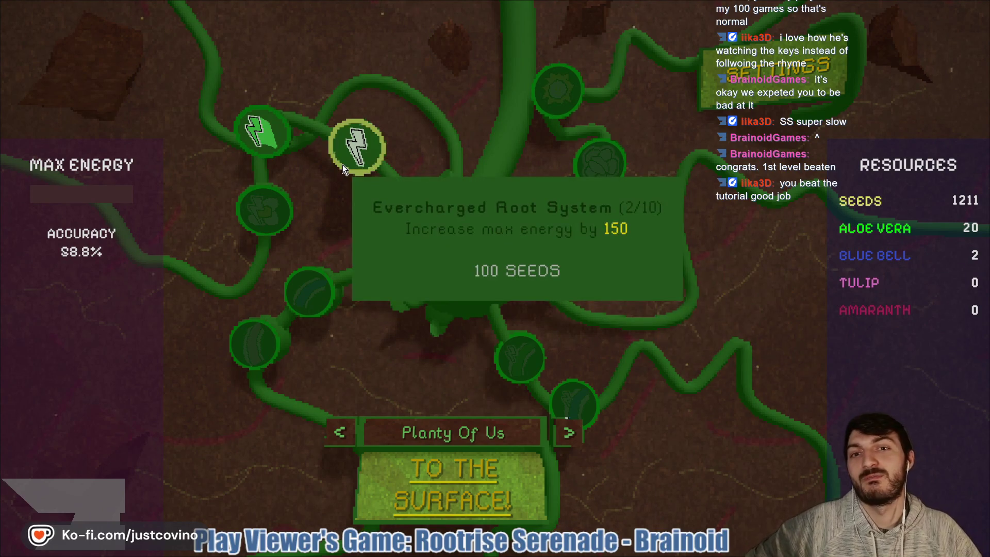
{"action": "left_click", "coordinate": [360, 154]}
{"action": "left_click", "coordinate": [360, 154]}
{"action": "left_click", "coordinate": [360, 155]}
{"action": "left_click", "coordinate": [264, 135]}
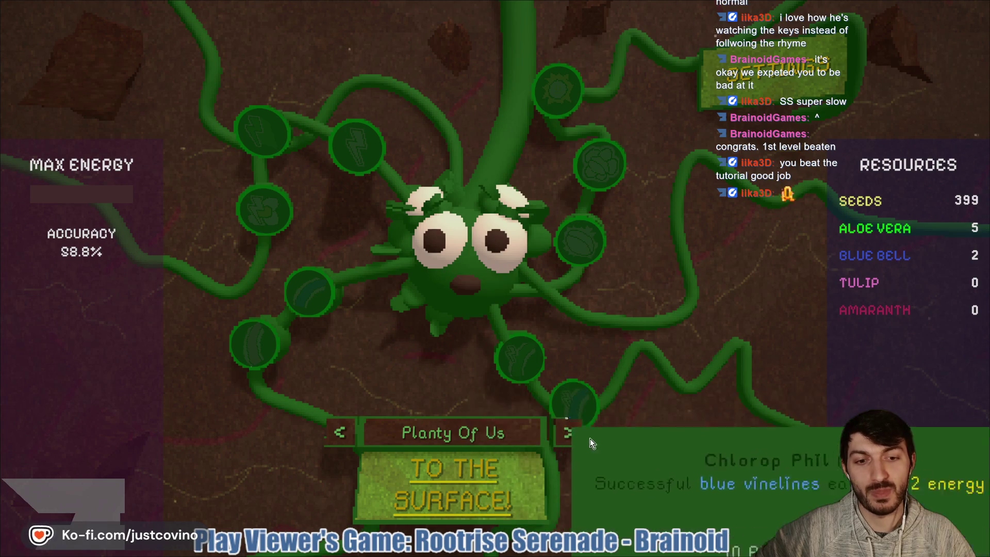
{"action": "left_click", "coordinate": [457, 500]}
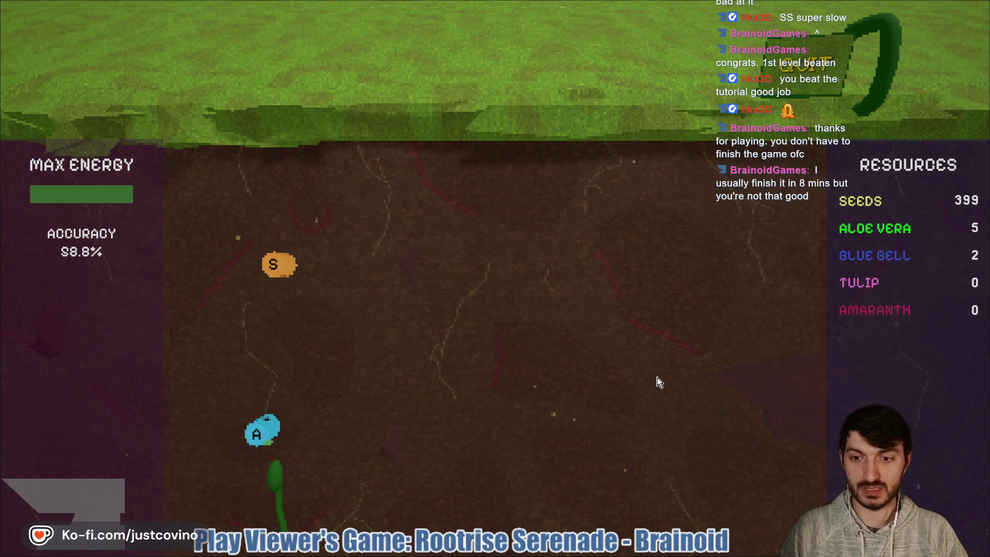
Step: Hit the S, J, K, L and A notes to grow sprouts and surface the right vine
{"action": "key", "text": "s"}
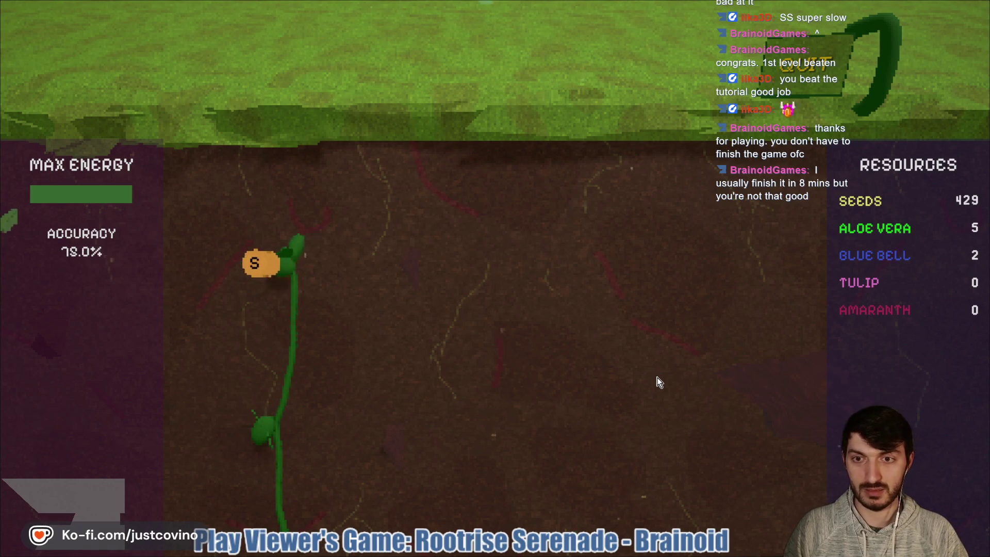
{"action": "key", "text": "j"}
{"action": "key", "text": "k"}
{"action": "key", "text": "l"}
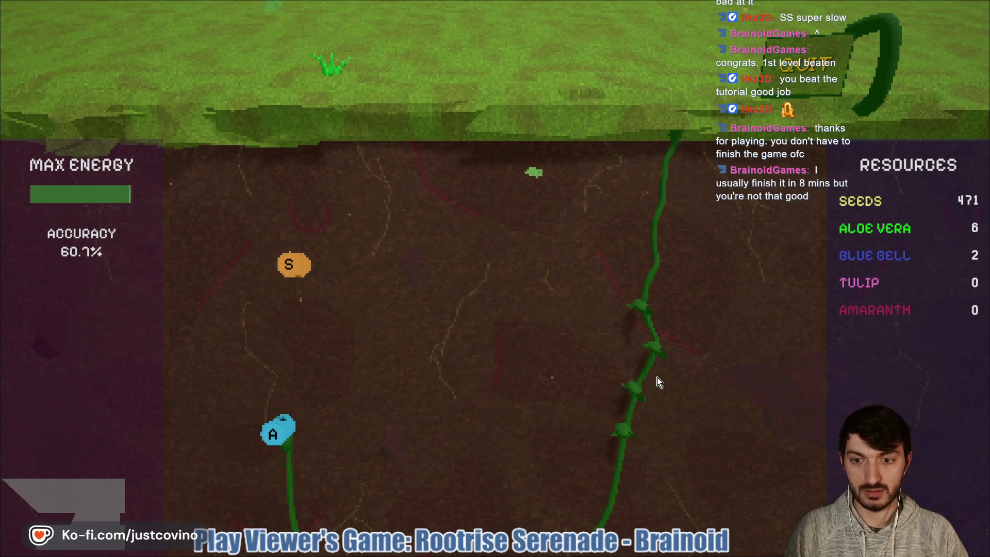
{"action": "key", "text": "a"}
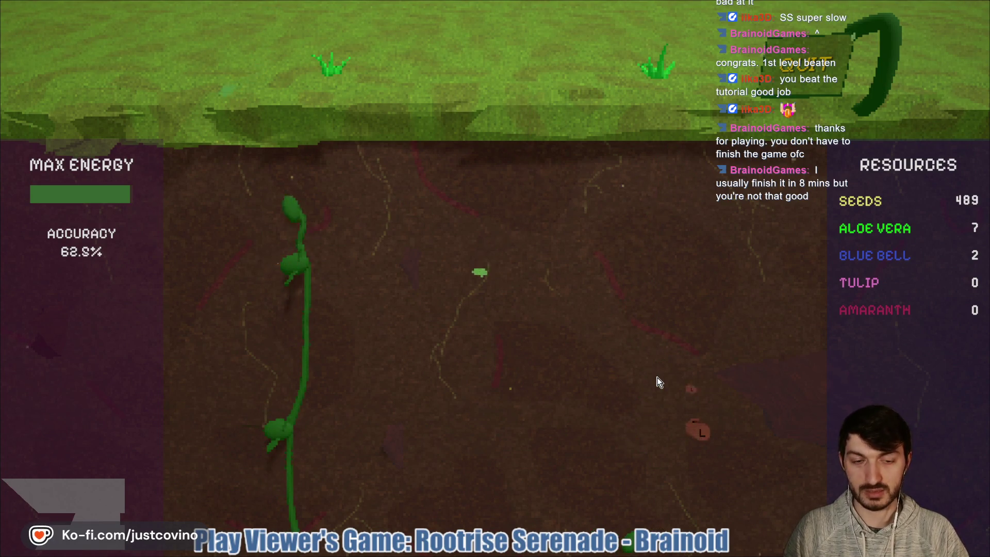
{"action": "key", "text": "l"}
{"action": "key", "text": "l"}
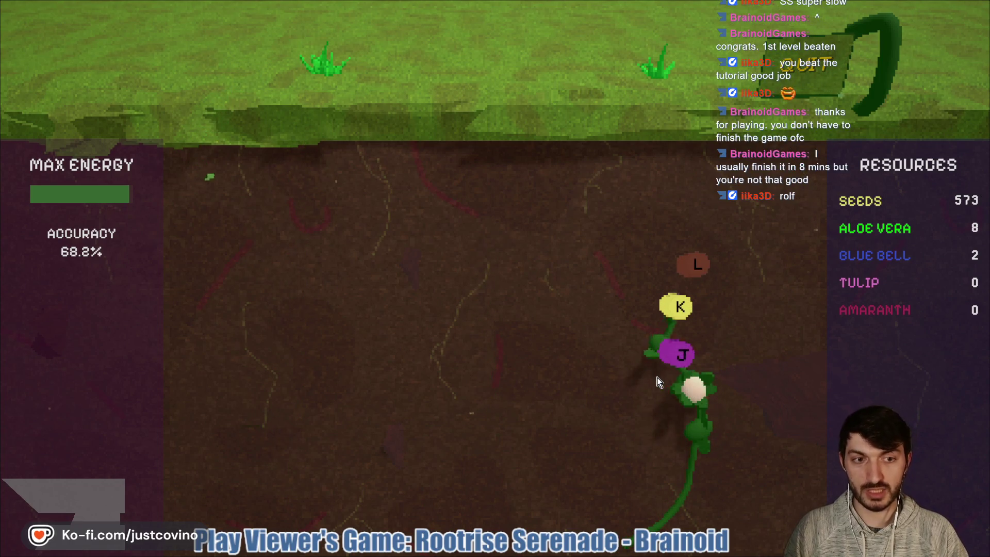
{"action": "key", "text": "j"}
{"action": "key", "text": "k"}
{"action": "key", "text": "l"}
{"action": "key", "text": "a"}
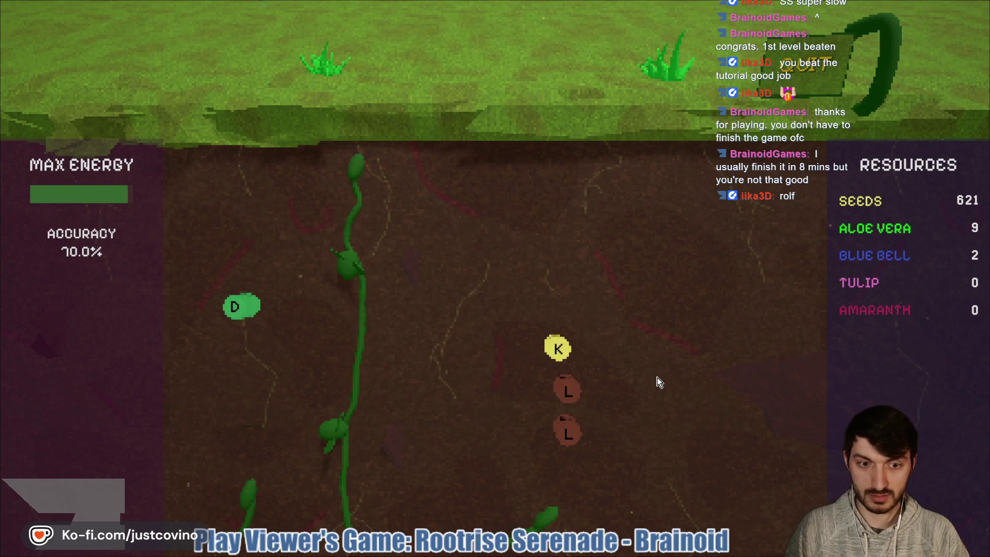
Step: Surface the centre vine and grow the new vine until a white flower blooms
{"action": "key", "text": "l"}
{"action": "key", "text": "l"}
{"action": "key", "text": "k"}
{"action": "key", "text": "d"}
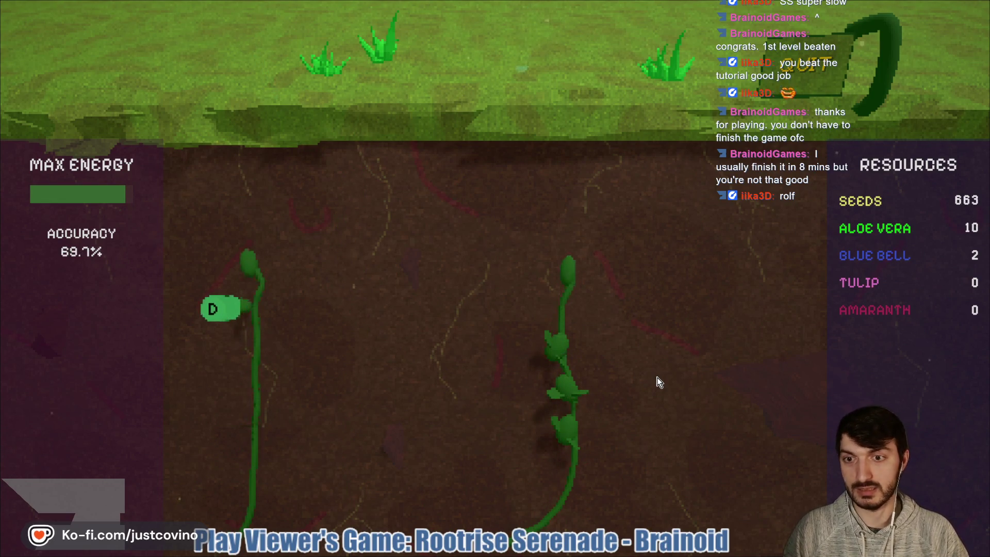
{"action": "key", "text": "j"}
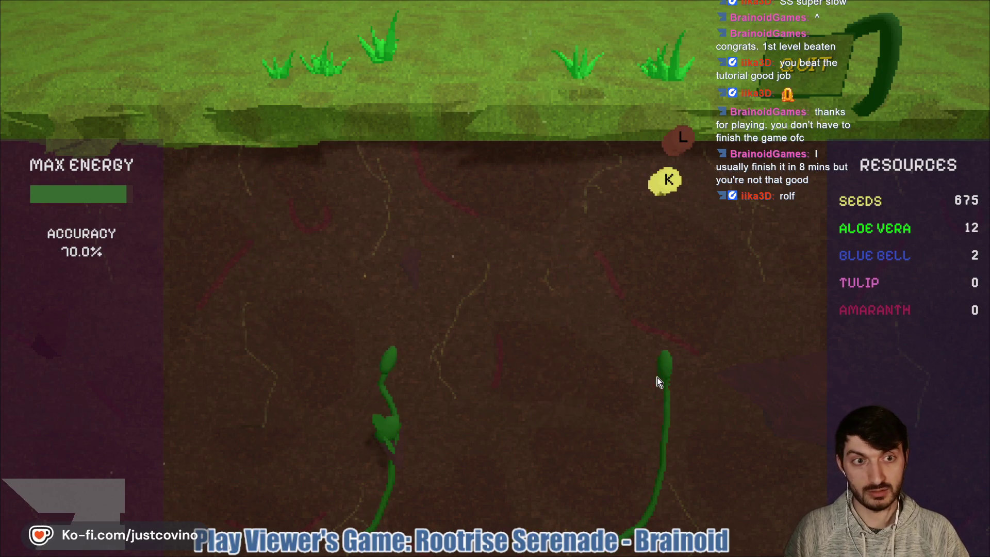
{"action": "key", "text": "k"}
{"action": "key", "text": "l"}
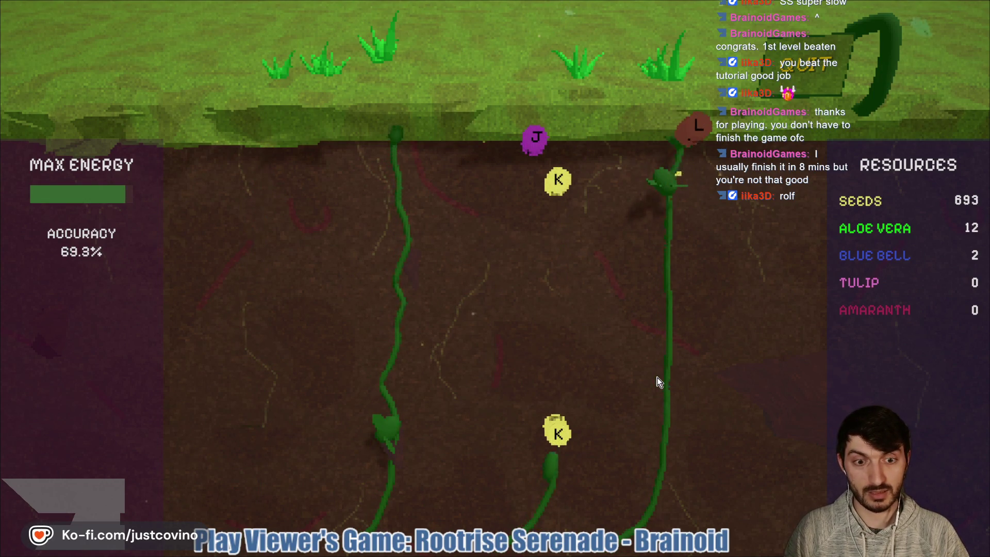
{"action": "key", "text": "k"}
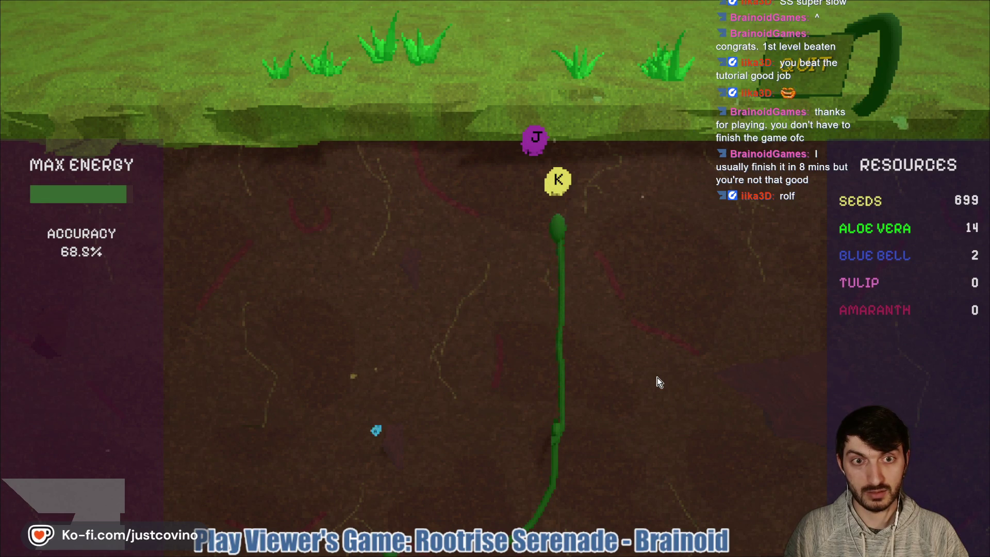
{"action": "key", "text": "k"}
{"action": "key", "text": "j"}
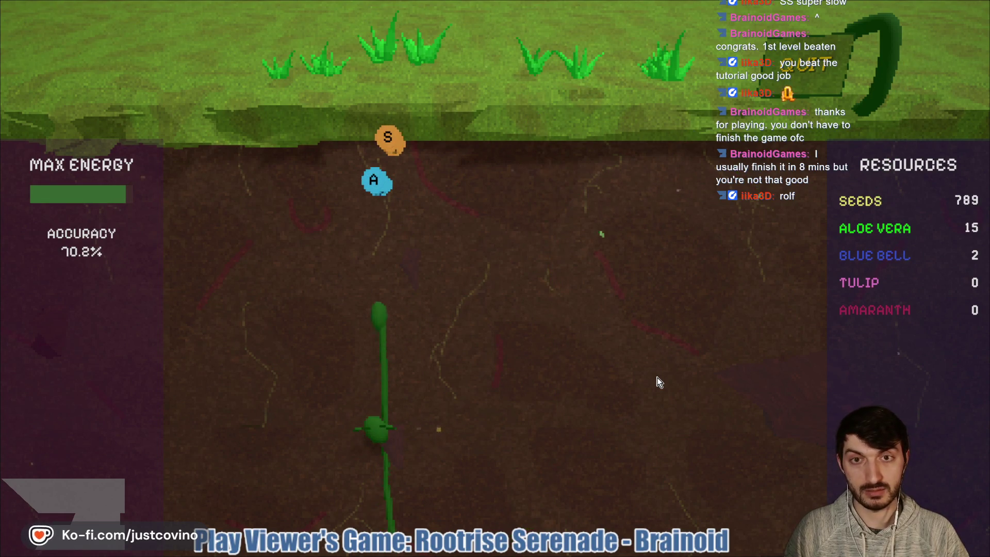
{"action": "key", "text": "a"}
{"action": "key", "text": "s"}
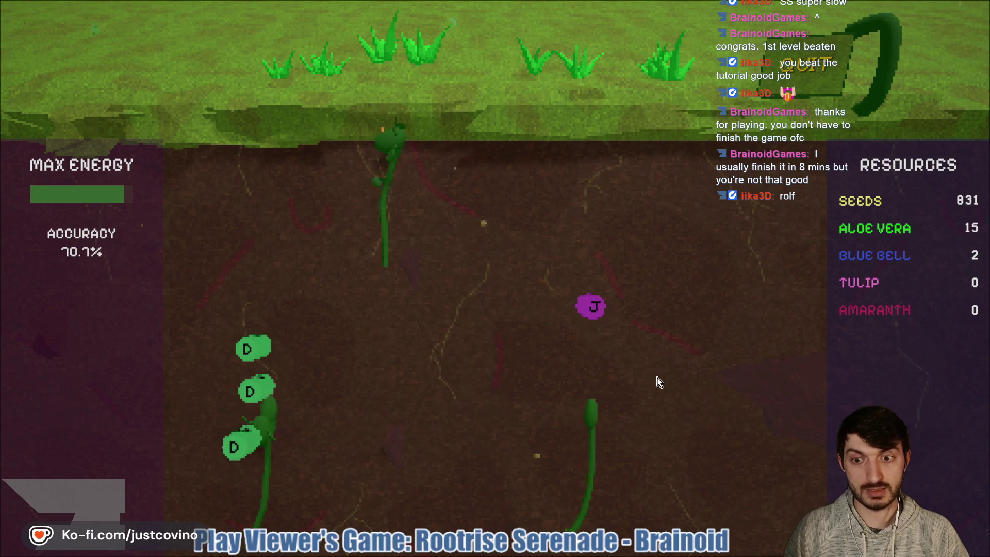
{"action": "key", "text": "d"}
{"action": "key", "text": "j"}
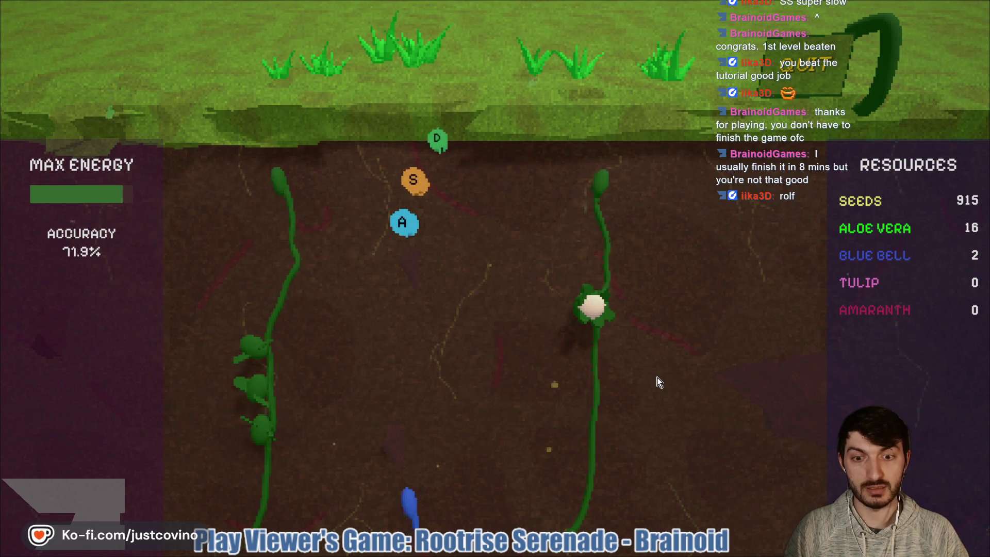
Step: Hit the blue, green, orange, yellow and purple notes to bloom flowers and finish the right vine
{"action": "key", "text": "a"}
{"action": "key", "text": "d"}
{"action": "key", "text": "s"}
{"action": "key", "text": "k"}
{"action": "key", "text": "j"}
{"action": "key", "text": "a"}
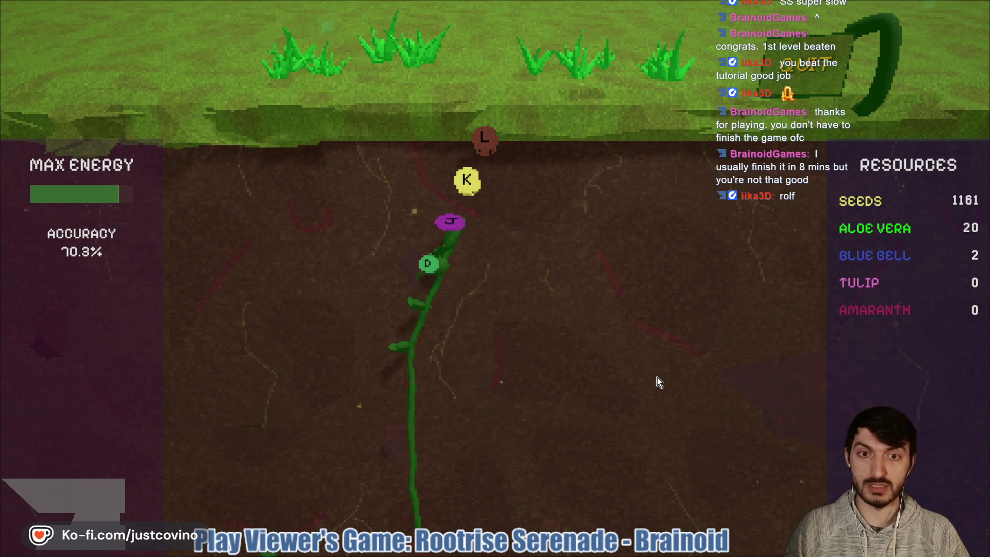
{"action": "key", "text": "j"}
{"action": "key", "text": "l"}
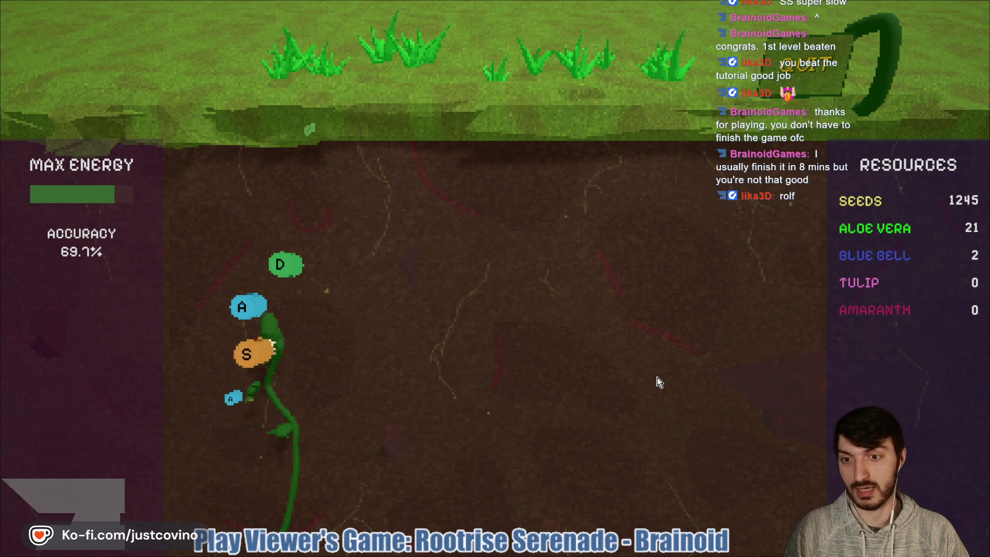
Step: Turn the right vine's notes into flowers and bloom the left vine's blue and orange notes
{"action": "key", "text": "s"}
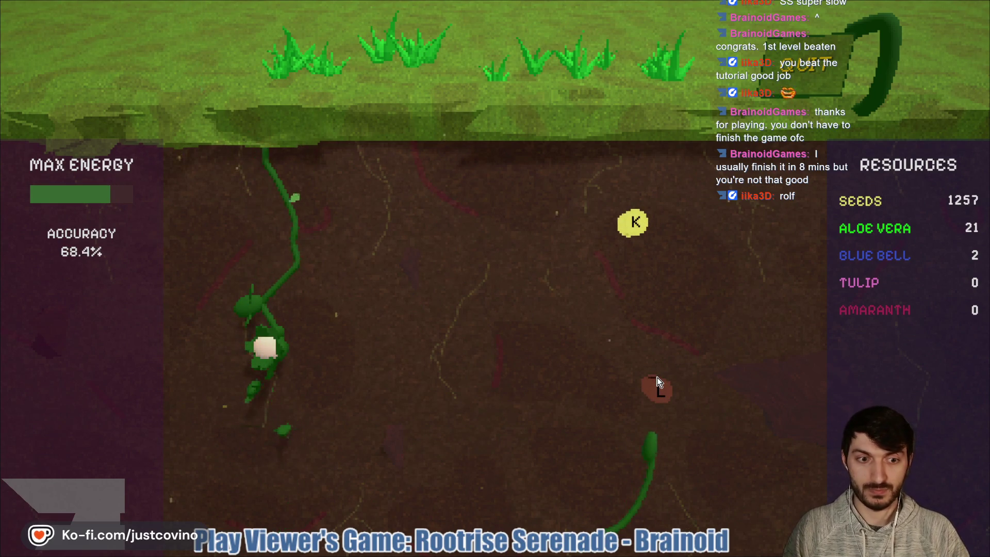
{"action": "key", "text": "l"}
{"action": "key", "text": "k"}
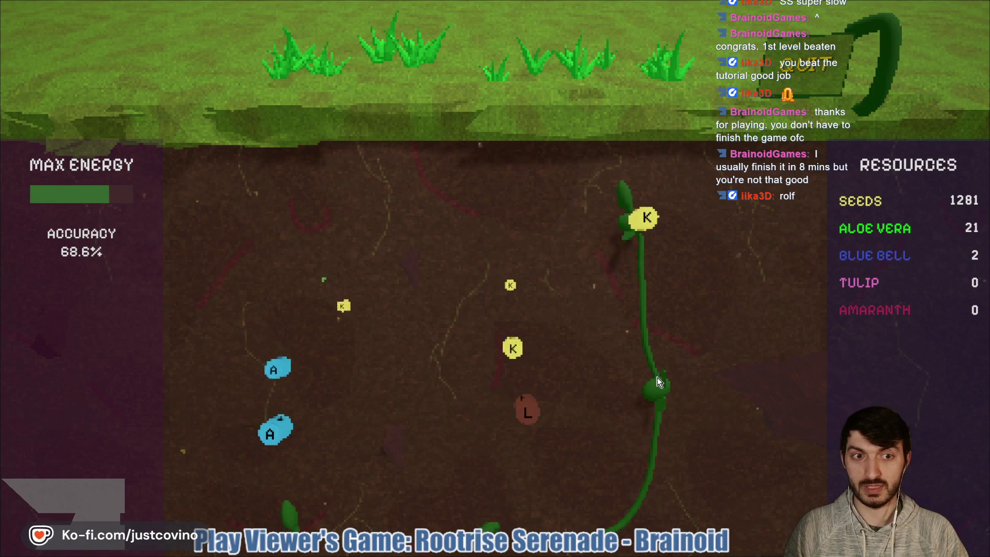
{"action": "key", "text": "a"}
{"action": "key", "text": "l"}
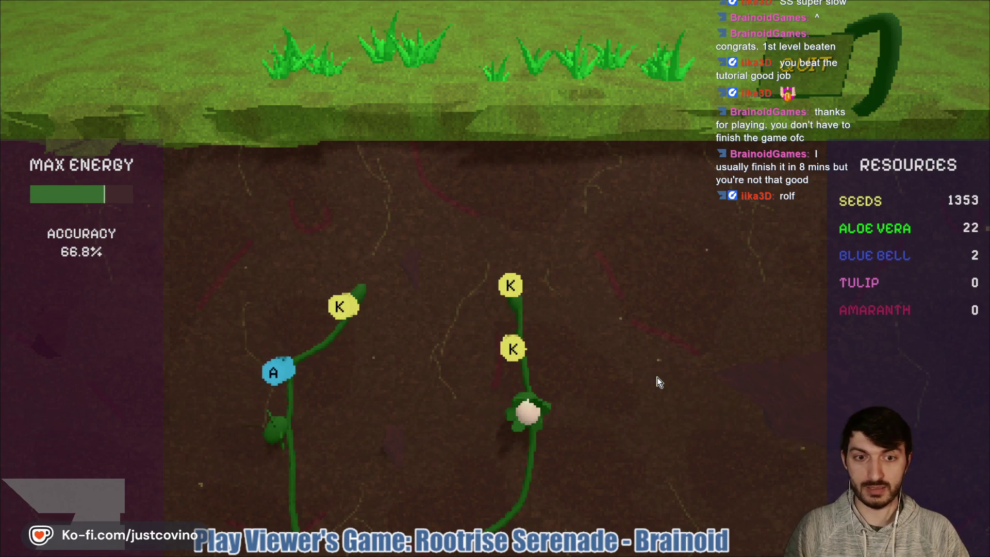
{"action": "key", "text": "k"}
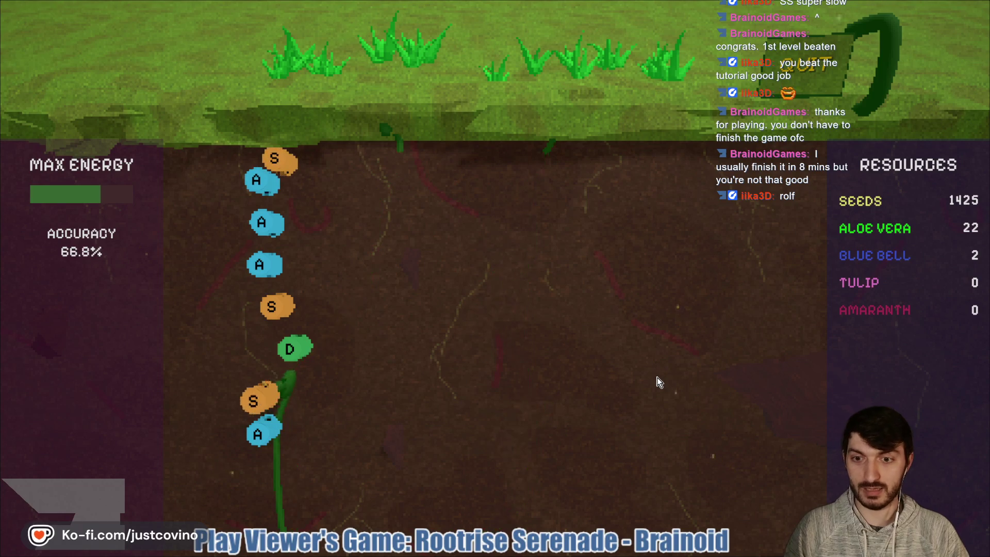
{"action": "key", "text": "s"}
{"action": "key", "text": "s"}
{"action": "key", "text": "a"}
{"action": "key", "text": "a"}
{"action": "key", "text": "a"}
{"action": "key", "text": "a"}
{"action": "key", "text": "s"}
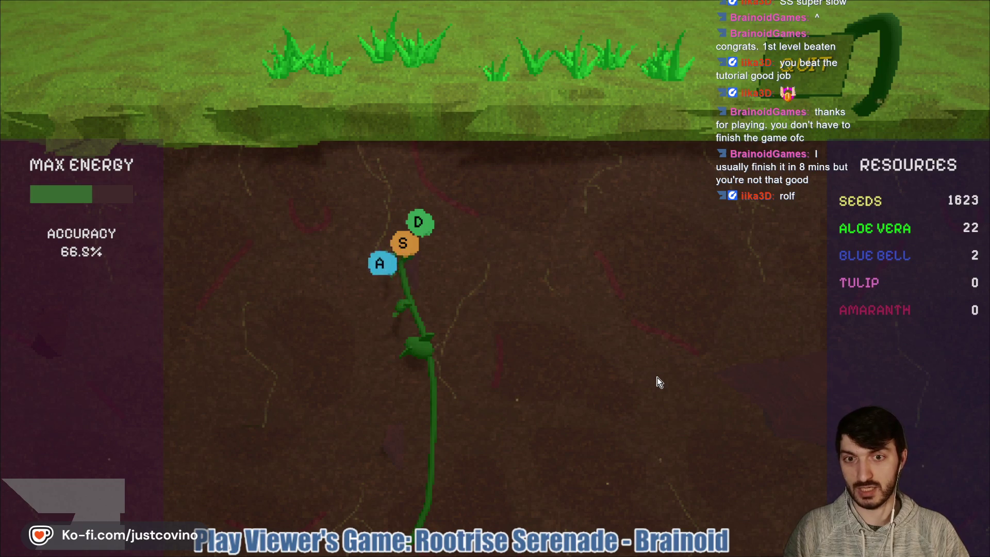
Step: Grow the left vine through its blue, orange and green notes with A, S and D
{"action": "key", "text": "a"}
{"action": "key", "text": "s"}
{"action": "key", "text": "d"}
{"action": "key", "text": "a"}
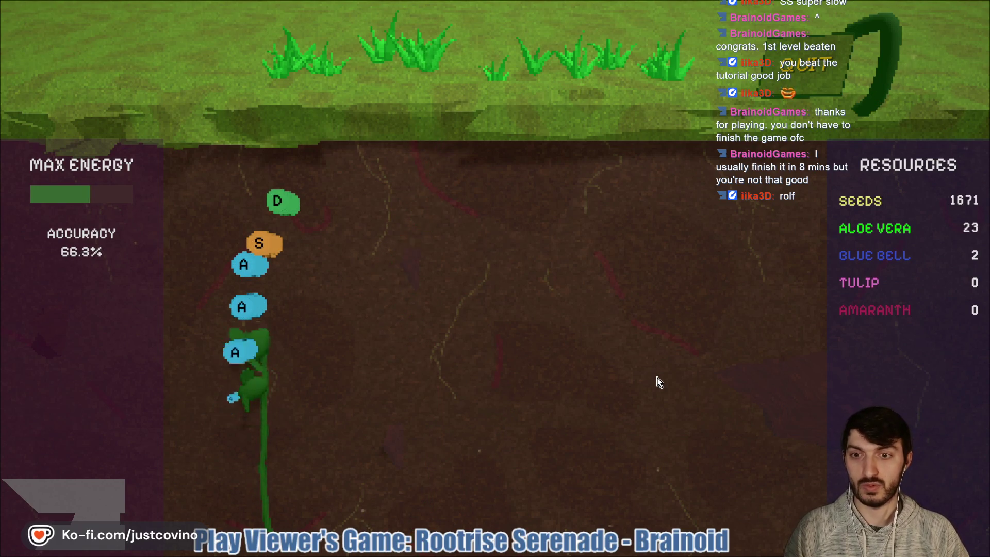
{"action": "key", "text": "a"}
{"action": "key", "text": "a"}
{"action": "key", "text": "a"}
{"action": "key", "text": "s"}
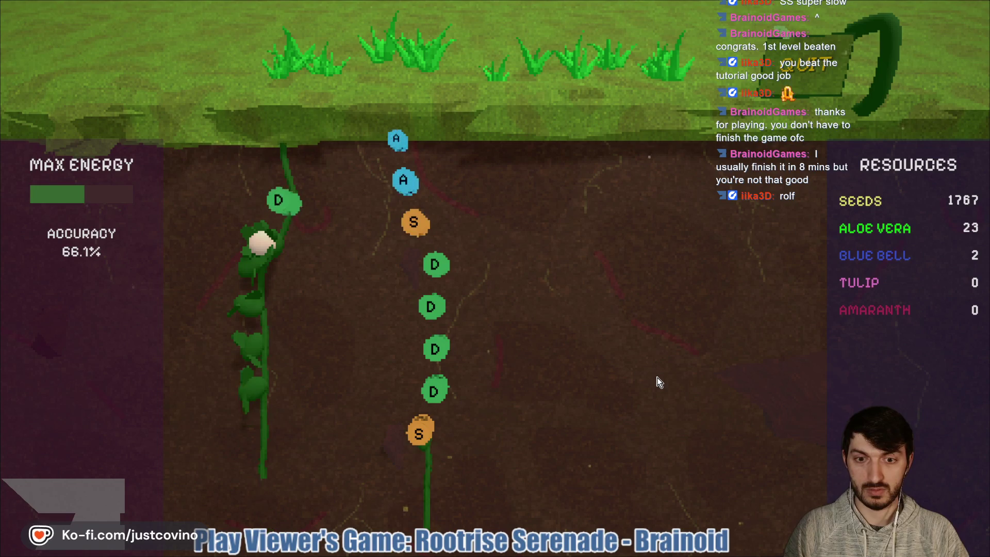
{"action": "key", "text": "s"}
Step: Clear the middle vine's green notes and the orange, green and blue notes on the next vines
{"action": "key", "text": "d"}
{"action": "key", "text": "d"}
{"action": "key", "text": "d"}
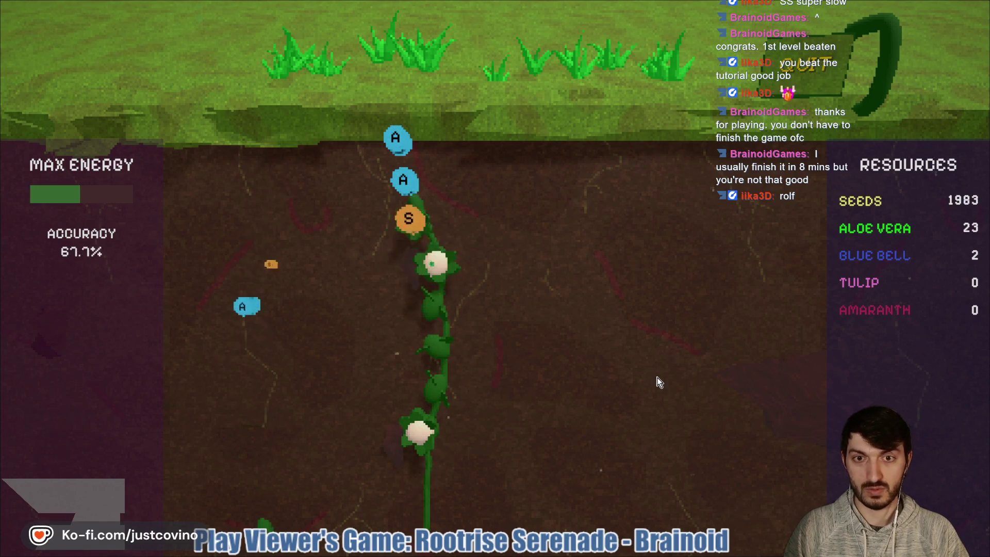
{"action": "key", "text": "s"}
{"action": "key", "text": "a"}
{"action": "key", "text": "a"}
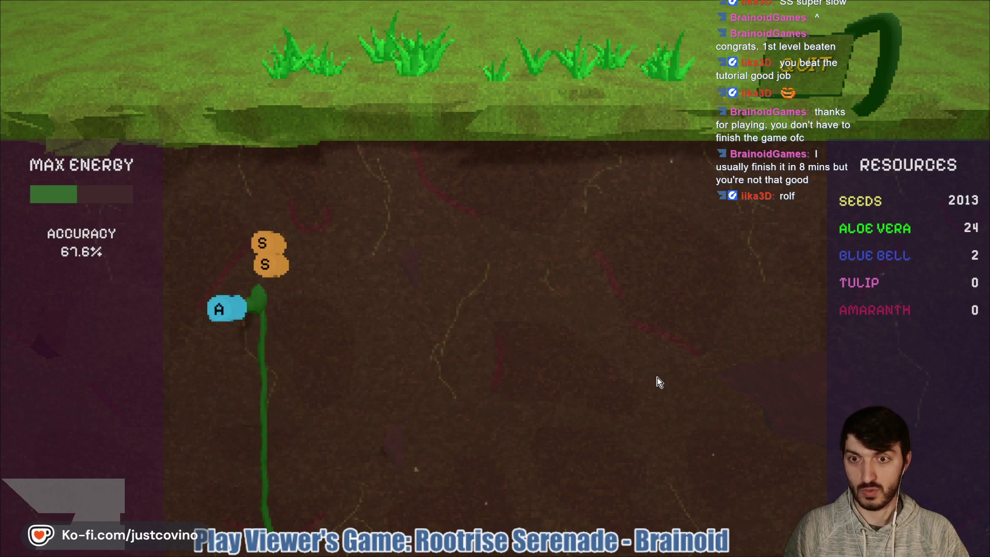
{"action": "key", "text": "s"}
{"action": "key", "text": "s"}
{"action": "key", "text": "d"}
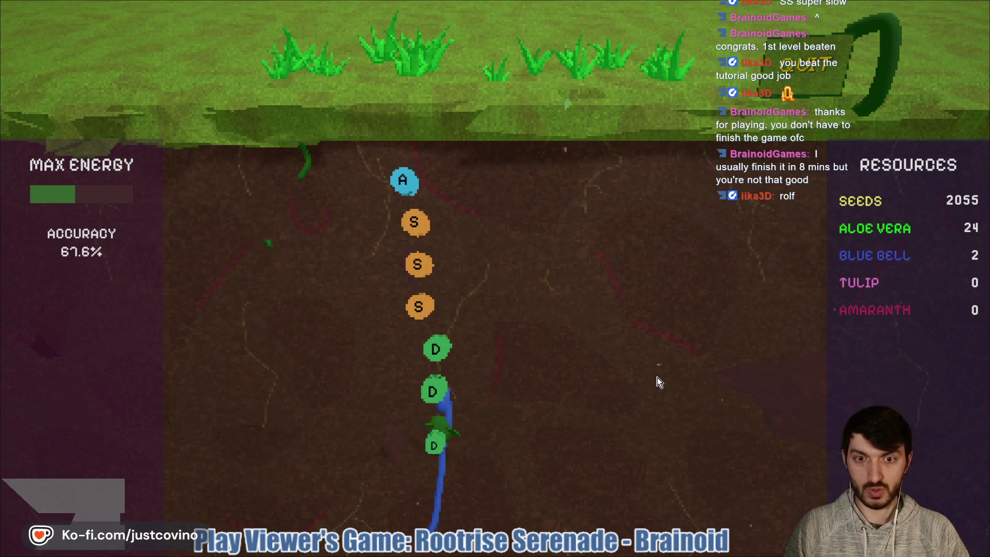
{"action": "key", "text": "d"}
{"action": "key", "text": "d"}
{"action": "key", "text": "s"}
{"action": "key", "text": "s"}
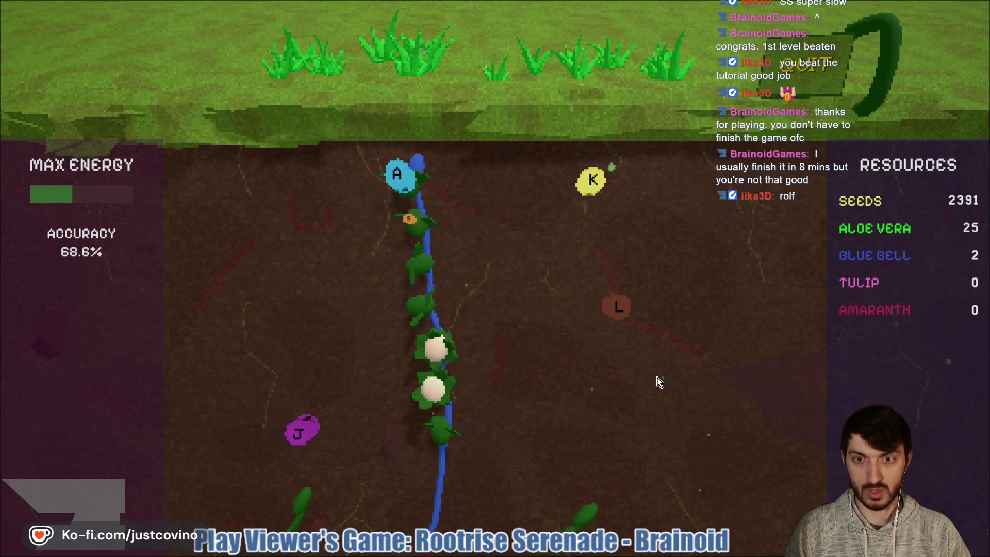
{"action": "key", "text": "a"}
Step: Clear the brown, yellow and purple notes on the right and centre vines, blooming two flowers
{"action": "key", "text": "l"}
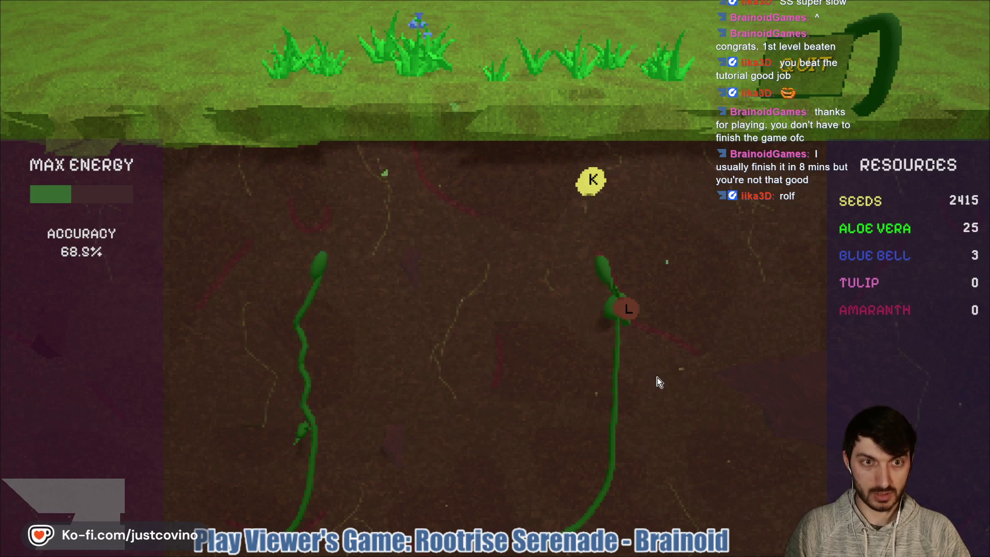
{"action": "key", "text": "k"}
{"action": "key", "text": "j"}
{"action": "key", "text": "k"}
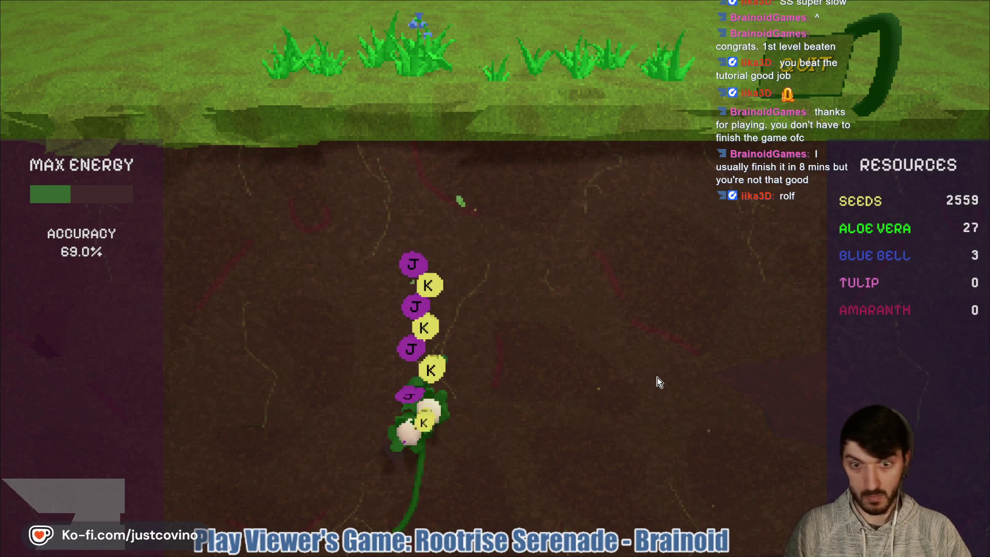
{"action": "key", "text": "j"}
{"action": "key", "text": "k"}
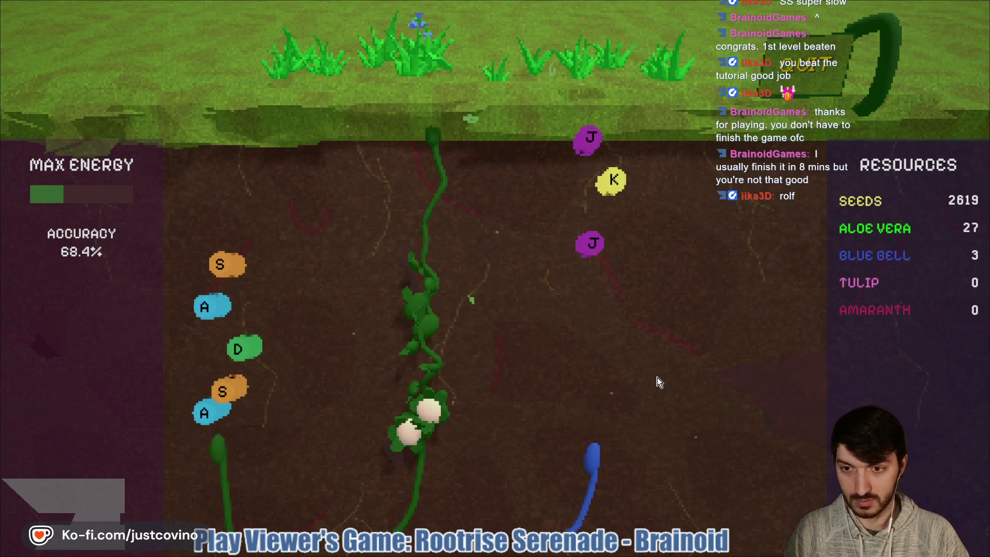
Step: Clear the left vine's blue, orange and green notes, then the right and centre vines' notes
{"action": "key", "text": "a"}
{"action": "key", "text": "s"}
{"action": "key", "text": "d"}
{"action": "key", "text": "a"}
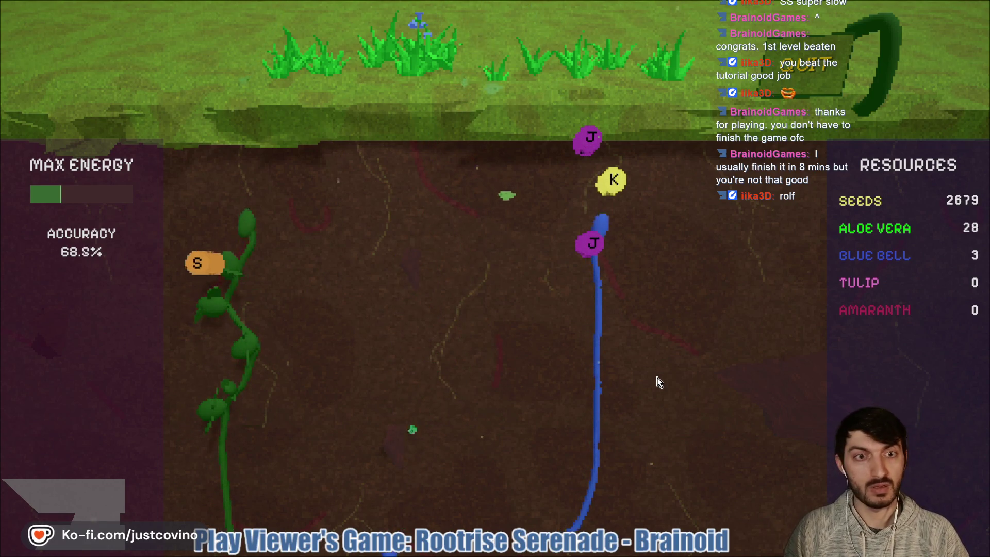
{"action": "key", "text": "s"}
{"action": "key", "text": "k"}
{"action": "key", "text": "j"}
{"action": "key", "text": "d"}
{"action": "key", "text": "s"}
{"action": "key", "text": "a"}
{"action": "key", "text": "s"}
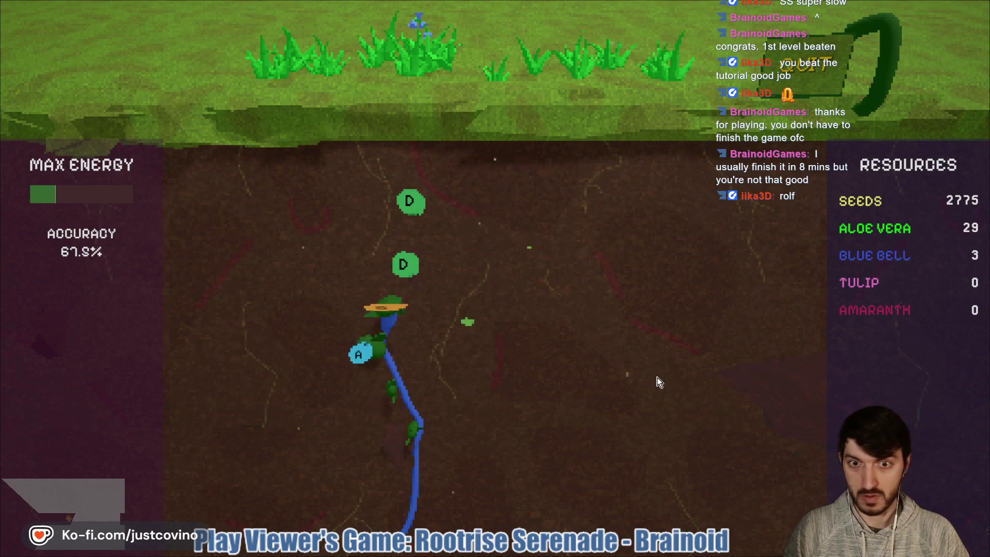
{"action": "key", "text": "d"}
{"action": "key", "text": "d"}
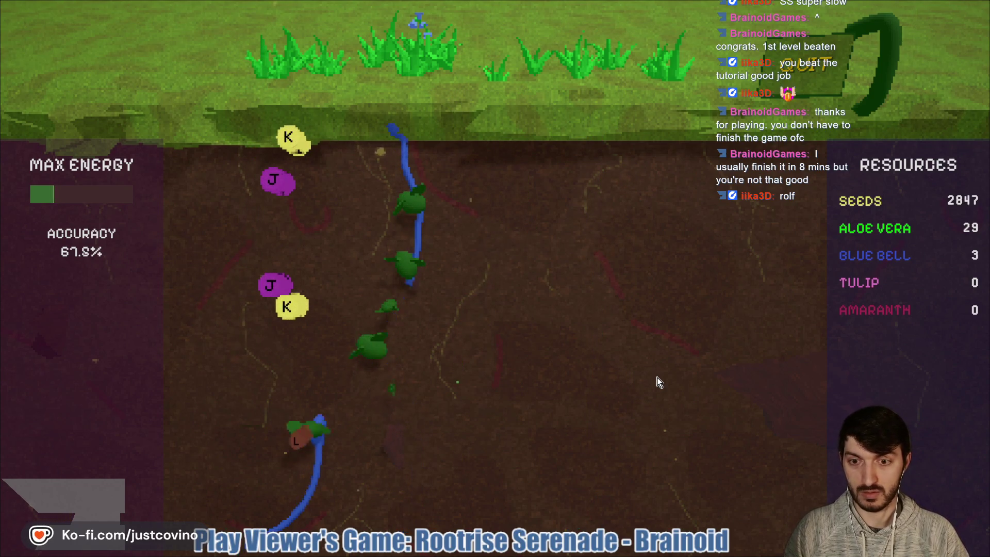
Step: Surface the blue vine through its purple, yellow, orange and blue notes, and the green vine as a bluebell
{"action": "key", "text": "k"}
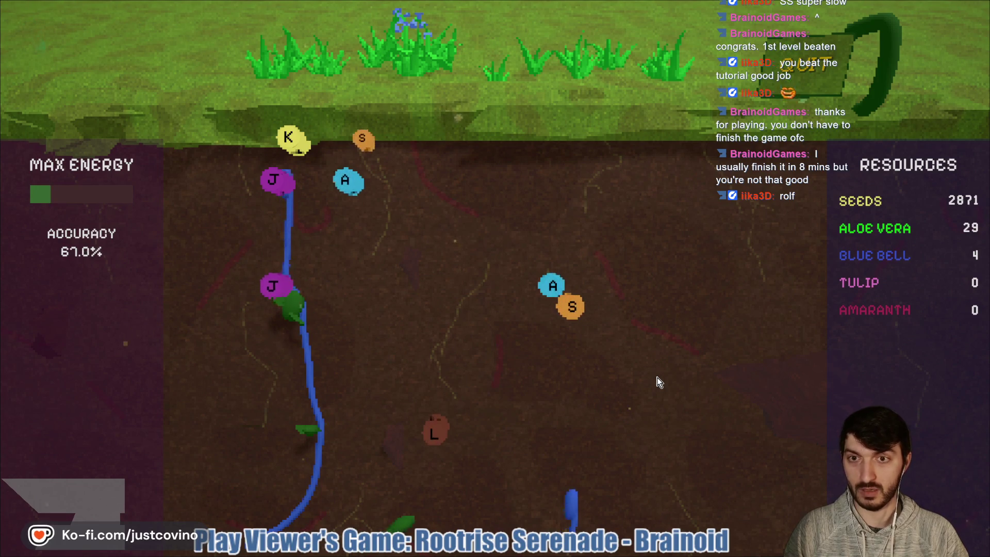
{"action": "key", "text": "j"}
{"action": "key", "text": "j"}
{"action": "key", "text": "s"}
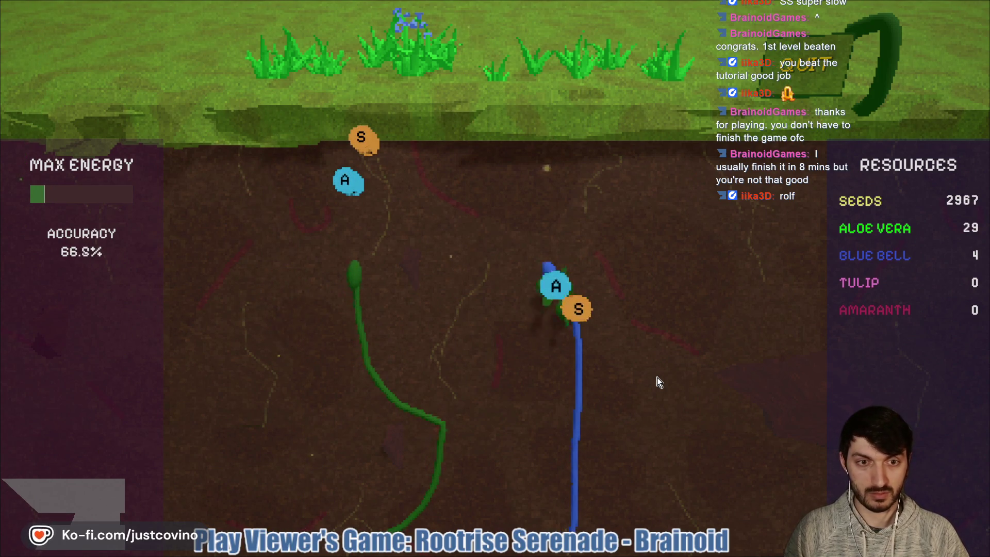
{"action": "key", "text": "a"}
{"action": "key", "text": "a"}
{"action": "key", "text": "a"}
{"action": "key", "text": "s"}
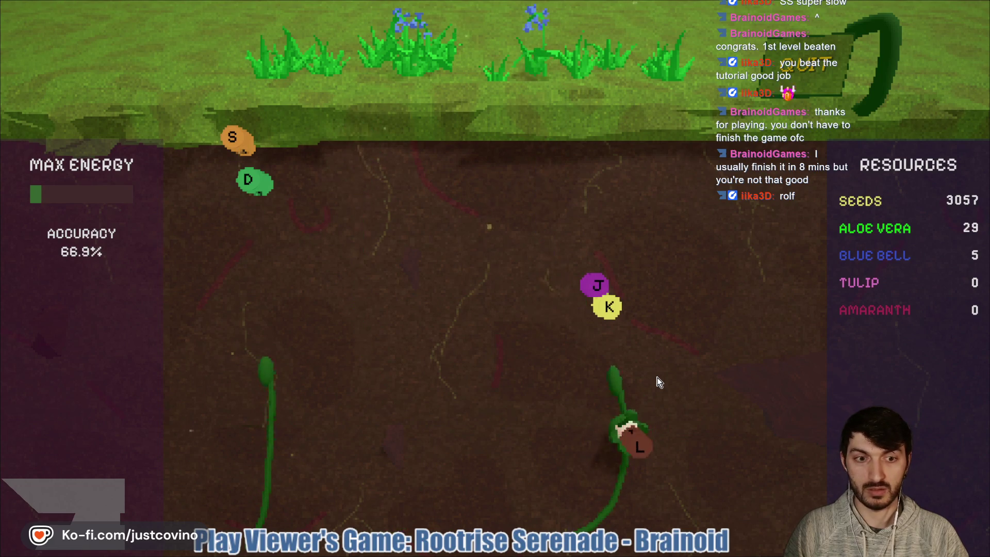
Step: Clear the remaining right and left vine notes, reaching 3321 Seeds, 32 Aloe Vera and 5 Blue Bell
{"action": "key", "text": "k"}
{"action": "key", "text": "j"}
{"action": "key", "text": "d"}
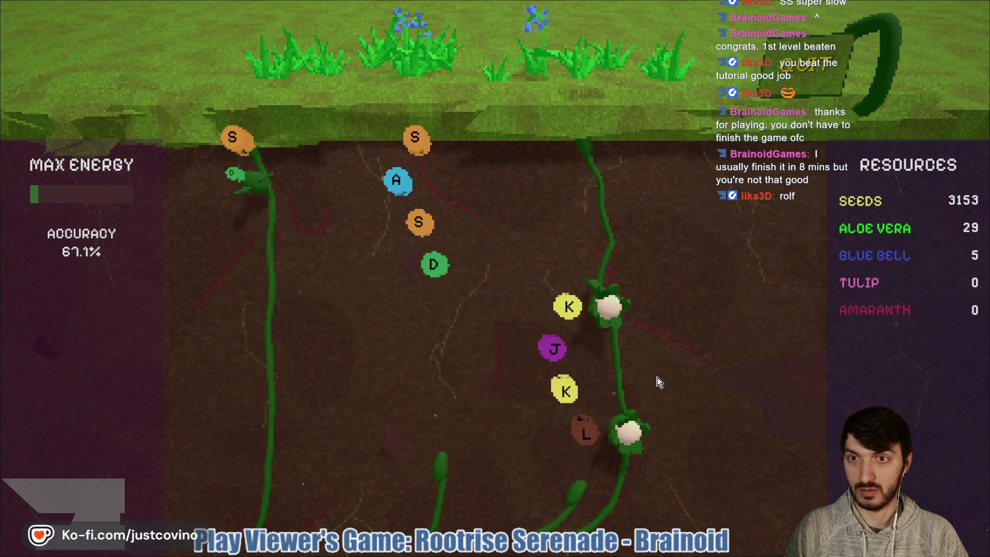
{"action": "key", "text": "s"}
{"action": "key", "text": "l"}
{"action": "key", "text": "k"}
{"action": "key", "text": "k"}
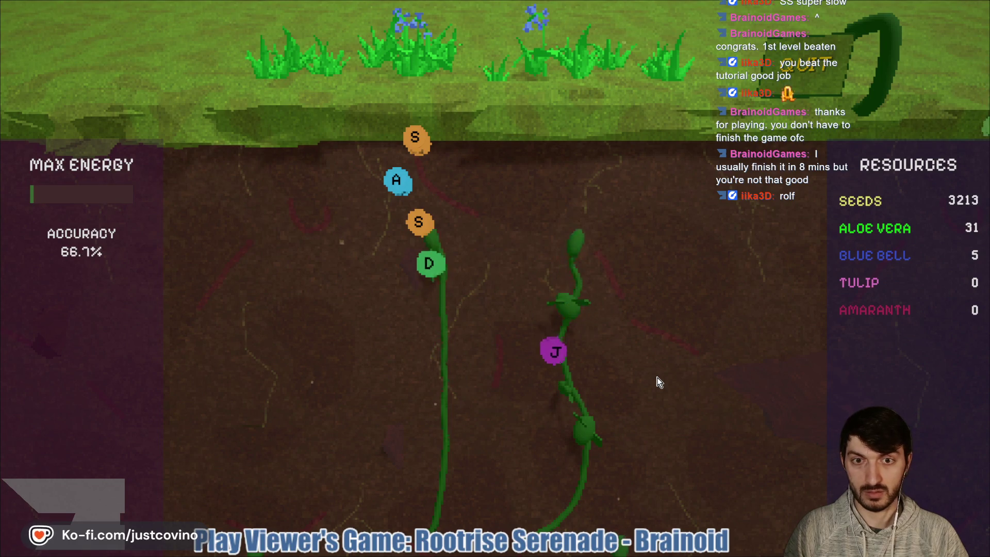
{"action": "key", "text": "j"}
{"action": "key", "text": "d"}
{"action": "key", "text": "s"}
{"action": "key", "text": "a"}
{"action": "key", "text": "s"}
{"action": "key", "text": "j"}
{"action": "key", "text": "j"}
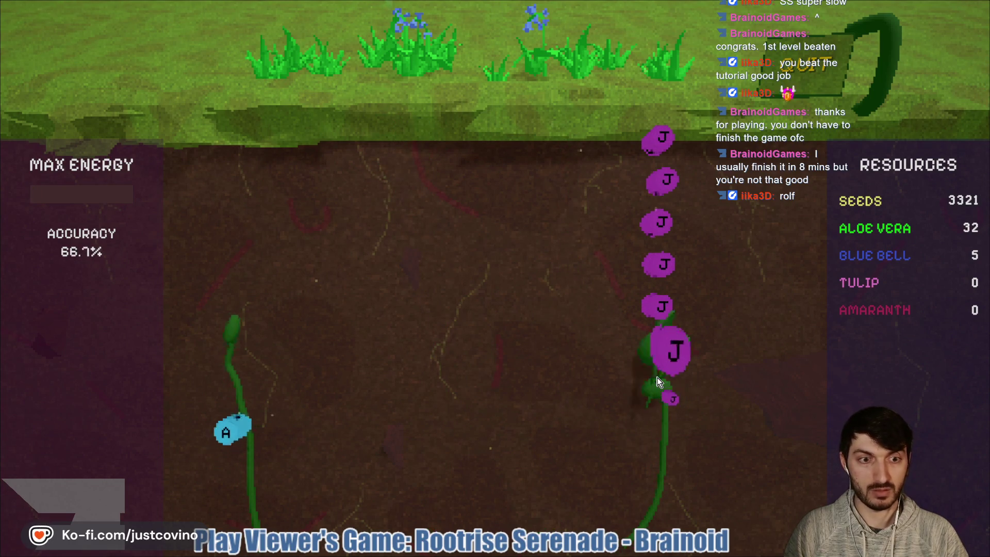
{"action": "key", "text": "a"}
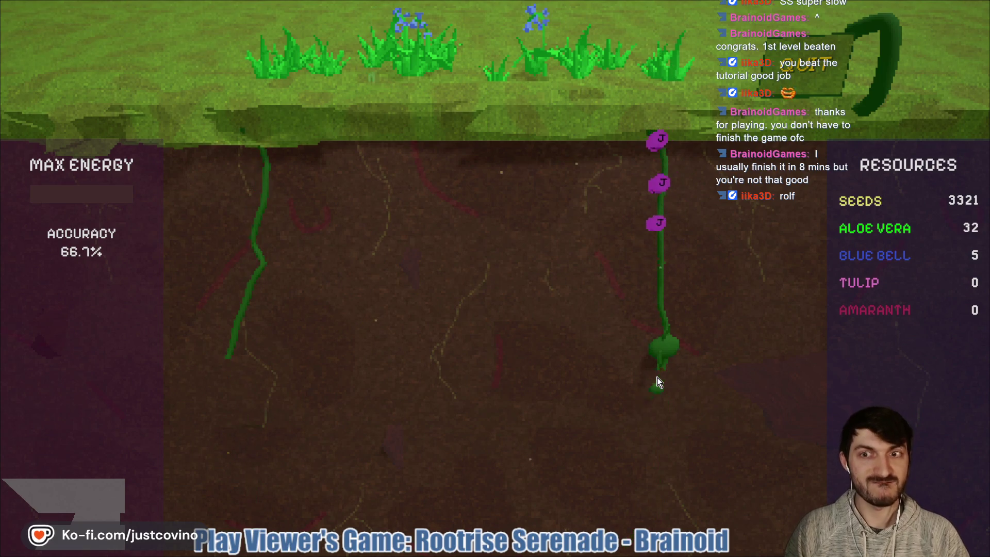
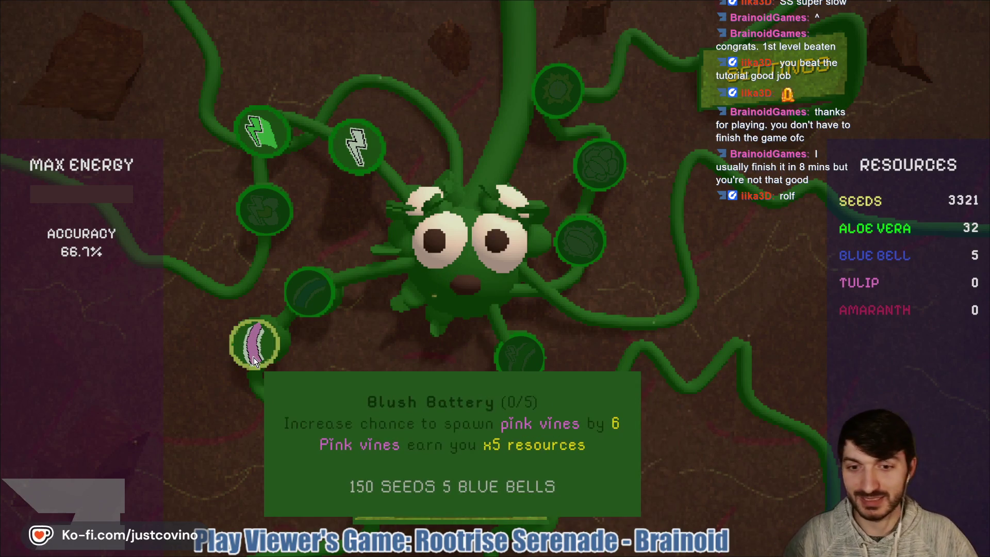
Step: Buy Blush Battery, two levels of Evercharged Root System, and Gardener's Grace, leaving 603 seeds
{"action": "left_click", "coordinate": [253, 361]}
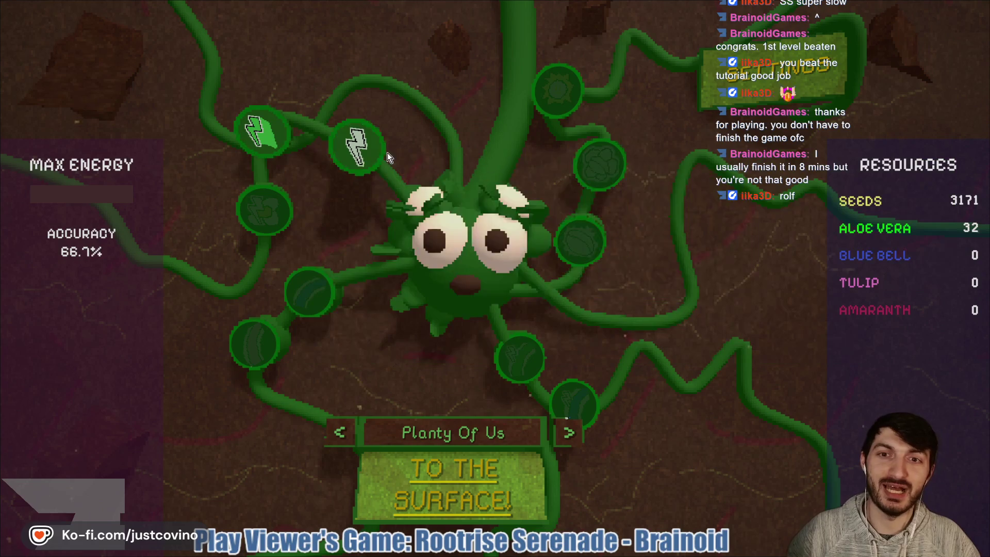
{"action": "left_click", "coordinate": [359, 147]}
{"action": "left_click", "coordinate": [358, 147]}
{"action": "left_click", "coordinate": [255, 131]}
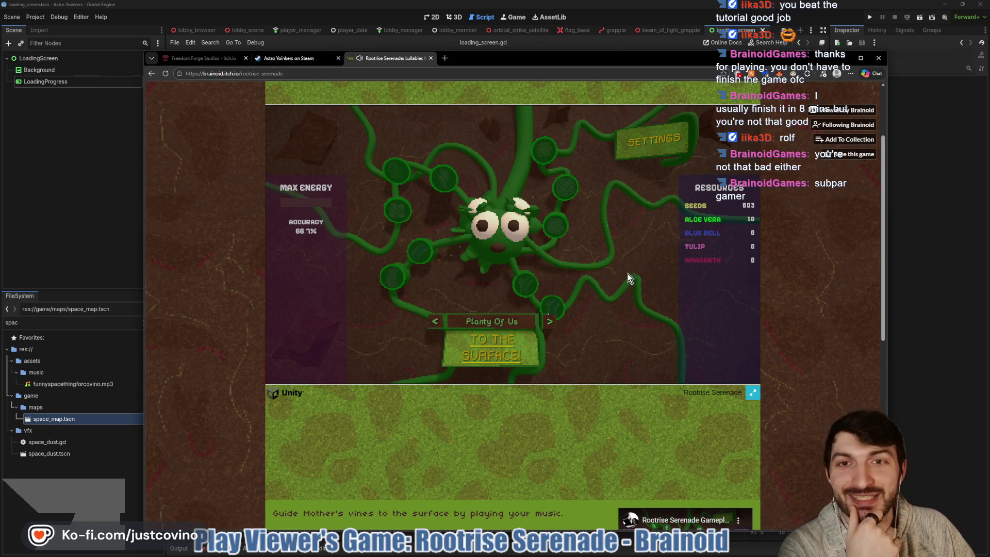
{"action": "scroll", "coordinate": [805, 330], "scroll_direction": "down", "scroll_amount": 6}
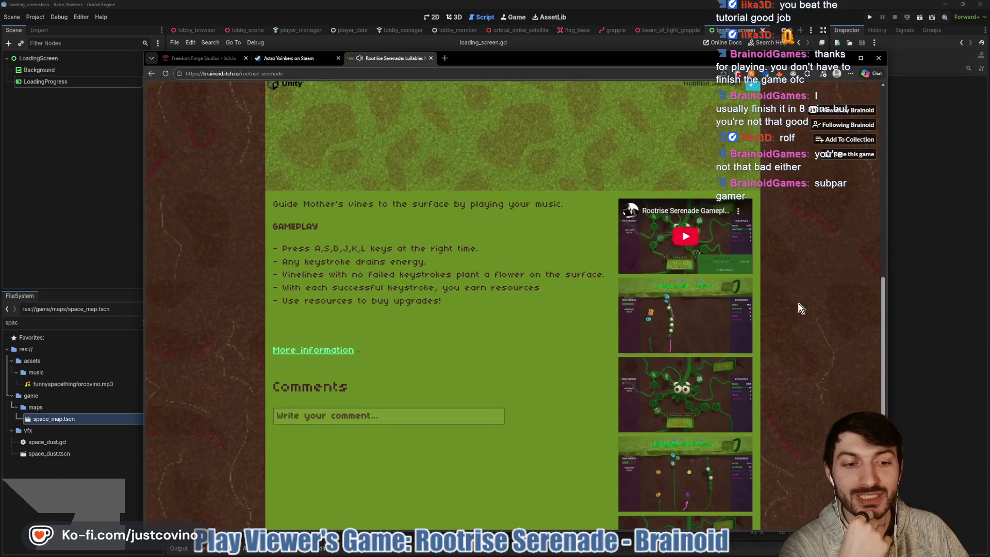
{"action": "scroll", "coordinate": [419, 274], "scroll_direction": "down", "scroll_amount": 2}
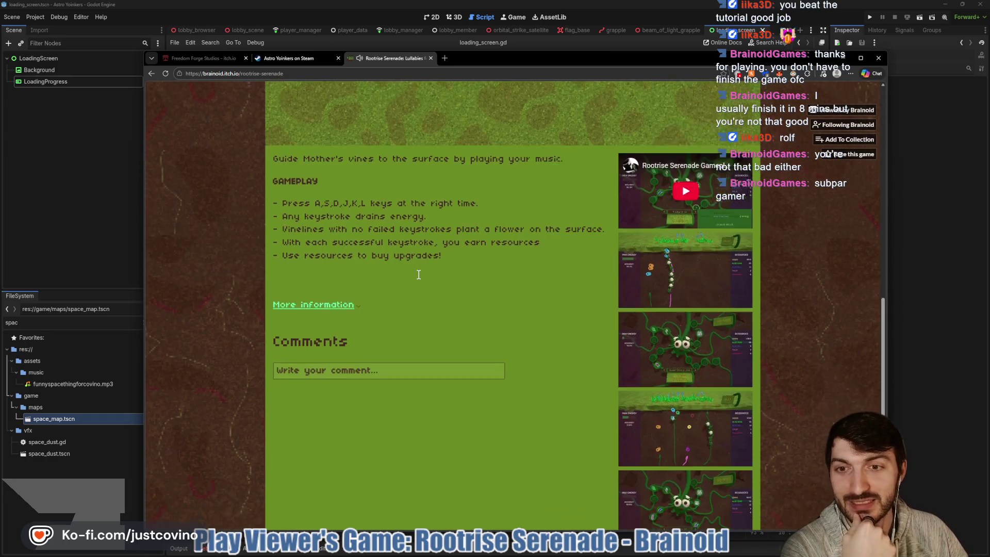
{"action": "scroll", "coordinate": [400, 356], "scroll_direction": "up", "scroll_amount": 7}
{"action": "scroll", "coordinate": [460, 335], "scroll_direction": "up", "scroll_amount": 2}
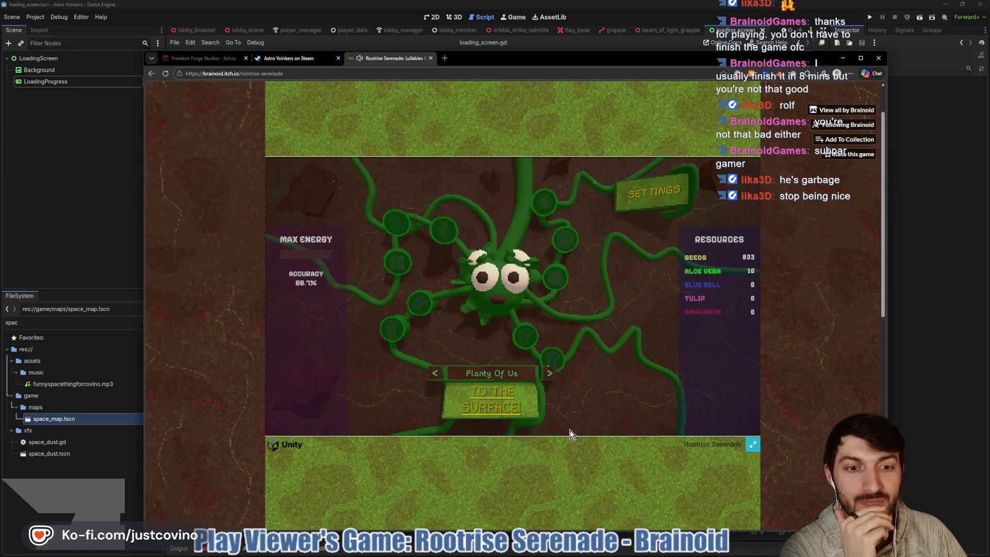
{"action": "scroll", "coordinate": [570, 430], "scroll_direction": "down", "scroll_amount": 3}
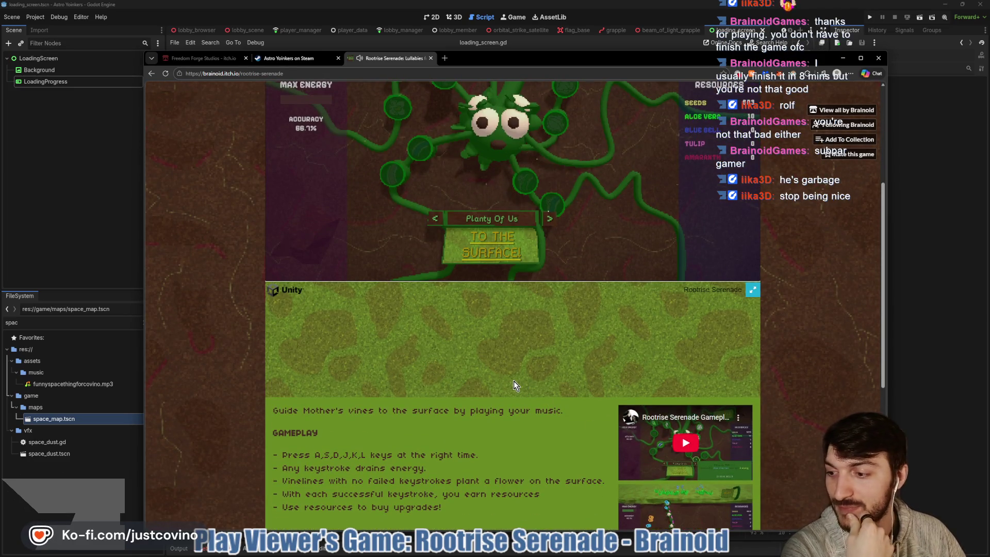
{"action": "scroll", "coordinate": [514, 382], "scroll_direction": "down", "scroll_amount": 3}
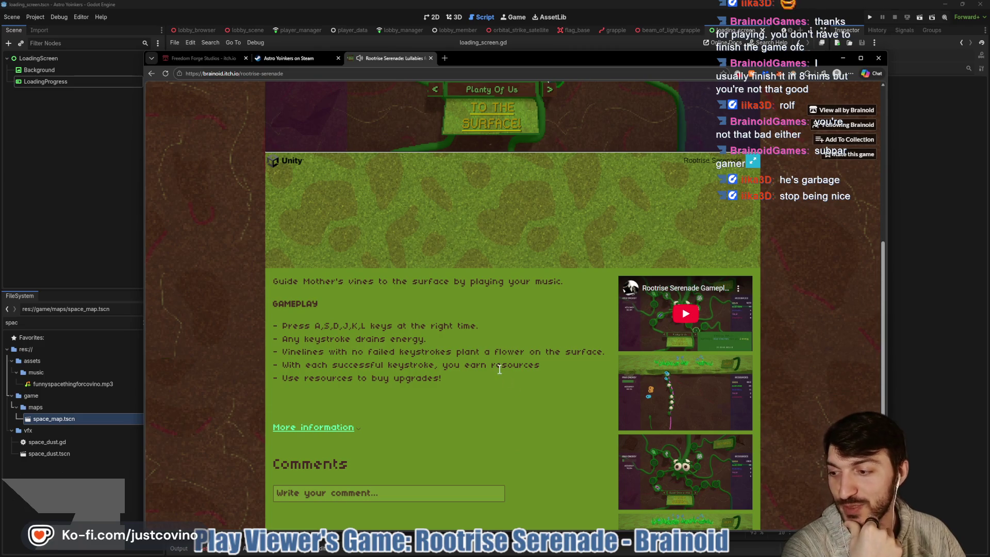
{"action": "scroll", "coordinate": [464, 361], "scroll_direction": "down", "scroll_amount": 3}
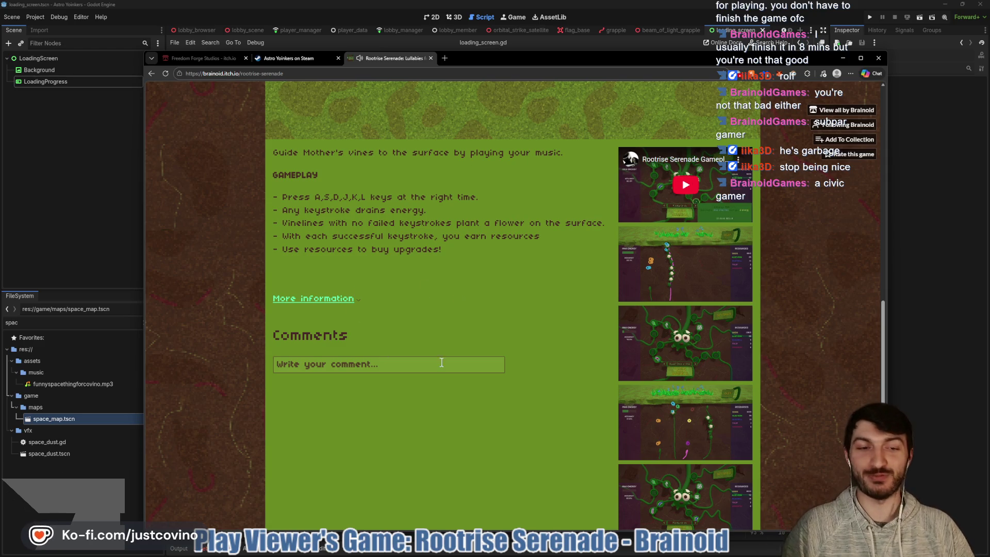
{"action": "scroll", "coordinate": [442, 362], "scroll_direction": "down", "scroll_amount": 1}
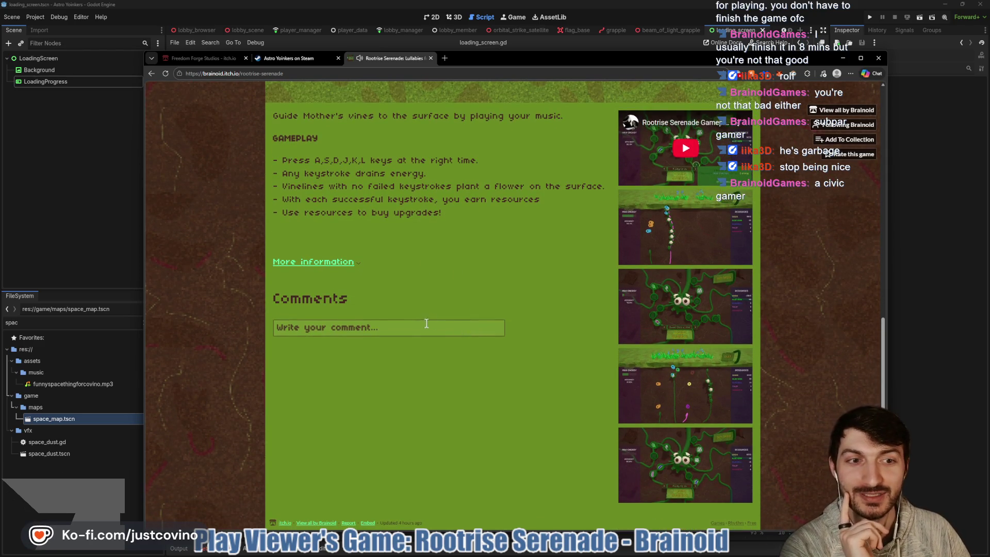
{"action": "scroll", "coordinate": [433, 318], "scroll_direction": "up", "scroll_amount": 6}
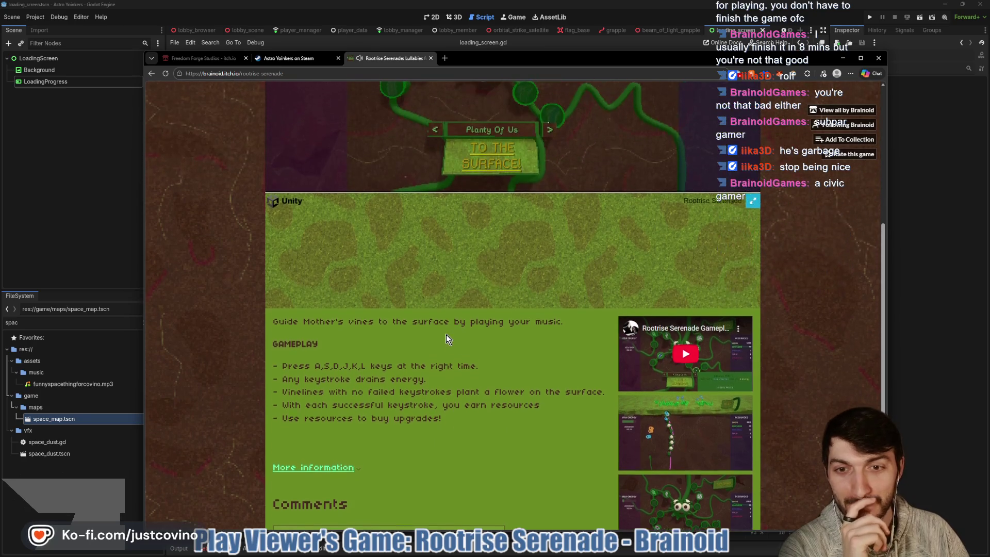
{"action": "scroll", "coordinate": [446, 335], "scroll_direction": "up", "scroll_amount": 2}
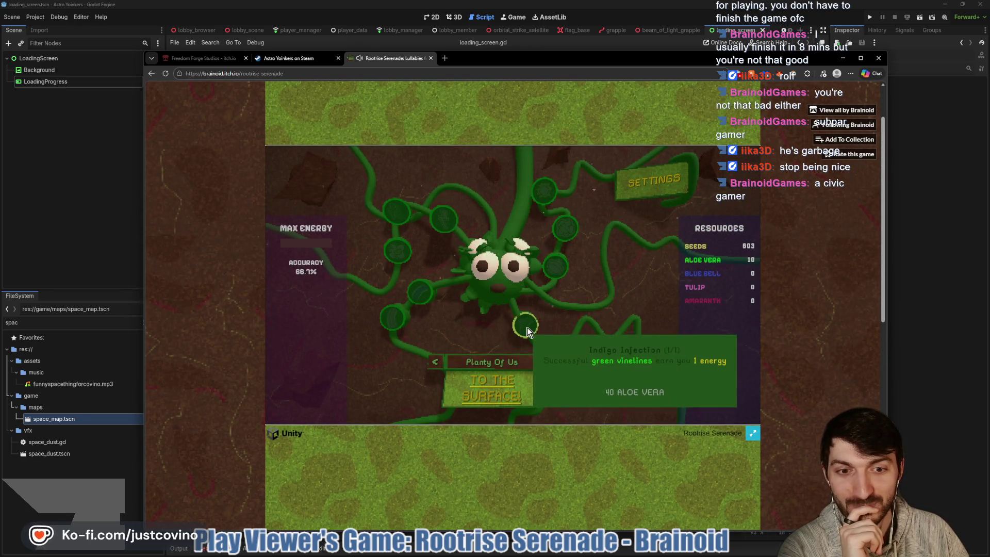
{"action": "mouse_move", "coordinate": [524, 326]}
{"action": "scroll", "coordinate": [466, 447], "scroll_direction": "down", "scroll_amount": 8}
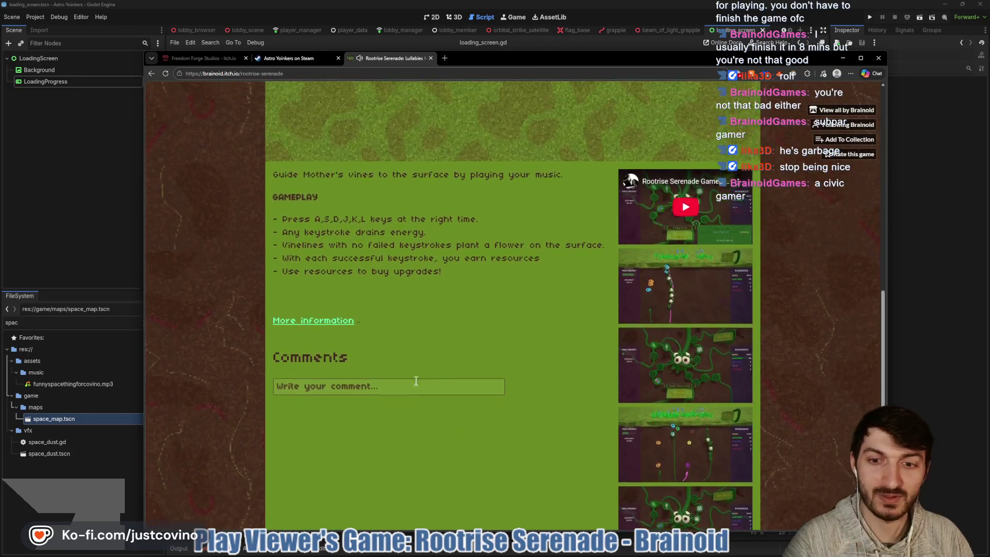
{"action": "left_click", "coordinate": [353, 328]}
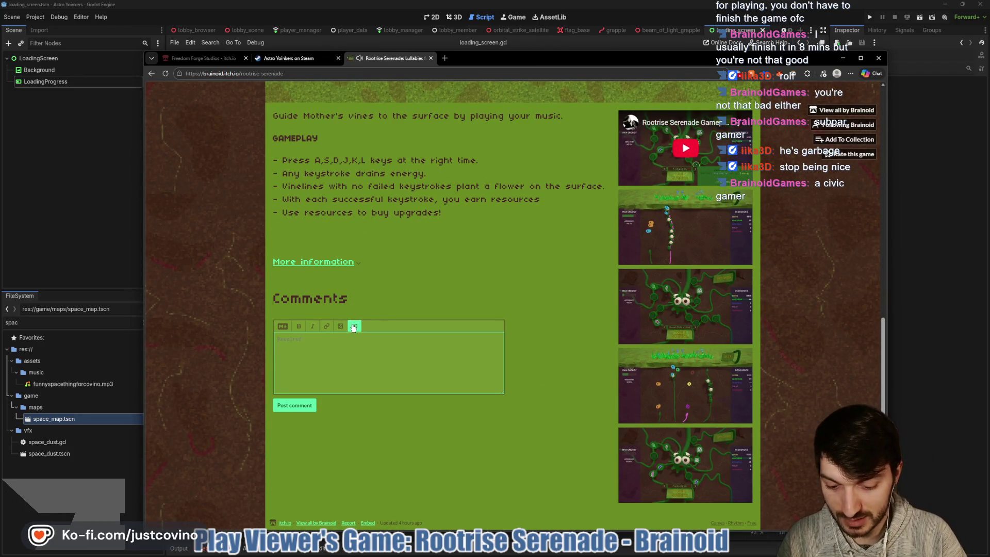
Step: Post a comment on Rootrise Serenade about beating the game in 8 minutes
{"action": "type", "text": "Yeah,beat the game in 8 minutes. No biggie."}
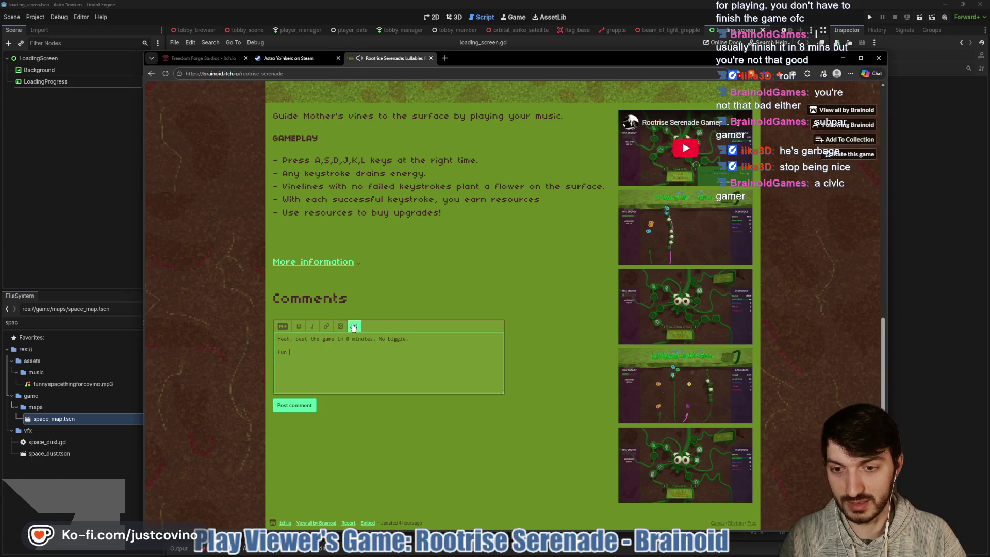
{"action": "type", "text": "!"}
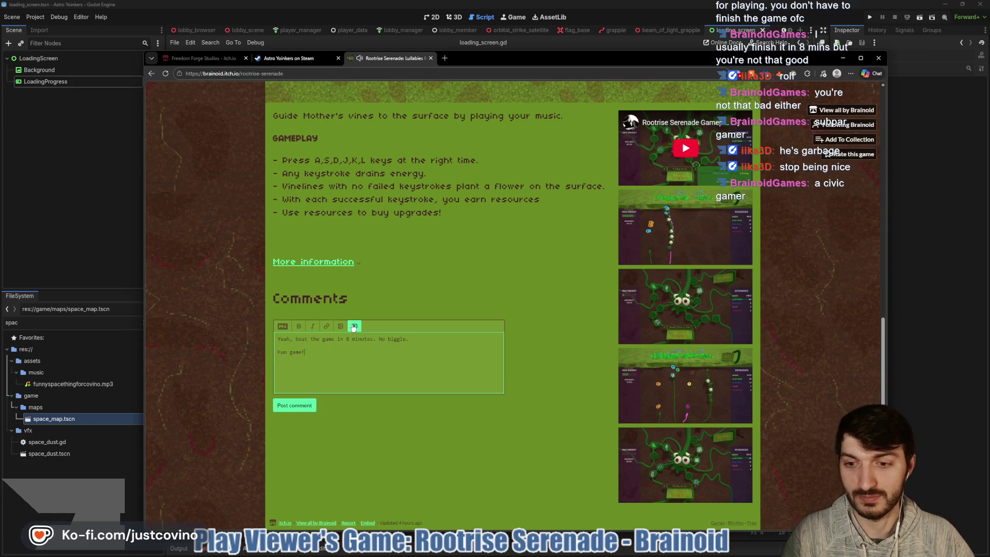
{"action": "left_click", "coordinate": [295, 411]}
Step: Upvote the posted comment, close the game's page and return to Godot
{"action": "left_click", "coordinate": [279, 353]}
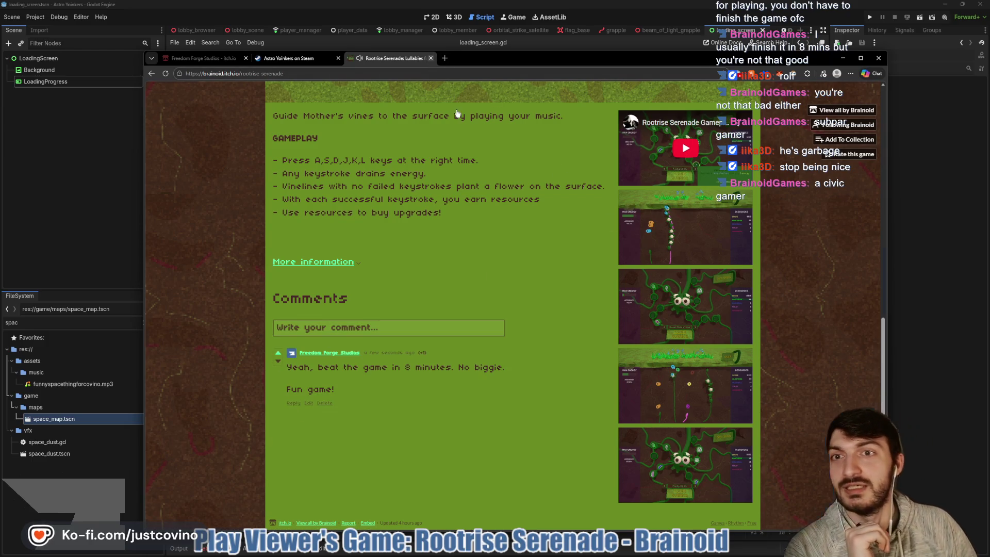
{"action": "left_click", "coordinate": [431, 59]}
{"action": "left_click", "coordinate": [97, 206]}
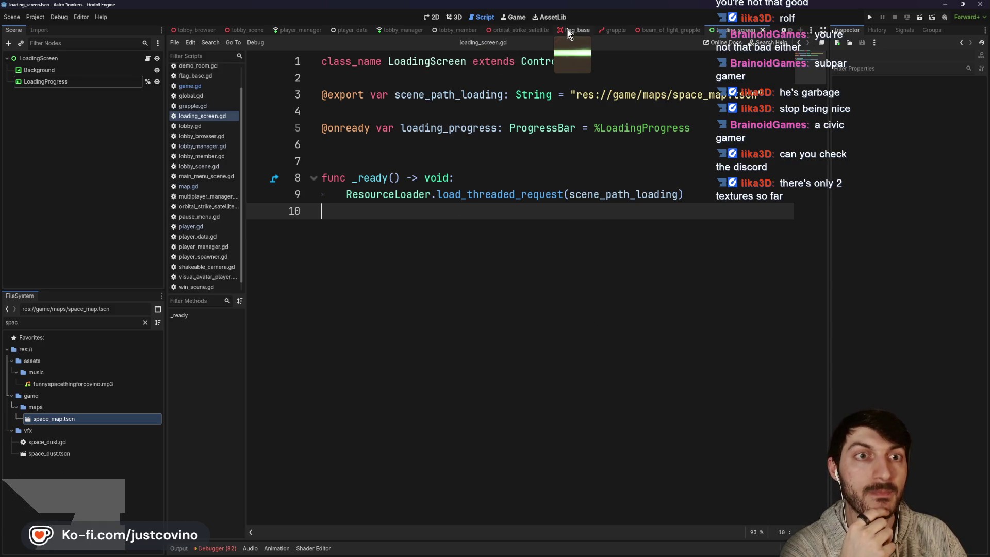
Step: Bring up the lobby scene in the 3D view and orbit around the lobby model
{"action": "scroll", "coordinate": [385, 30], "scroll_direction": "up", "scroll_amount": 2}
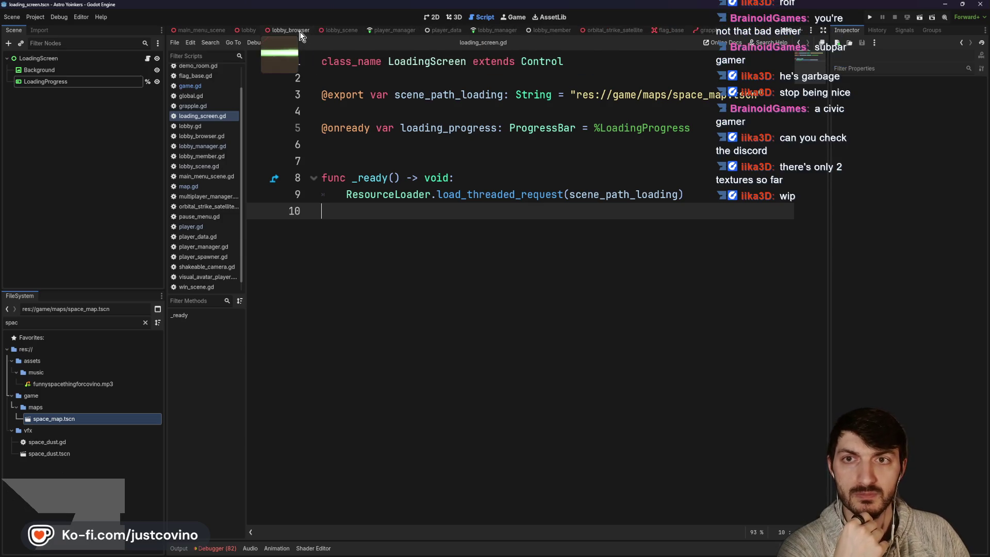
{"action": "left_click", "coordinate": [336, 29]}
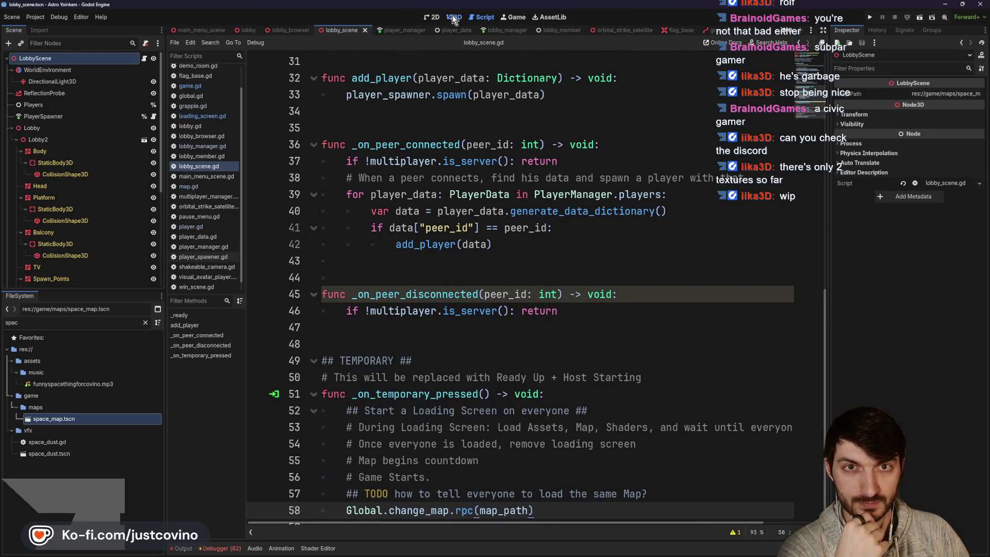
{"action": "left_click", "coordinate": [454, 17]}
{"action": "scroll", "coordinate": [495, 222], "scroll_direction": "down", "scroll_amount": 3}
{"action": "scroll", "coordinate": [485, 232], "scroll_direction": "down", "scroll_amount": 5}
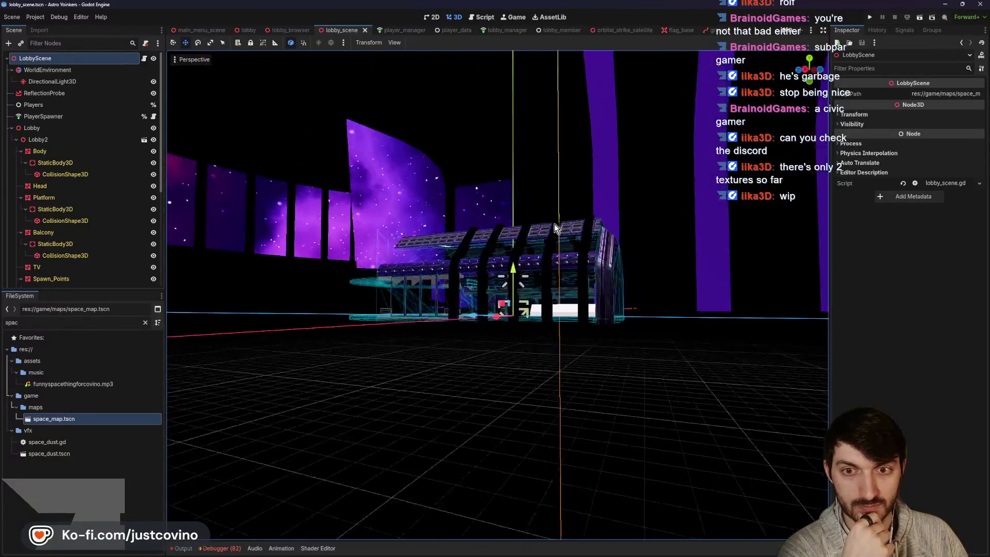
{"action": "mouse_move", "coordinate": [555, 223]}
{"action": "left_mouse_down"}
{"action": "mouse_move", "coordinate": [427, 289]}
{"action": "mouse_move", "coordinate": [341, 222]}
{"action": "mouse_move", "coordinate": [234, 252]}
{"action": "mouse_move", "coordinate": [330, 278]}
{"action": "mouse_move", "coordinate": [354, 246]}
{"action": "mouse_move", "coordinate": [510, 201]}
{"action": "mouse_move", "coordinate": [466, 184]}
{"action": "mouse_move", "coordinate": [393, 214]}
{"action": "mouse_move", "coordinate": [342, 181]}
{"action": "mouse_move", "coordinate": [316, 183]}
{"action": "mouse_move", "coordinate": [221, 258]}
{"action": "left_mouse_up"}
{"action": "left_click", "coordinate": [16, 139]}
Step: Inspect the lobby lighting from raised, low and close-to-railing angles, then select Lobby
{"action": "scroll", "coordinate": [603, 261], "scroll_direction": "up", "scroll_amount": 5}
{"action": "scroll", "coordinate": [601, 264], "scroll_direction": "up", "scroll_amount": 5}
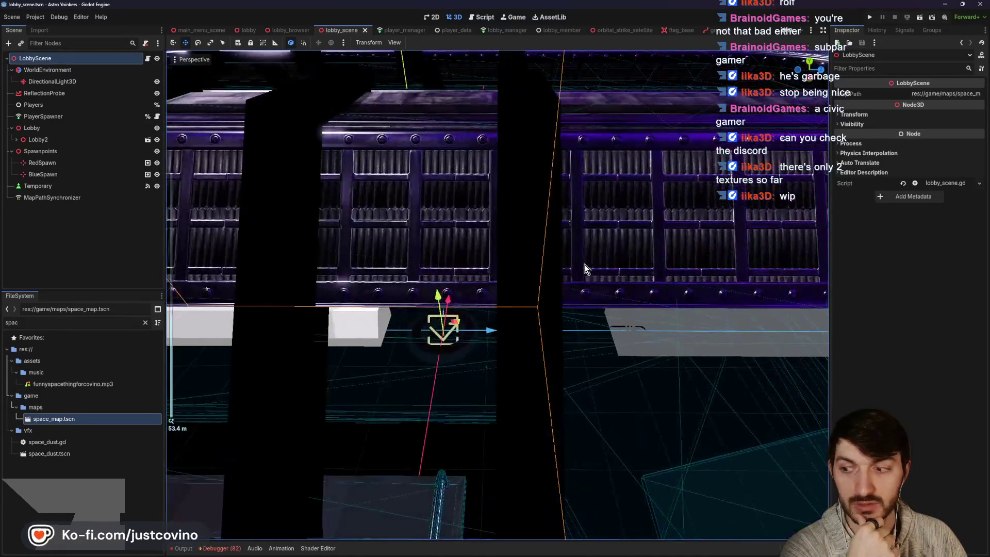
{"action": "scroll", "coordinate": [578, 267], "scroll_direction": "down", "scroll_amount": 15}
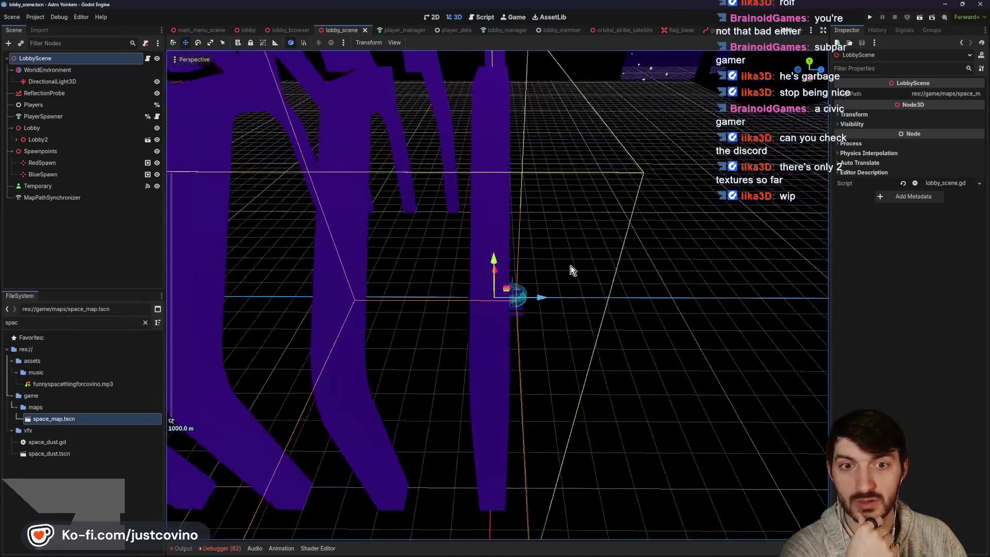
{"action": "mouse_move", "coordinate": [572, 269]}
{"action": "left_mouse_down"}
{"action": "mouse_move", "coordinate": [473, 221]}
{"action": "mouse_move", "coordinate": [413, 221]}
{"action": "mouse_move", "coordinate": [360, 238]}
{"action": "left_mouse_up"}
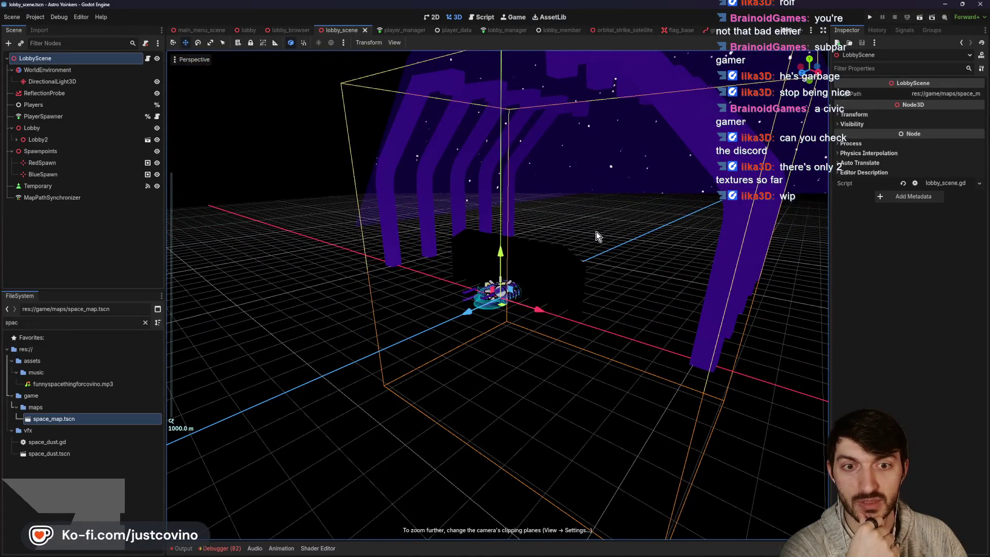
{"action": "scroll", "coordinate": [595, 234], "scroll_direction": "up", "scroll_amount": 6}
{"action": "scroll", "coordinate": [593, 235], "scroll_direction": "down", "scroll_amount": 3}
{"action": "left_click_drag", "start_coordinate": [582, 251], "coordinate": [338, 222]}
{"action": "scroll", "coordinate": [482, 291], "scroll_direction": "up", "scroll_amount": 8}
{"action": "mouse_move", "coordinate": [482, 291]}
{"action": "left_mouse_down"}
{"action": "mouse_move", "coordinate": [722, 270]}
{"action": "mouse_move", "coordinate": [721, 287]}
{"action": "mouse_move", "coordinate": [511, 301]}
{"action": "left_mouse_up"}
{"action": "scroll", "coordinate": [511, 302], "scroll_direction": "down", "scroll_amount": 3}
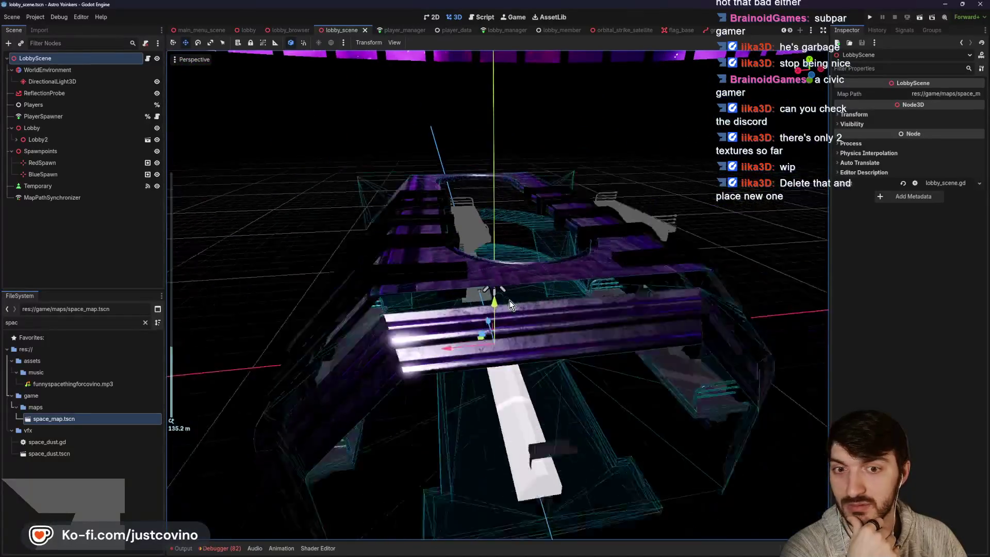
{"action": "scroll", "coordinate": [510, 300], "scroll_direction": "down", "scroll_amount": 3}
{"action": "left_click", "coordinate": [42, 129]}
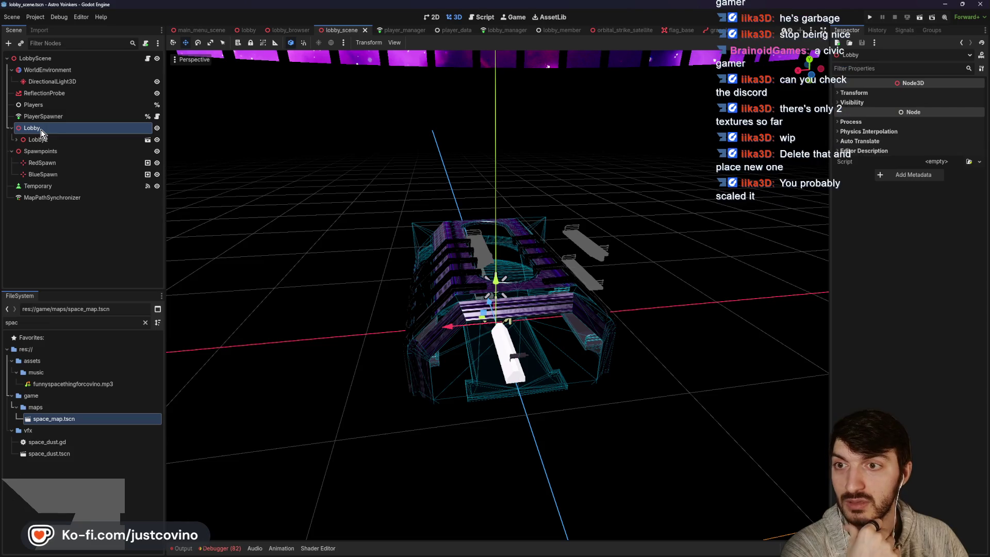
Step: Delete the existing Lobby2 node from the lobby scene
{"action": "left_click", "coordinate": [45, 138]}
{"action": "key", "text": "Delete"}
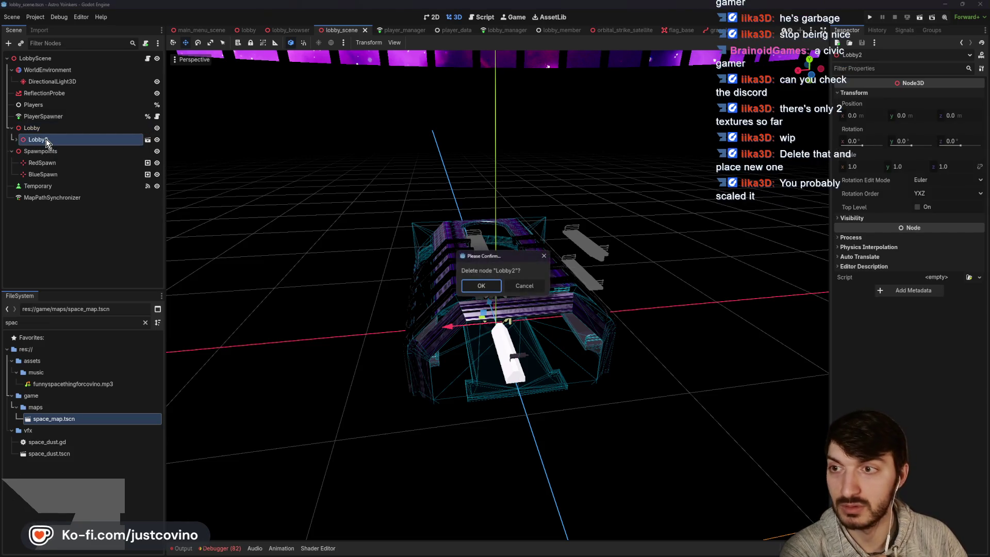
{"action": "left_click", "coordinate": [482, 286]}
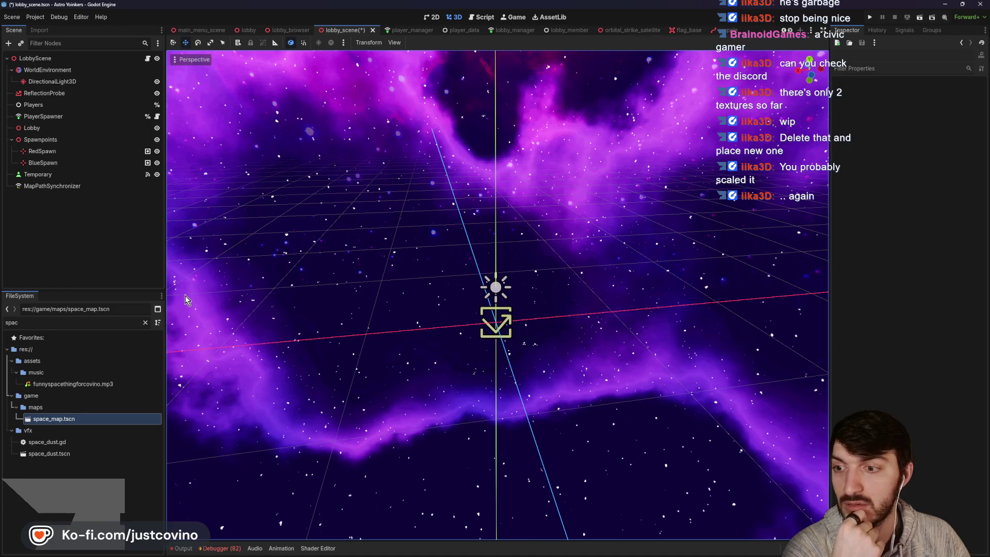
Step: Filter the FileSystem dock for 'lobby' and check the Lobby node's transform values
{"action": "double_click", "coordinate": [71, 323]}
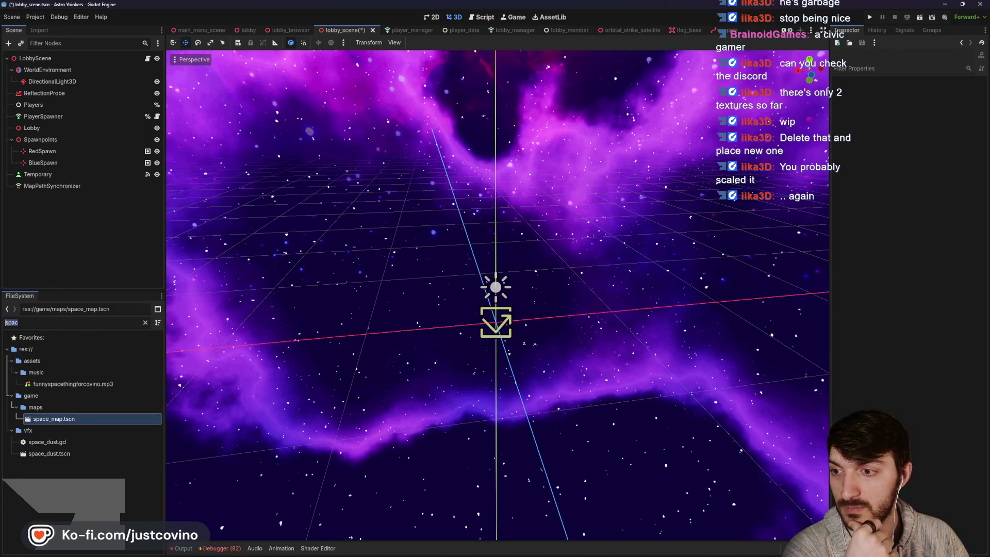
{"action": "type", "text": "lobby"}
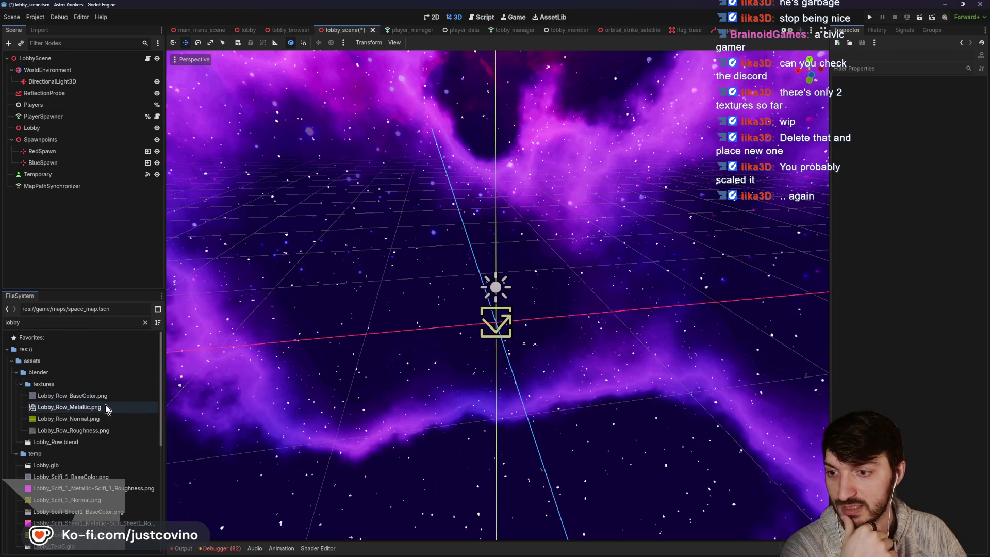
{"action": "mouse_move", "coordinate": [98, 410]}
{"action": "scroll", "coordinate": [97, 413], "scroll_direction": "down", "scroll_amount": 1}
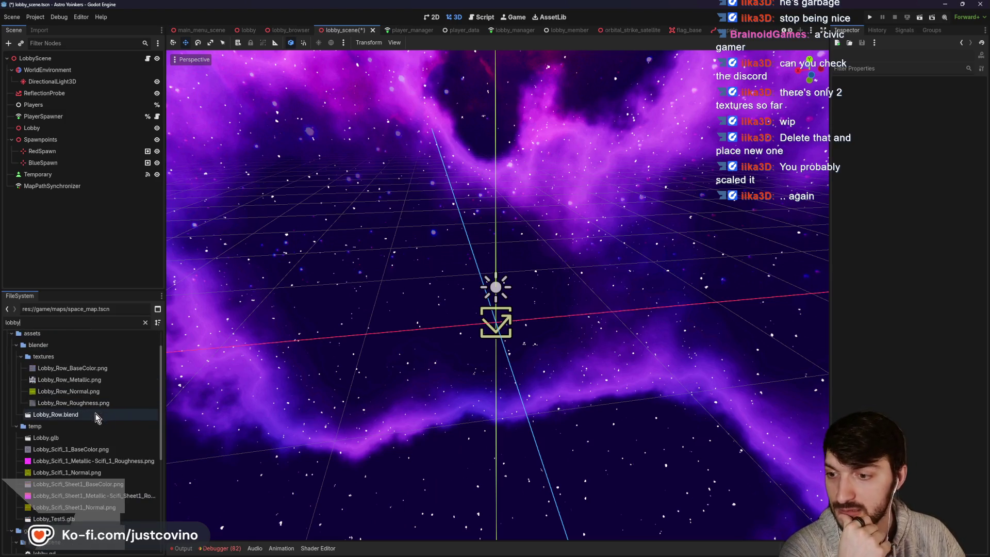
{"action": "left_click", "coordinate": [82, 128]}
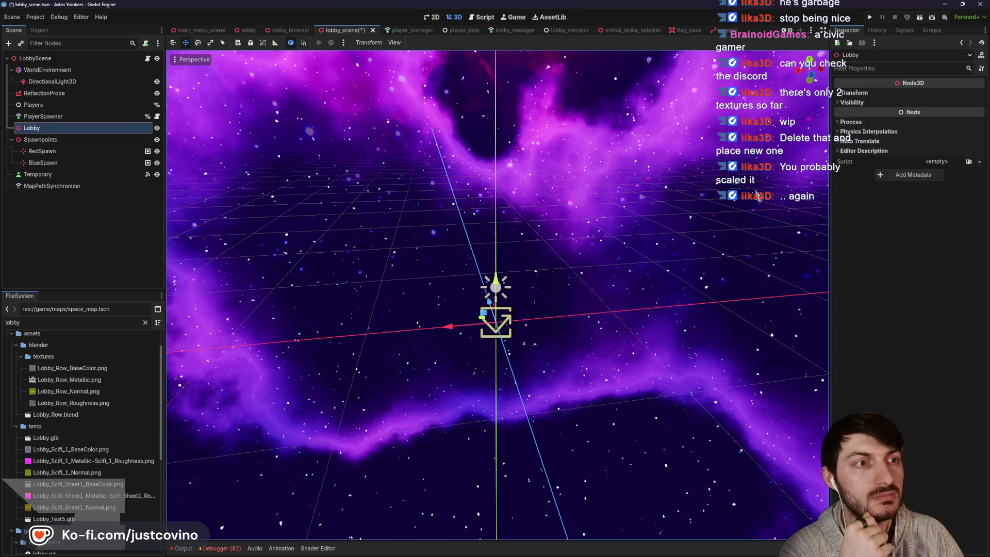
{"action": "left_click", "coordinate": [854, 93]}
Step: Instance Lobby.glb into the scene as Lobby2 and set its position to 0, 0, 0
{"action": "left_click", "coordinate": [58, 439]}
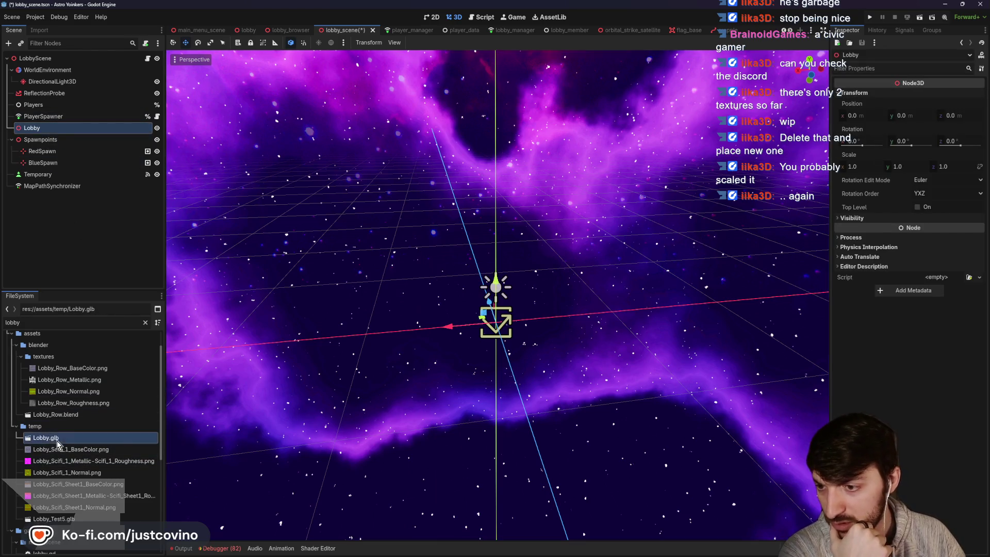
{"action": "mouse_move", "coordinate": [45, 444]}
{"action": "left_mouse_down"}
{"action": "mouse_move", "coordinate": [510, 351]}
{"action": "mouse_move", "coordinate": [524, 280]}
{"action": "mouse_move", "coordinate": [499, 310]}
{"action": "left_mouse_up"}
{"action": "left_click", "coordinate": [877, 93]}
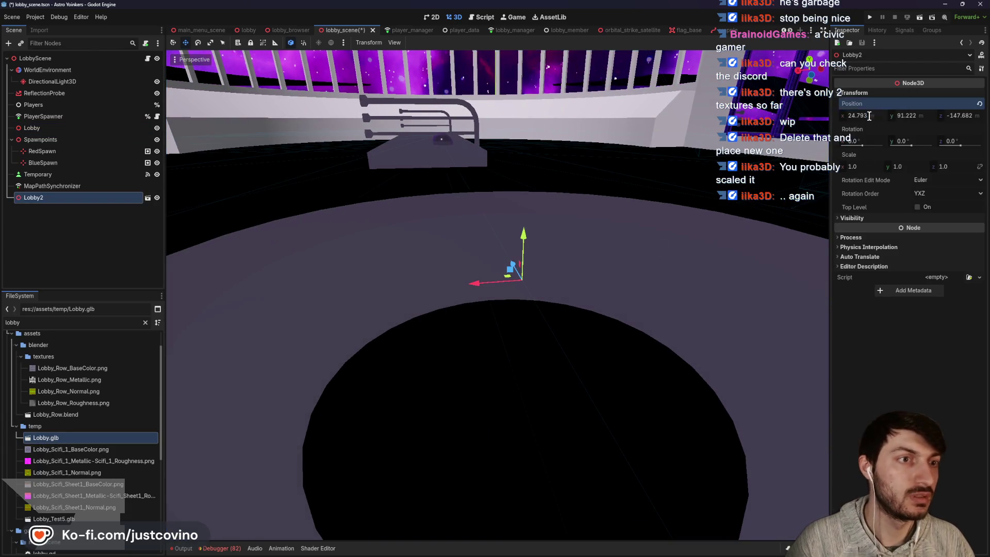
{"action": "type", "text": "0"}
{"action": "key", "text": "Tab"}
{"action": "type", "text": "0"}
{"action": "key", "text": "Tab"}
{"action": "type", "text": "0"}
{"action": "key", "text": "Return"}
{"action": "scroll", "coordinate": [293, 237], "scroll_direction": "down", "scroll_amount": 3}
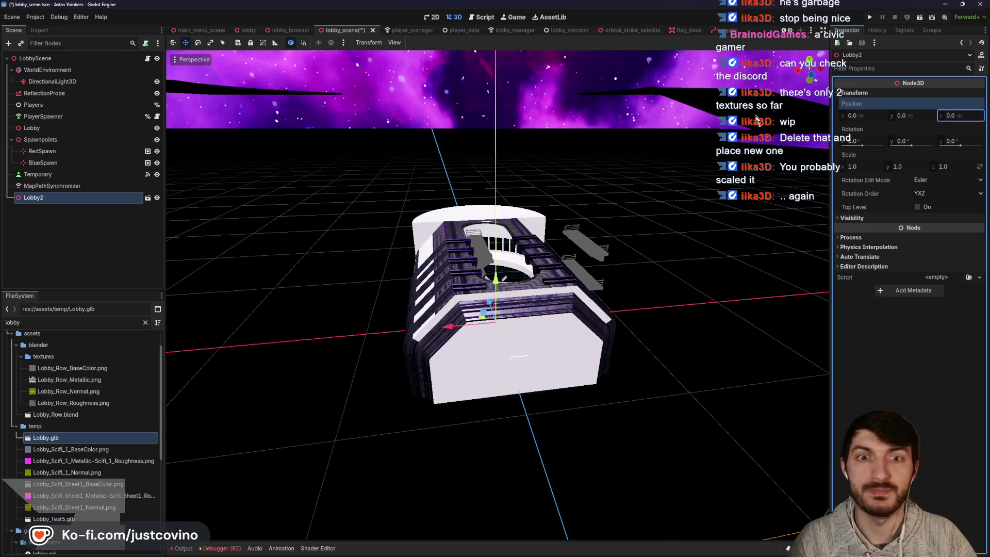
Step: Make Lobby2 a child of the Lobby node in the Scene tree
{"action": "left_click_drag", "start_coordinate": [44, 204], "coordinate": [32, 128]}
{"action": "scroll", "coordinate": [546, 228], "scroll_direction": "down", "scroll_amount": 3}
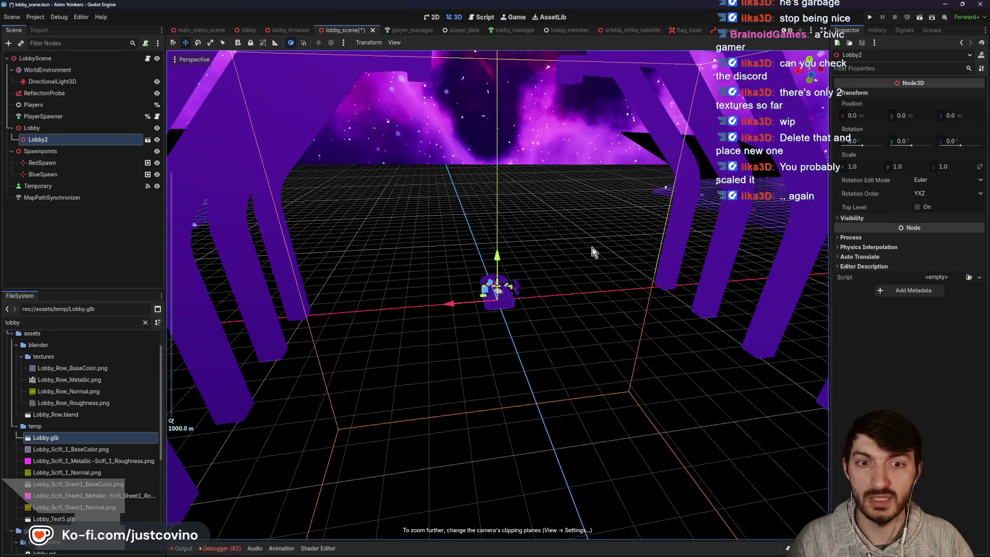
{"action": "scroll", "coordinate": [592, 253], "scroll_direction": "up", "scroll_amount": 5}
Step: Orbit and zoom around the imported lobby hull, looking inside it
{"action": "mouse_move", "coordinate": [524, 224]}
{"action": "left_mouse_down"}
{"action": "mouse_move", "coordinate": [422, 239]}
{"action": "mouse_move", "coordinate": [287, 238]}
{"action": "mouse_move", "coordinate": [827, 278]}
{"action": "left_mouse_up"}
{"action": "scroll", "coordinate": [593, 312], "scroll_direction": "up", "scroll_amount": 8}
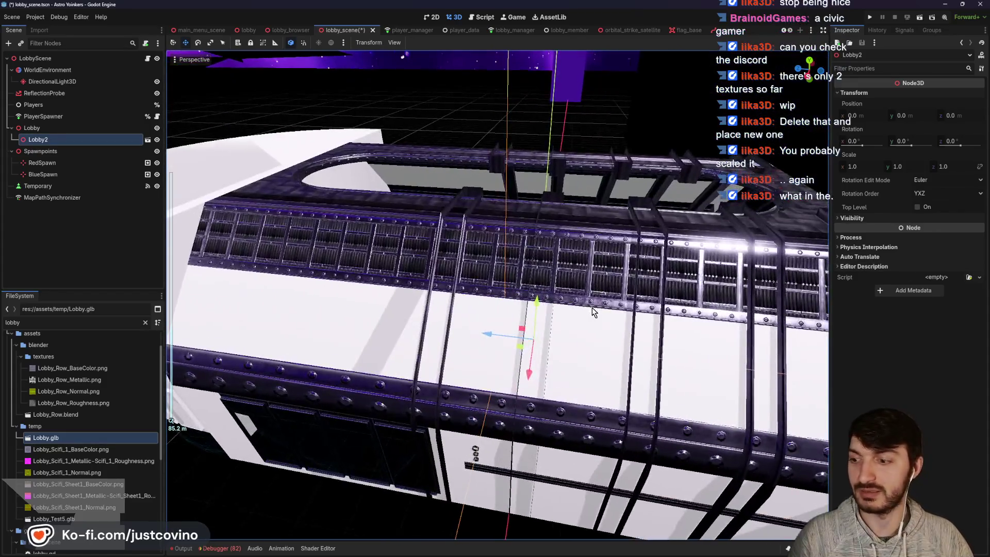
{"action": "scroll", "coordinate": [593, 312], "scroll_direction": "up", "scroll_amount": 4}
{"action": "mouse_move", "coordinate": [593, 312]}
{"action": "left_mouse_down"}
{"action": "mouse_move", "coordinate": [621, 298]}
{"action": "mouse_move", "coordinate": [530, 289]}
{"action": "mouse_move", "coordinate": [707, 317]}
{"action": "mouse_move", "coordinate": [739, 255]}
{"action": "mouse_move", "coordinate": [698, 293]}
{"action": "mouse_move", "coordinate": [541, 252]}
{"action": "mouse_move", "coordinate": [500, 198]}
{"action": "mouse_move", "coordinate": [389, 261]}
{"action": "mouse_move", "coordinate": [483, 315]}
{"action": "left_mouse_up"}
{"action": "scroll", "coordinate": [621, 294], "scroll_direction": "down", "scroll_amount": 6}
Step: Reimport Lobby.glb from Advanced Import Settings and save lobby_scene with Ctrl+S
{"action": "double_click", "coordinate": [69, 438]}
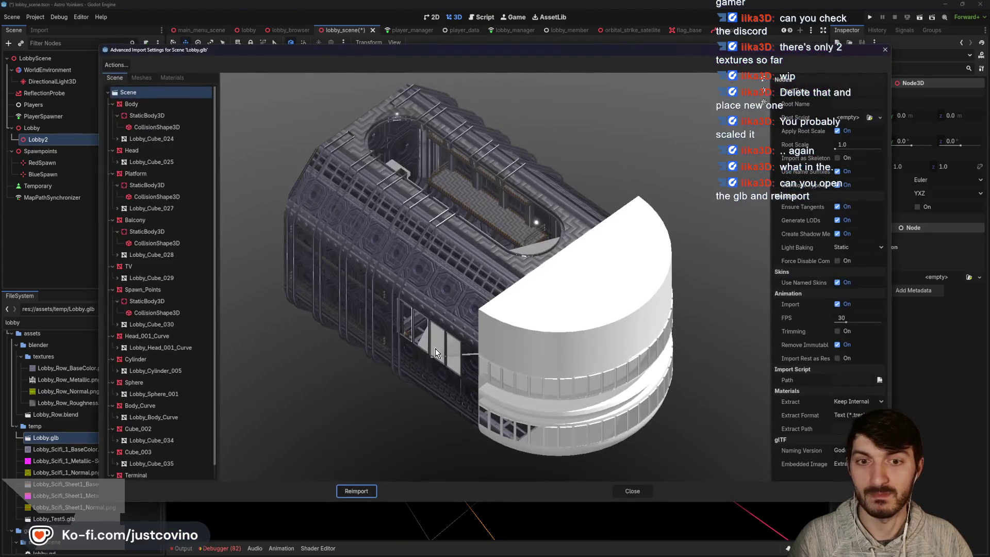
{"action": "mouse_move", "coordinate": [519, 388]}
{"action": "left_mouse_down"}
{"action": "mouse_move", "coordinate": [374, 374]}
{"action": "mouse_move", "coordinate": [434, 401]}
{"action": "mouse_move", "coordinate": [380, 389]}
{"action": "left_mouse_up"}
{"action": "left_click", "coordinate": [353, 492]}
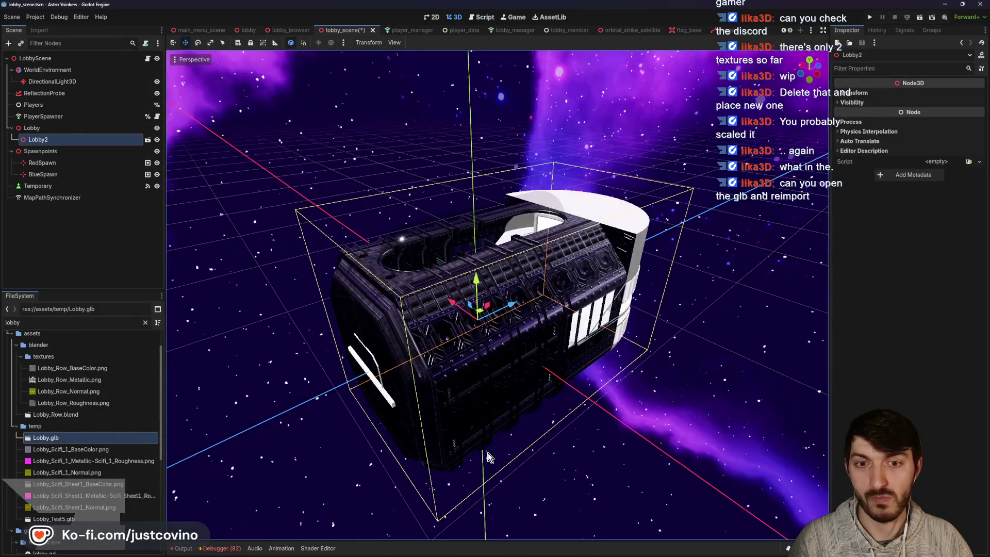
{"action": "left_click_drag", "start_coordinate": [344, 439], "coordinate": [468, 428]}
{"action": "key", "text": "ctrl+s"}
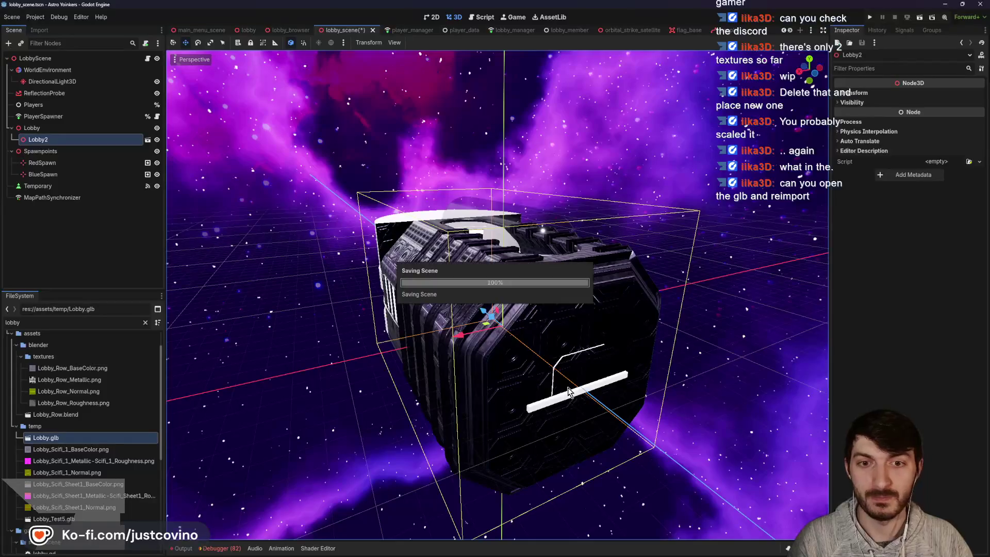
{"action": "mouse_move", "coordinate": [567, 393]}
{"action": "left_mouse_down"}
{"action": "mouse_move", "coordinate": [608, 371]}
{"action": "mouse_move", "coordinate": [629, 333]}
{"action": "mouse_move", "coordinate": [599, 361]}
{"action": "mouse_move", "coordinate": [630, 345]}
{"action": "mouse_move", "coordinate": [657, 356]}
{"action": "mouse_move", "coordinate": [444, 374]}
{"action": "left_mouse_up"}
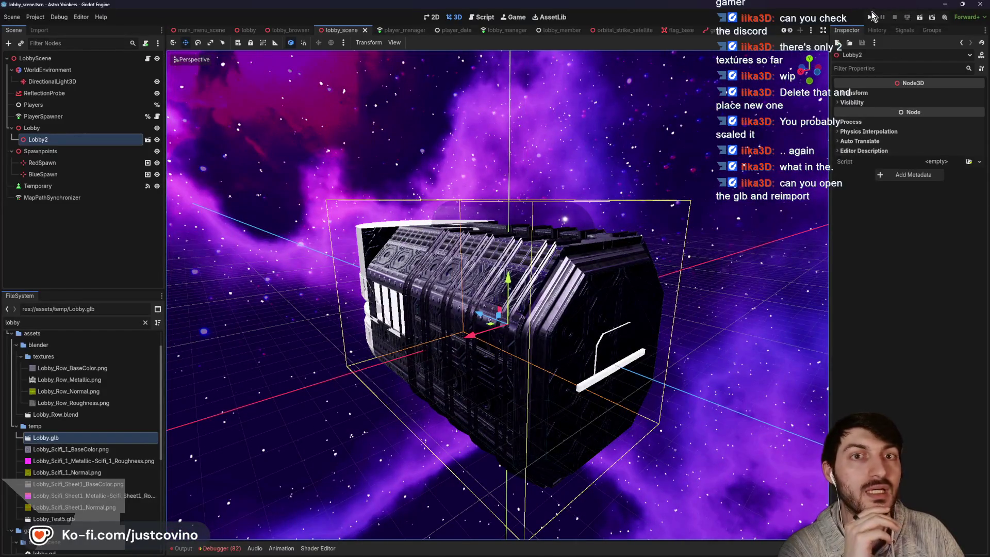
{"action": "left_click", "coordinate": [870, 17]}
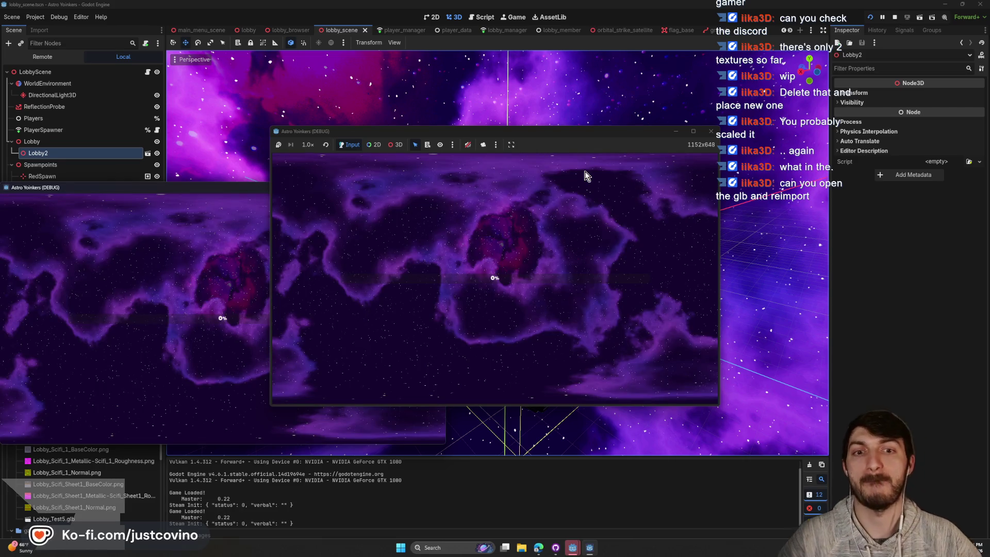
{"action": "key", "text": "F8"}
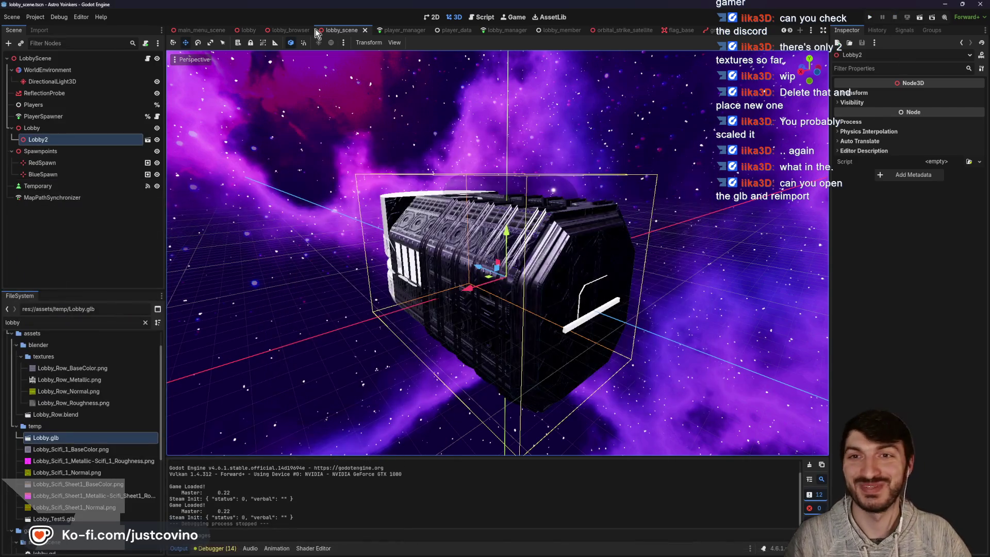
{"action": "scroll", "coordinate": [195, 31], "scroll_direction": "up", "scroll_amount": 5}
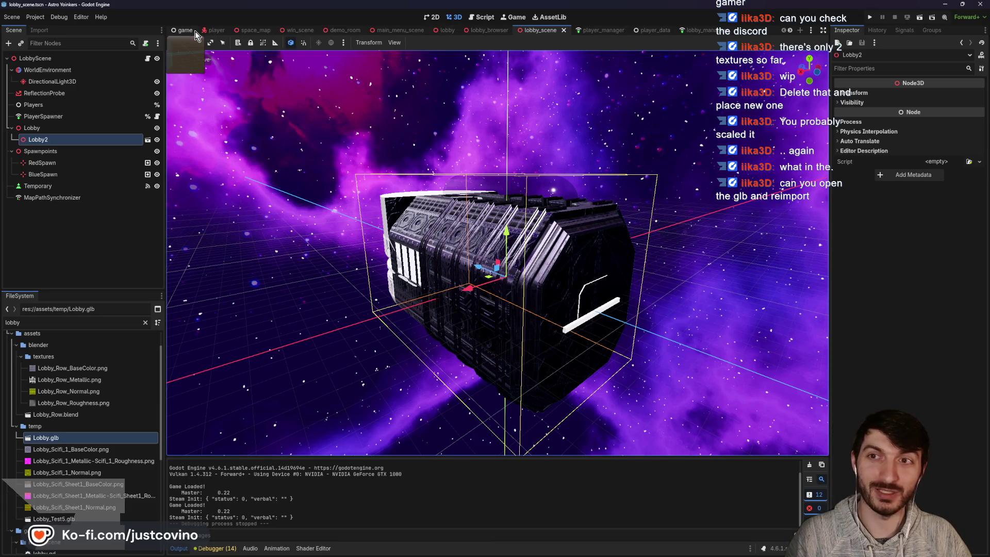
Step: Set LoadingScreen's Mouse Filter to Ignore in the game scene and save it
{"action": "left_click", "coordinate": [195, 31]}
{"action": "left_click", "coordinate": [157, 117]}
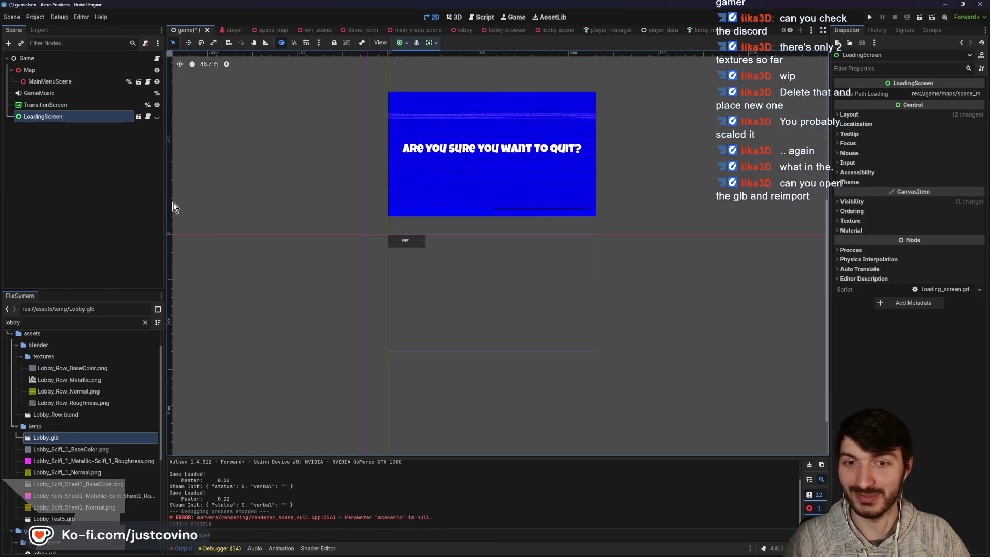
{"action": "left_click", "coordinate": [860, 154]}
{"action": "left_click", "coordinate": [943, 161]}
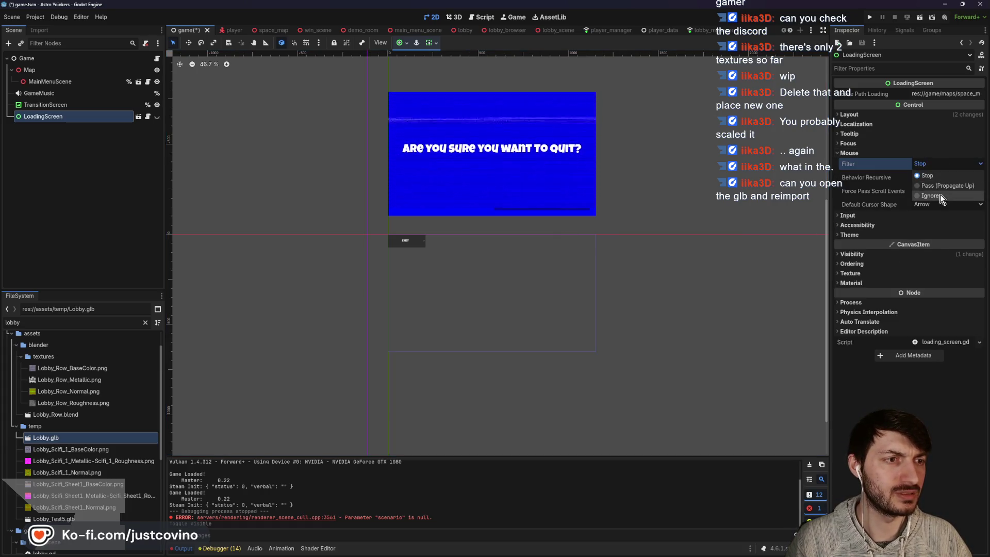
{"action": "left_click", "coordinate": [938, 198]}
{"action": "key", "text": "ctrl+s"}
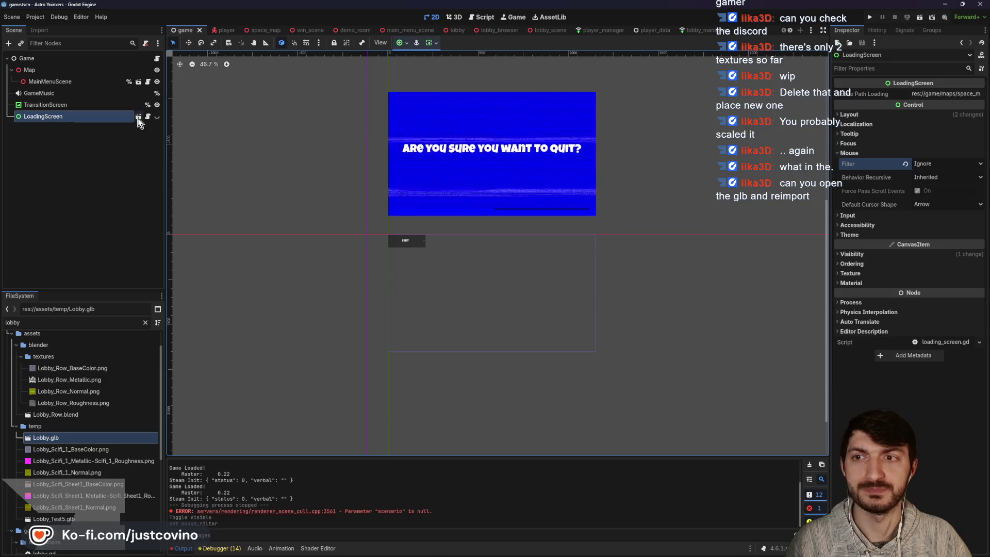
Step: Set the loading_screen.tscn root node's Mouse Filter to Ignore and run the game
{"action": "left_click", "coordinate": [139, 117]}
{"action": "left_click", "coordinate": [38, 59]}
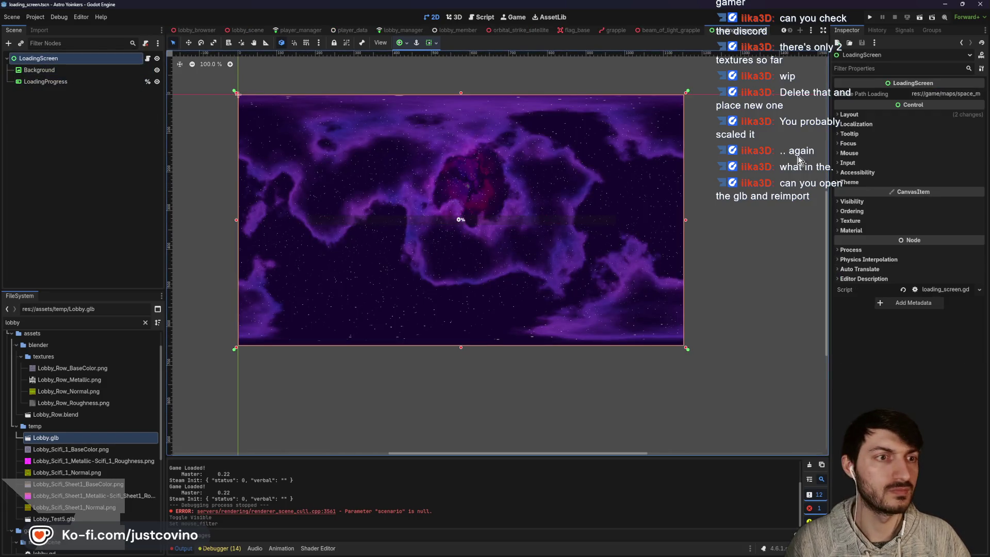
{"action": "left_click", "coordinate": [859, 154]}
{"action": "left_click", "coordinate": [931, 164]}
{"action": "left_click", "coordinate": [939, 198]}
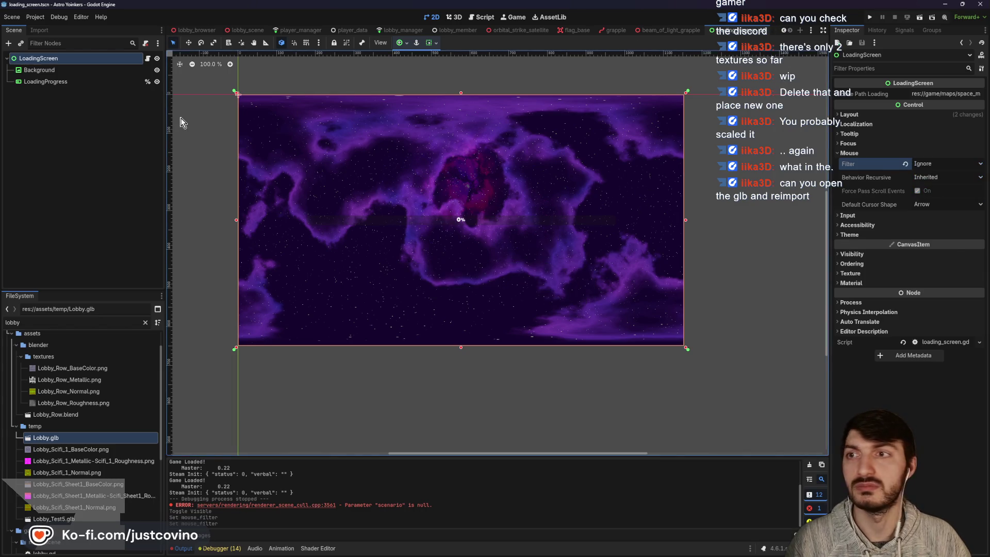
{"action": "left_click", "coordinate": [870, 17]}
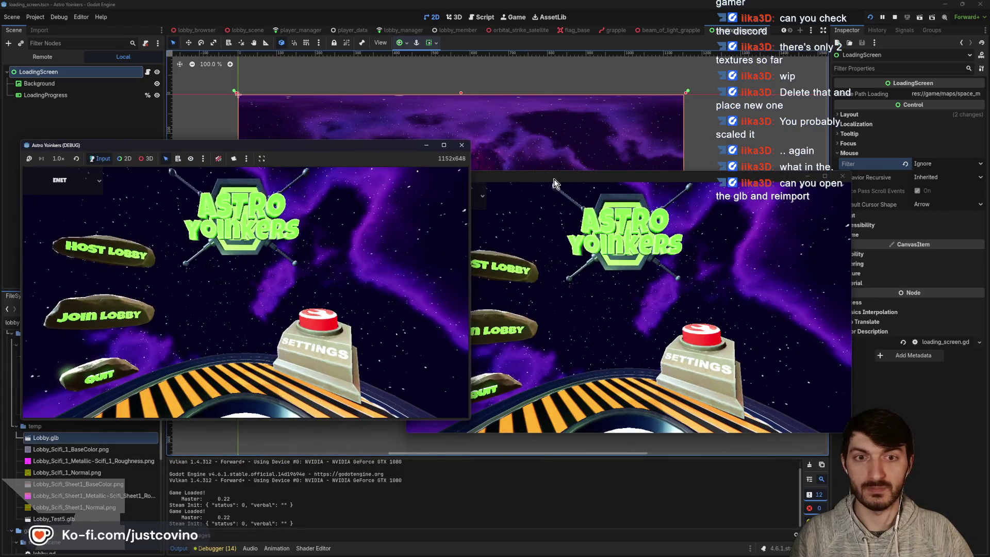
Step: Host a lobby in the first game window and join it from the second
{"action": "left_click", "coordinate": [135, 247]}
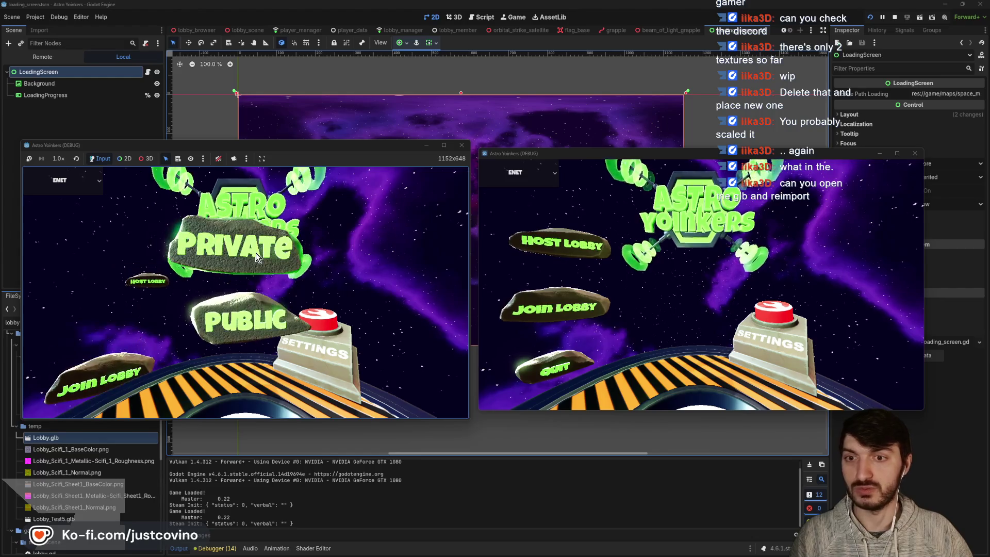
{"action": "left_click", "coordinate": [256, 253]}
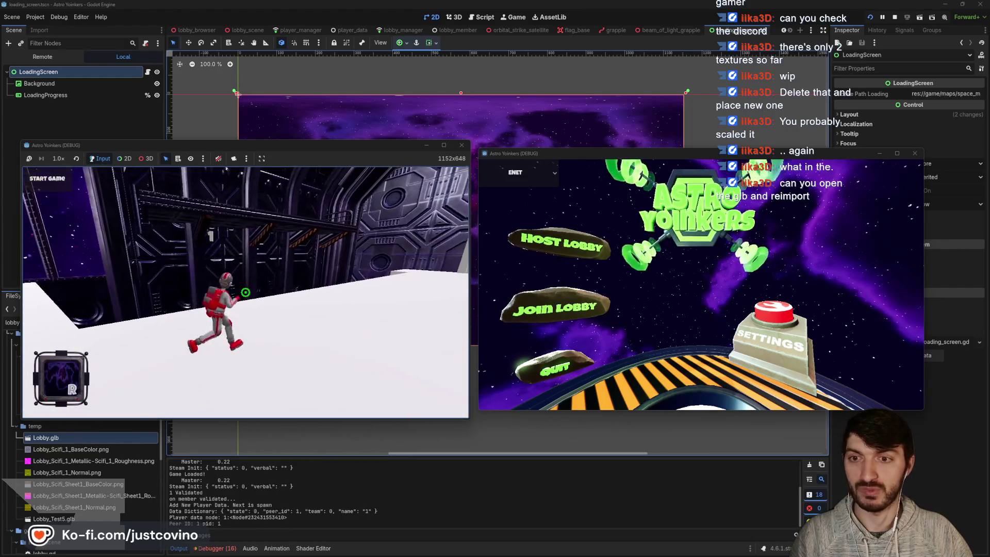
{"action": "left_click", "coordinate": [565, 308]}
{"action": "left_click", "coordinate": [768, 194]}
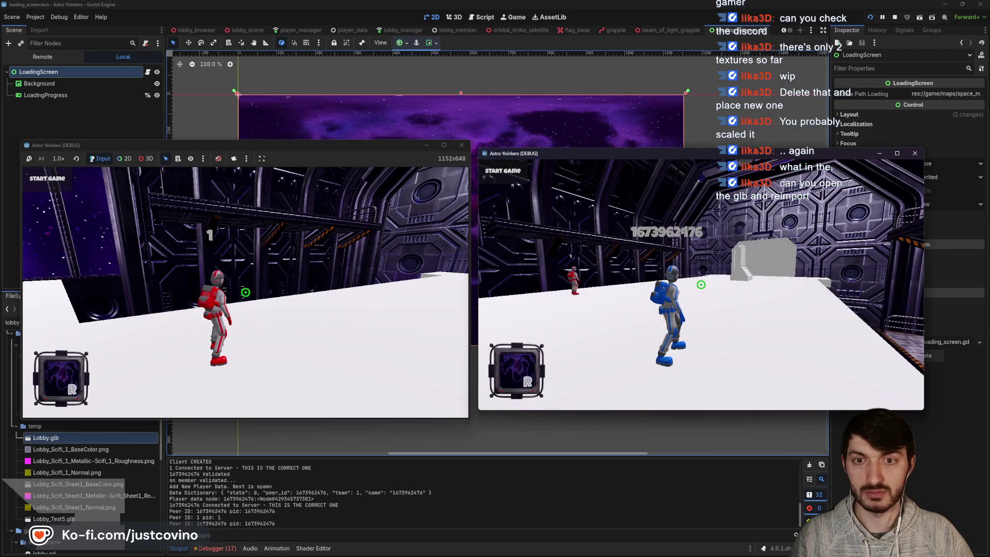
Step: Walk the red player through the corridor, grappling onto the white platform and jumping off
{"action": "mouse_move", "coordinate": [573, 548]}
{"action": "left_click", "coordinate": [607, 519]}
{"action": "key", "text": "w"}
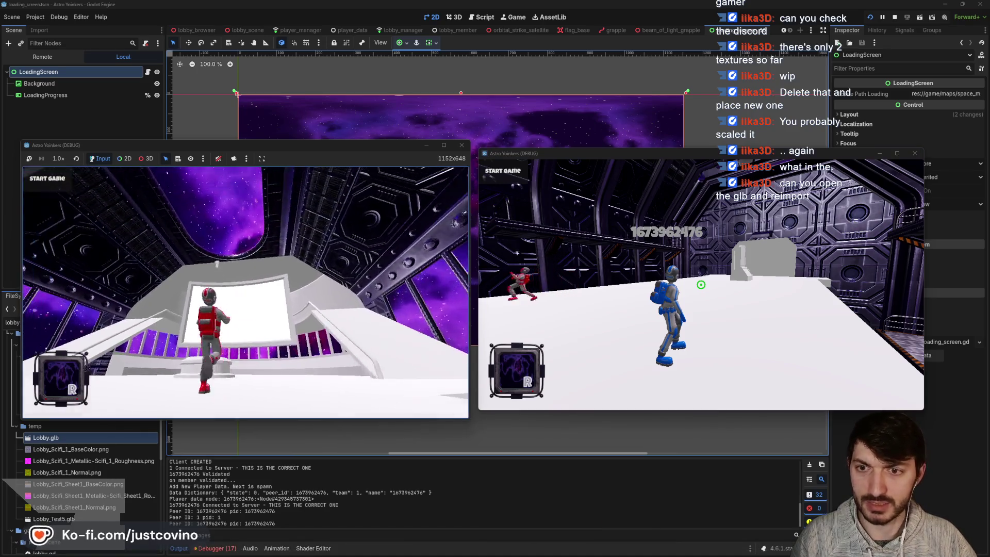
{"action": "key", "text": "w"}
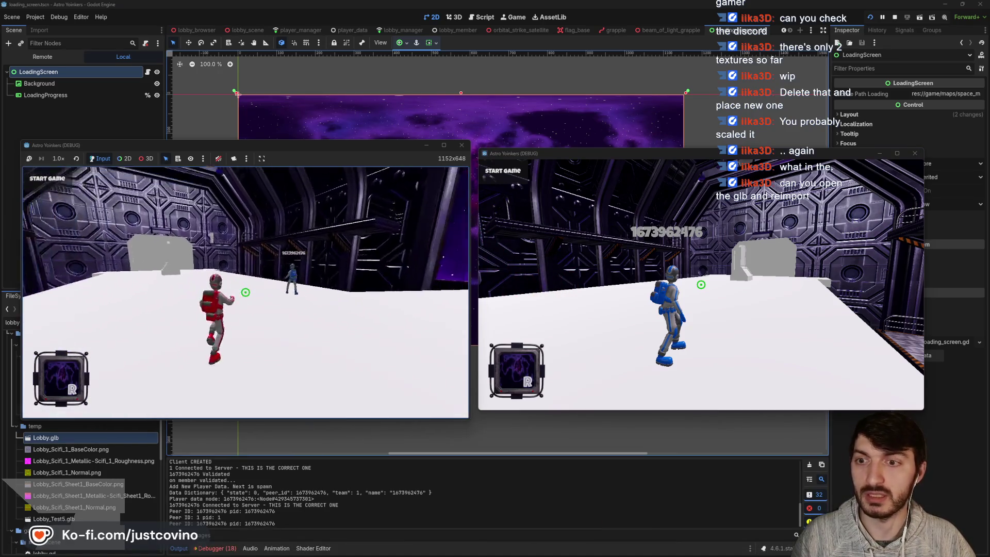
{"action": "left_click", "coordinate": [246, 293]}
{"action": "key", "text": "w"}
{"action": "left_click", "coordinate": [245, 292]}
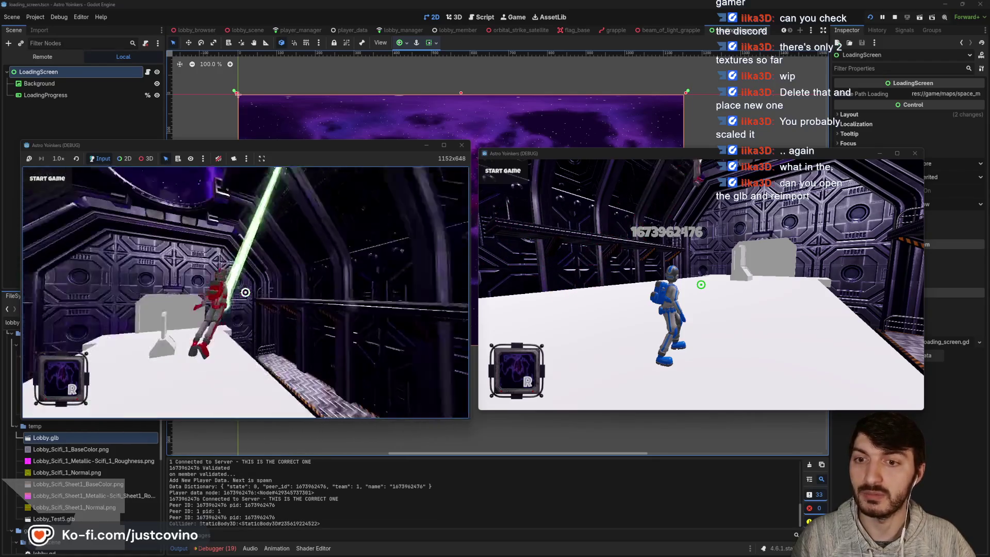
{"action": "left_click", "coordinate": [245, 293]}
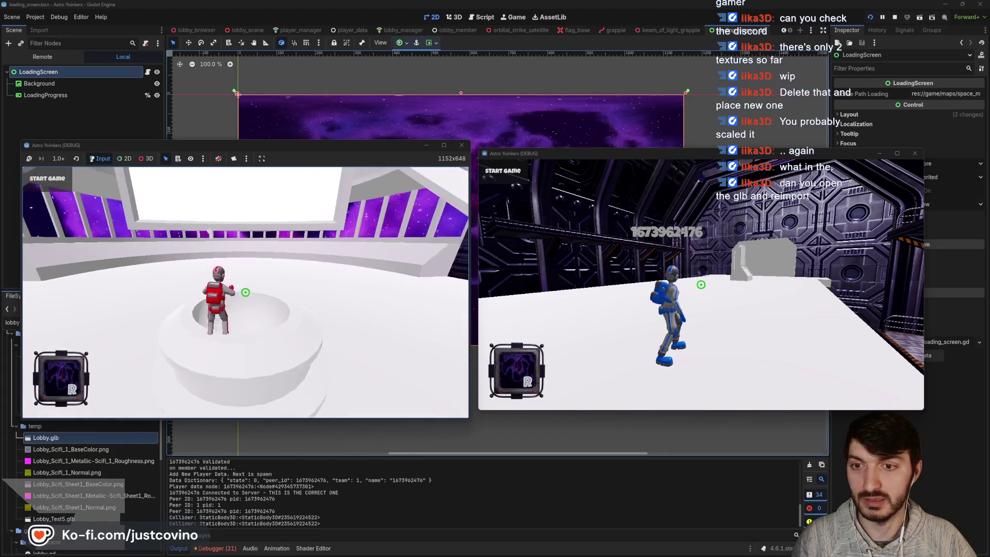
{"action": "key", "text": "w"}
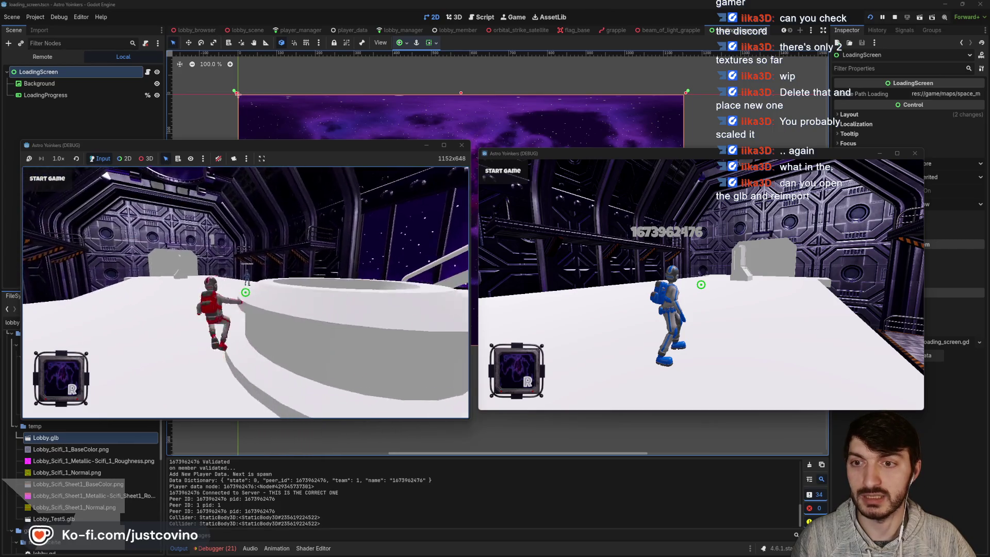
{"action": "left_click", "coordinate": [246, 293]}
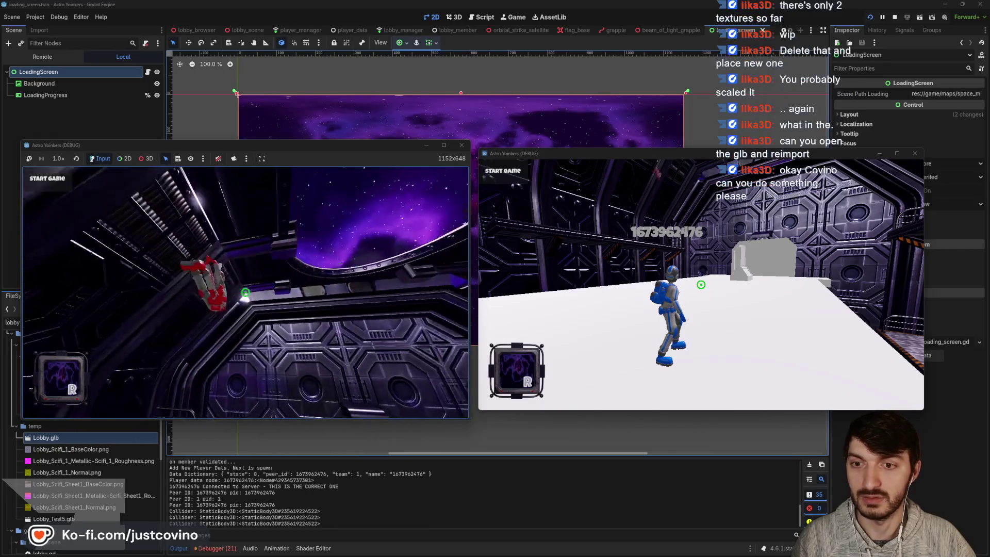
{"action": "left_click", "coordinate": [246, 292]}
{"action": "key", "text": "space"}
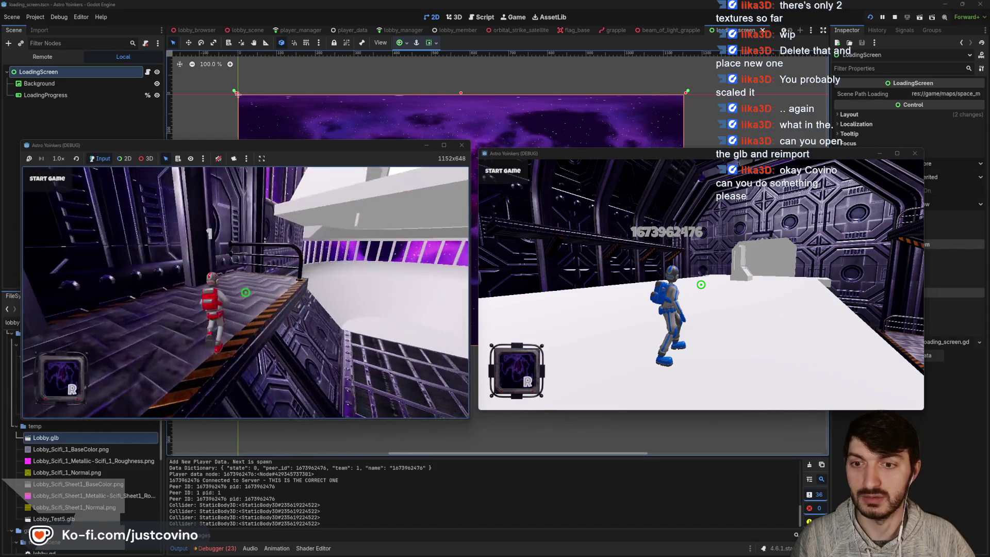
Step: Run the red player to the ring's edge, fly to the platform, then stop with F8
{"action": "left_click", "coordinate": [245, 293]}
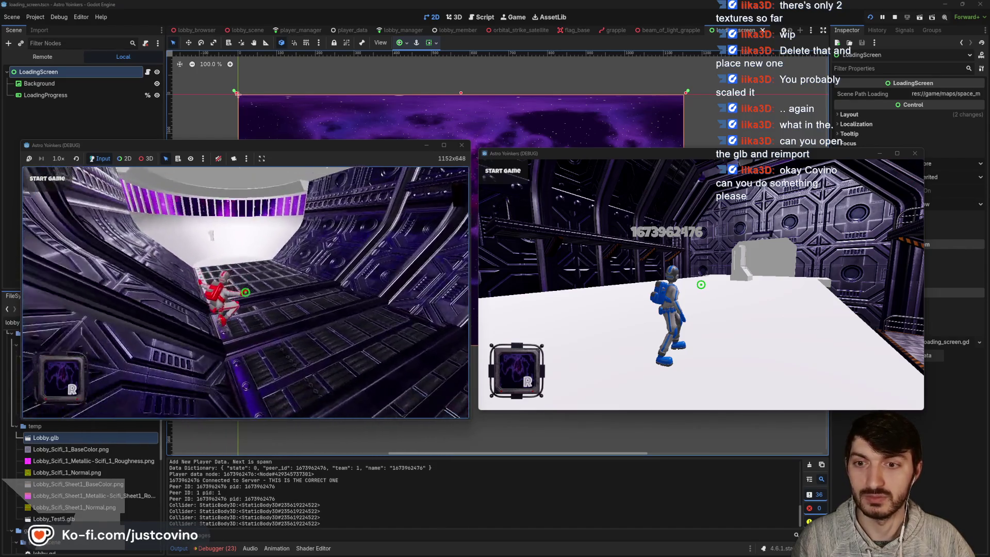
{"action": "key", "text": "w"}
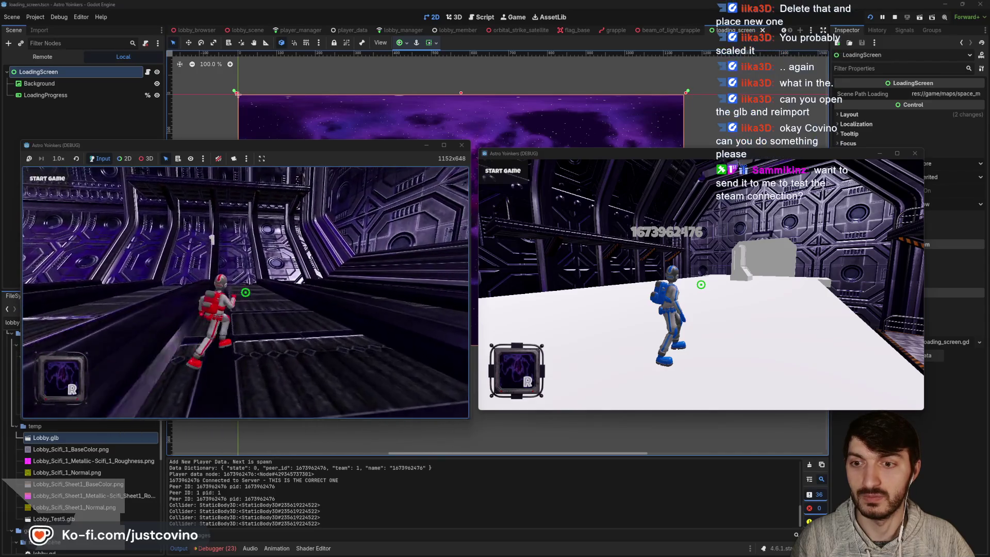
{"action": "key", "text": "w"}
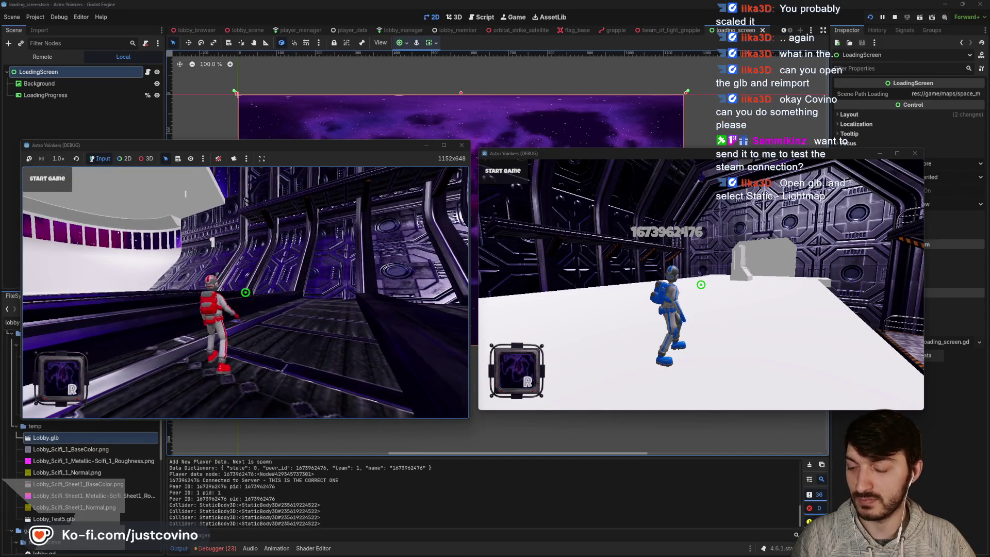
{"action": "key", "text": "w"}
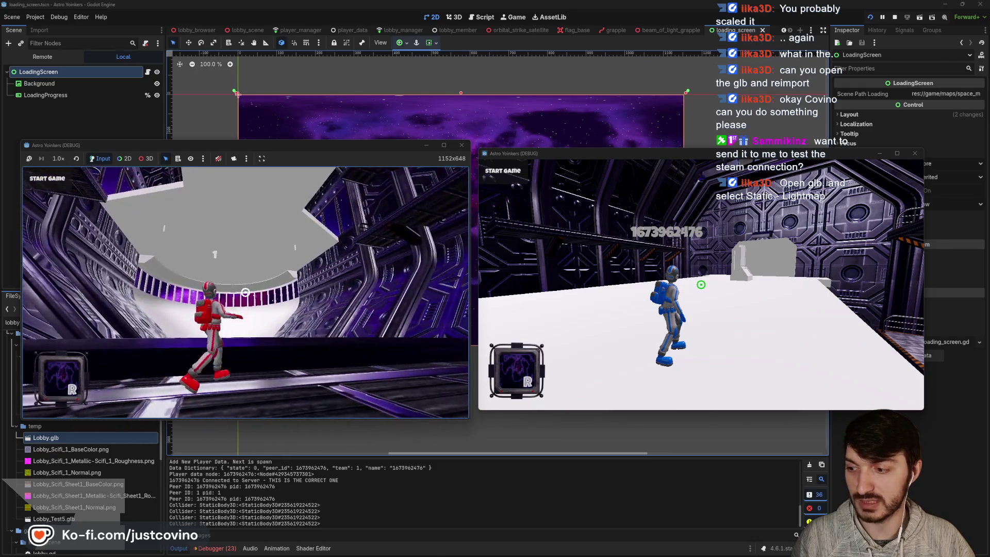
{"action": "key", "text": "space"}
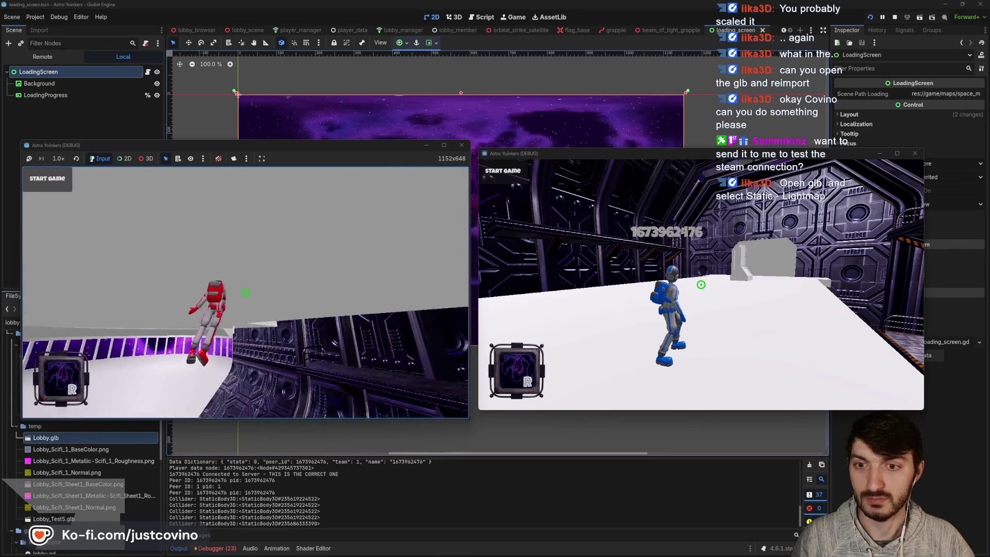
{"action": "key", "text": "w"}
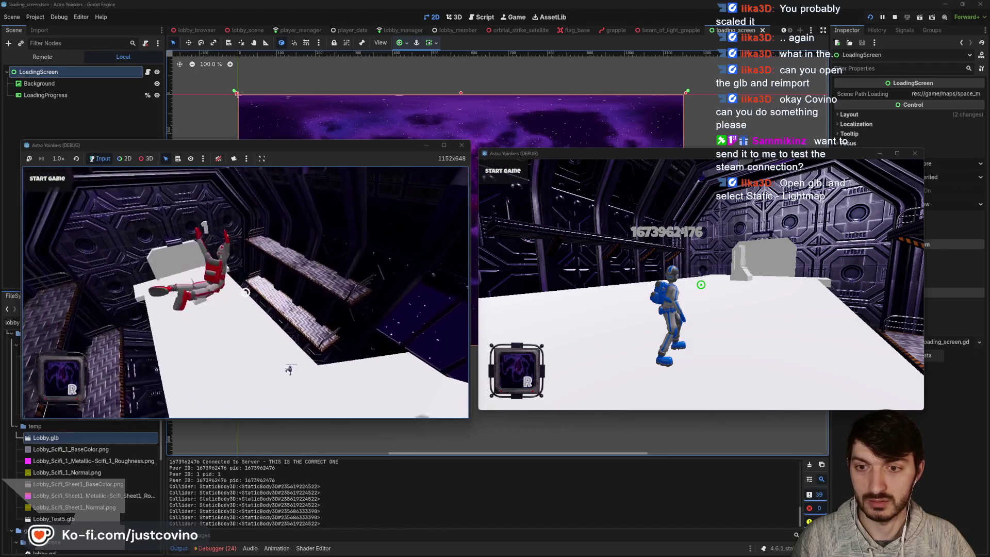
{"action": "key", "text": "F8"}
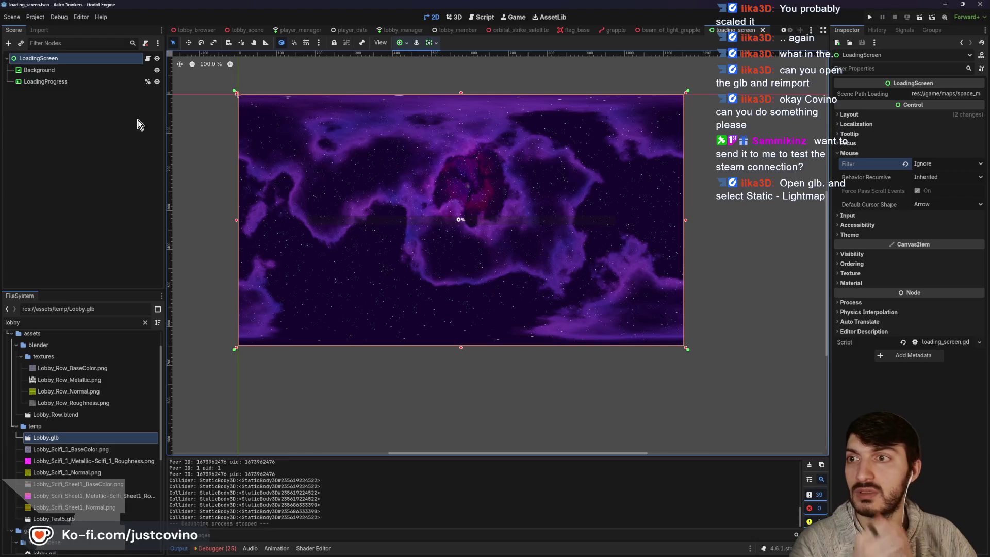
Step: In lobby_scene, toggle Lobby2's Editable Children on then off, and open Lobby.glb's import settings
{"action": "left_click", "coordinate": [248, 30]}
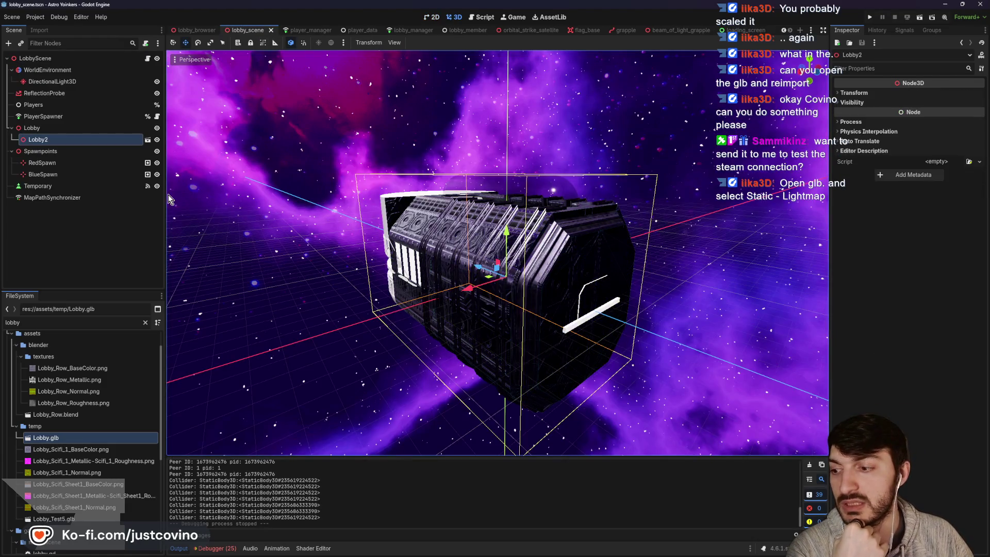
{"action": "right_click", "coordinate": [38, 139]}
{"action": "left_click", "coordinate": [57, 239]}
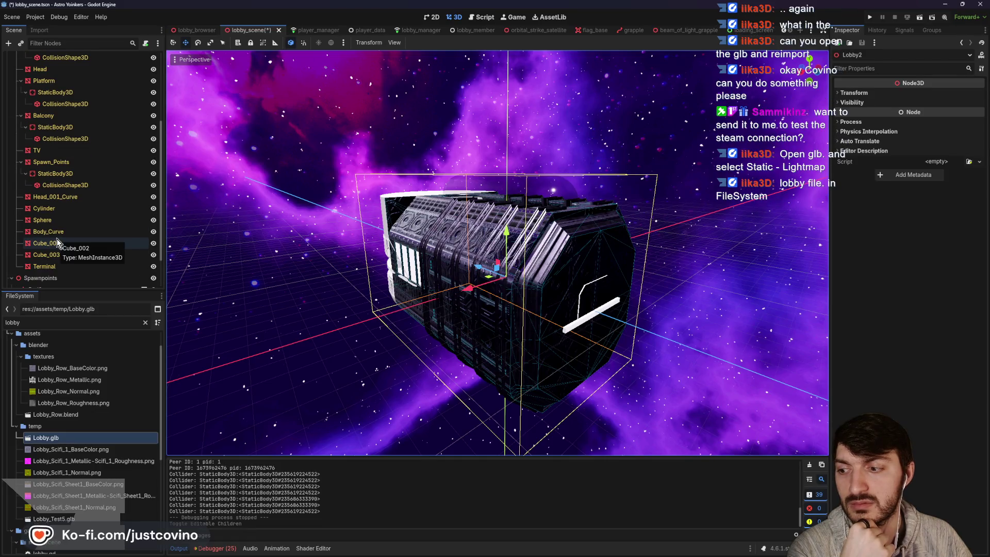
{"action": "scroll", "coordinate": [57, 242], "scroll_direction": "up", "scroll_amount": 3}
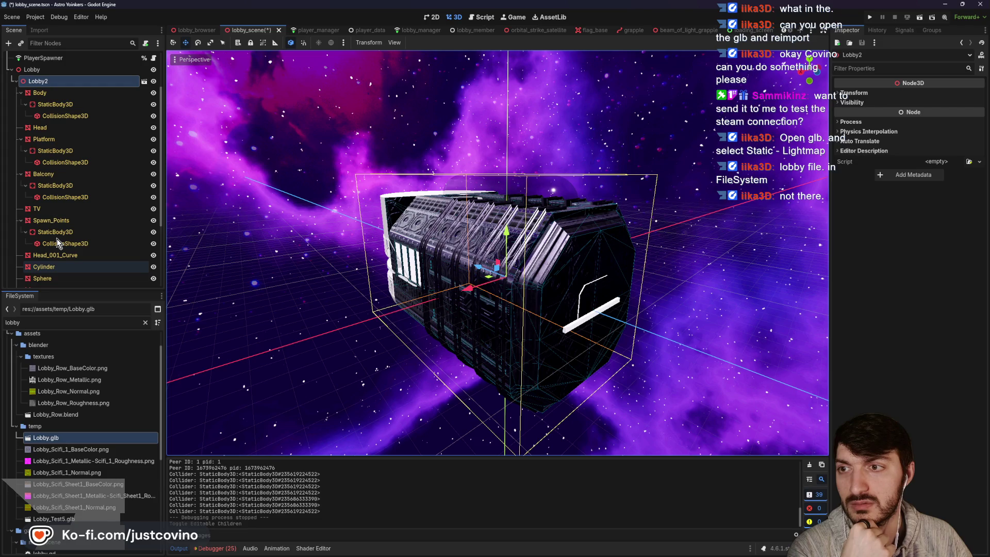
{"action": "scroll", "coordinate": [58, 243], "scroll_direction": "up", "scroll_amount": 2}
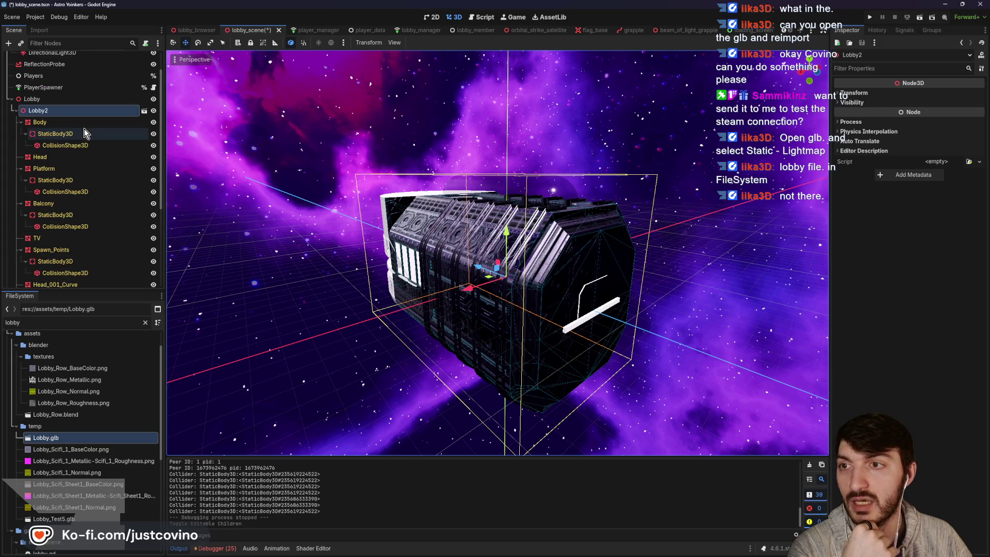
{"action": "right_click", "coordinate": [44, 110]}
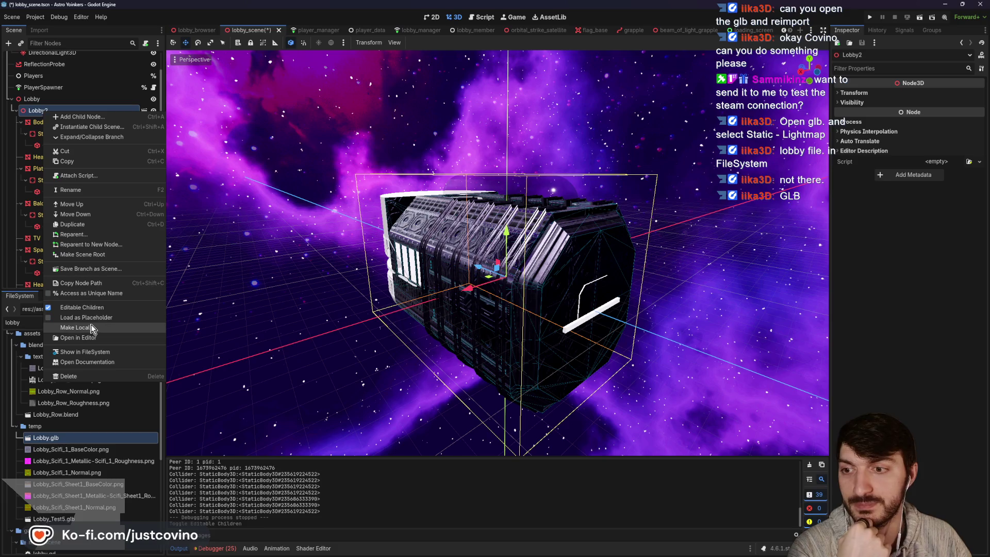
{"action": "left_click", "coordinate": [94, 307]}
{"action": "key", "text": "Return"}
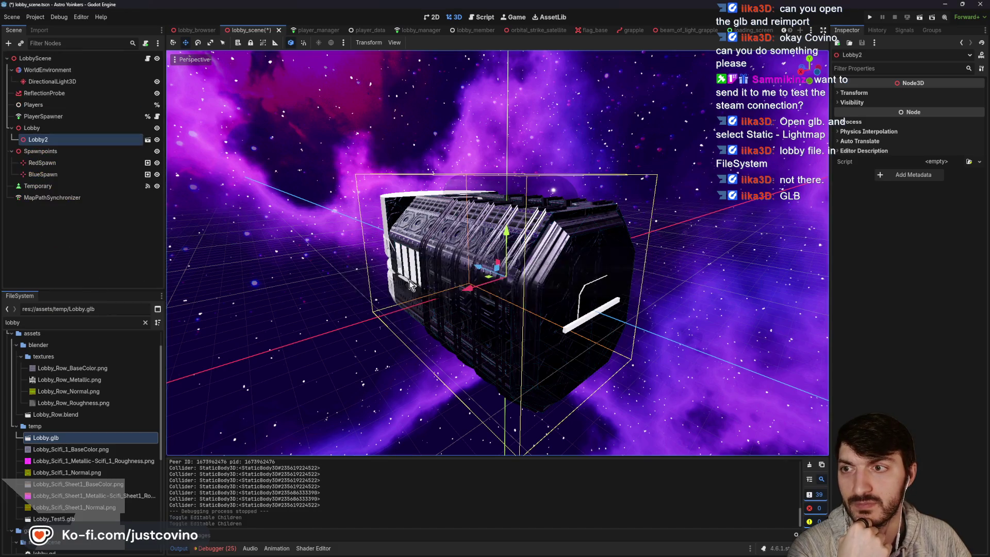
{"action": "double_click", "coordinate": [68, 439]}
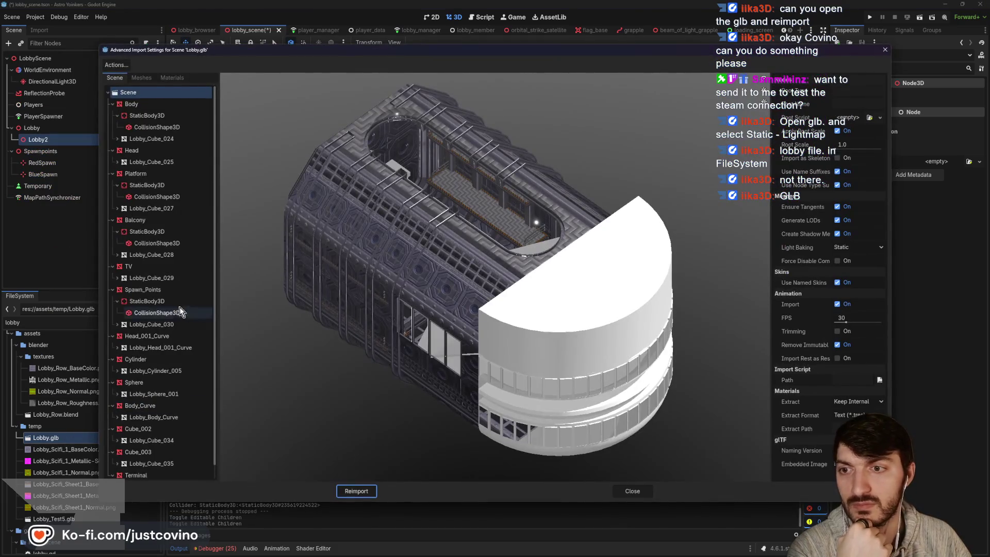
Step: Change Lobby.glb's mesh Light Baking to Static Lightmaps and reimport the model
{"action": "scroll", "coordinate": [155, 215], "scroll_direction": "down", "scroll_amount": 1}
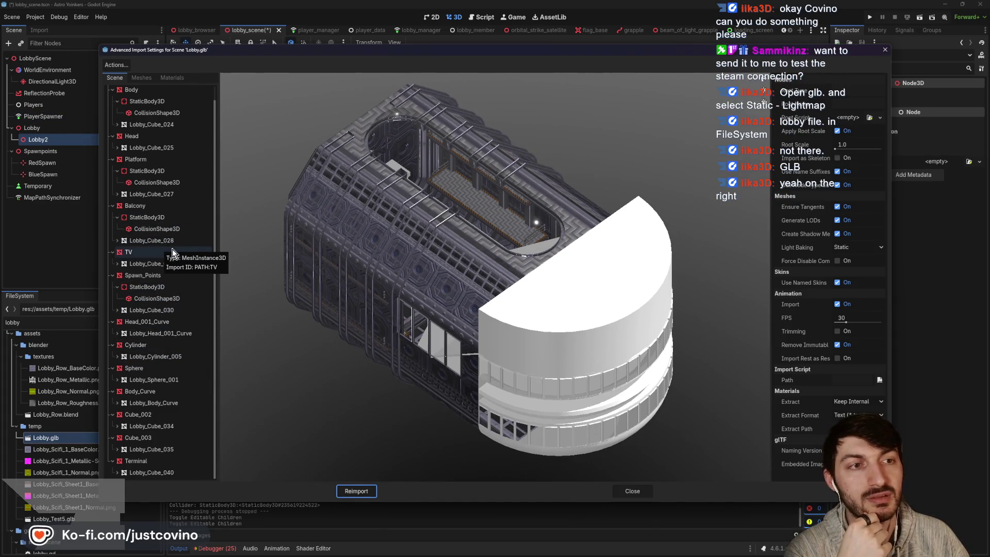
{"action": "scroll", "coordinate": [159, 258], "scroll_direction": "up", "scroll_amount": 1}
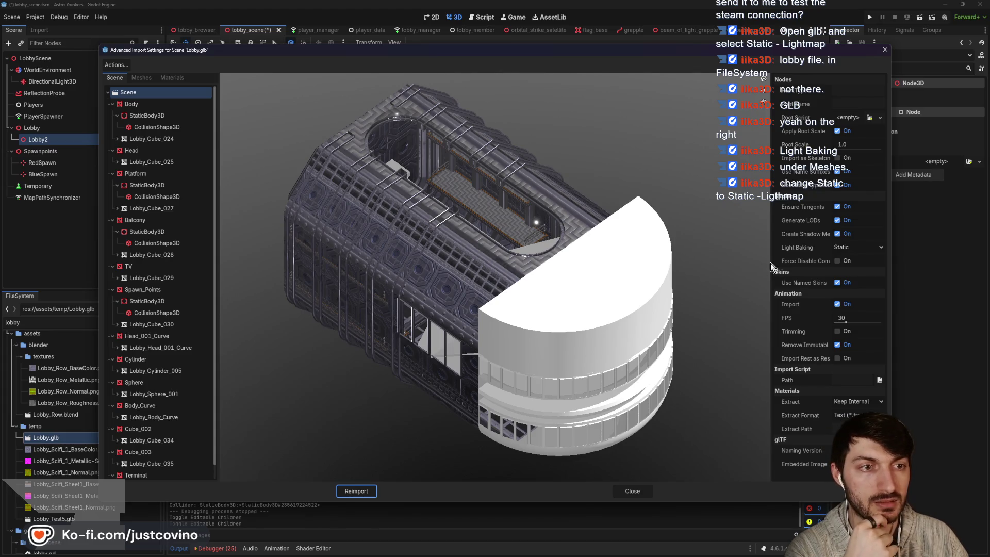
{"action": "left_click", "coordinate": [869, 247]}
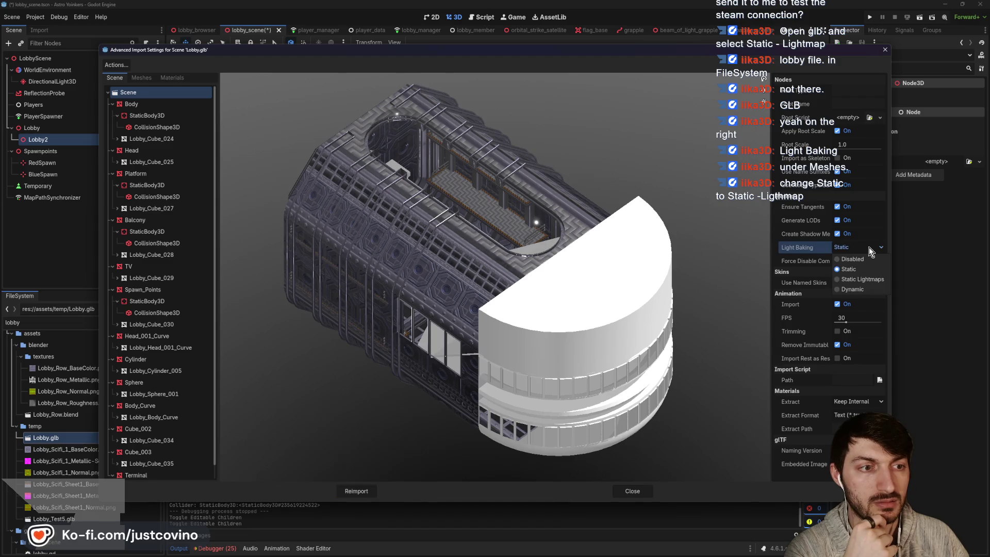
{"action": "left_click", "coordinate": [863, 281]}
{"action": "left_click", "coordinate": [357, 492]}
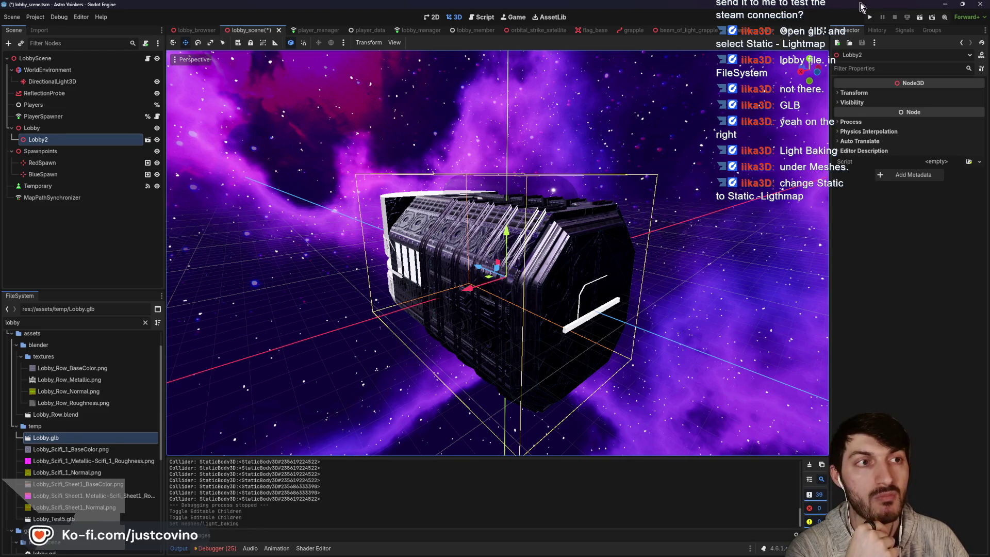
Step: Run the project briefly, stop it, and select the Lobby node in the Scene dock
{"action": "left_click", "coordinate": [870, 18]}
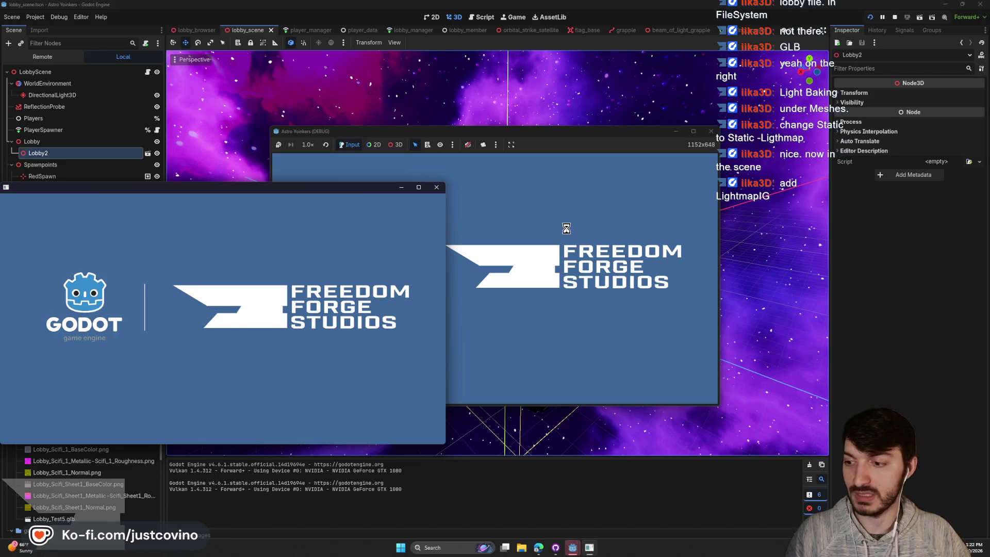
{"action": "left_click", "coordinate": [896, 19]}
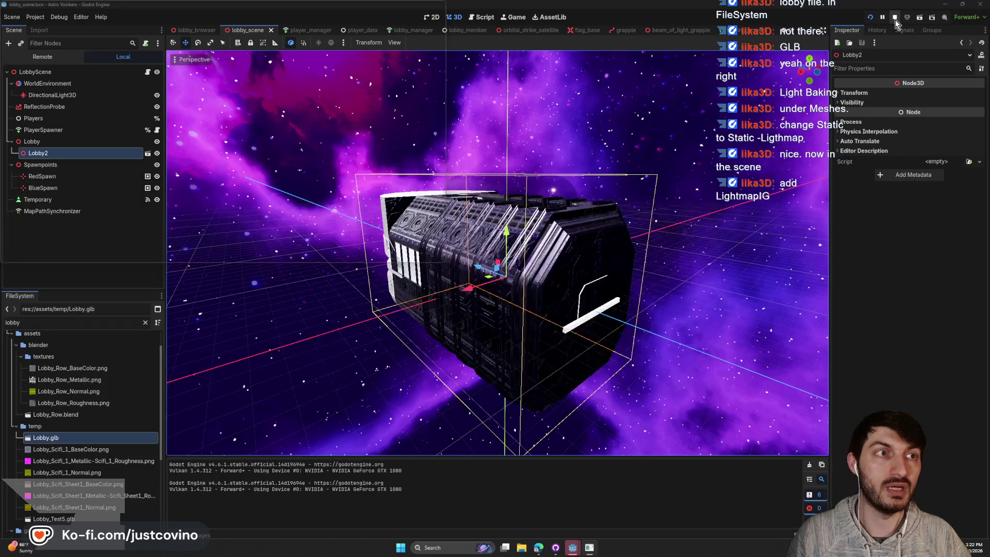
{"action": "left_click", "coordinate": [43, 129]}
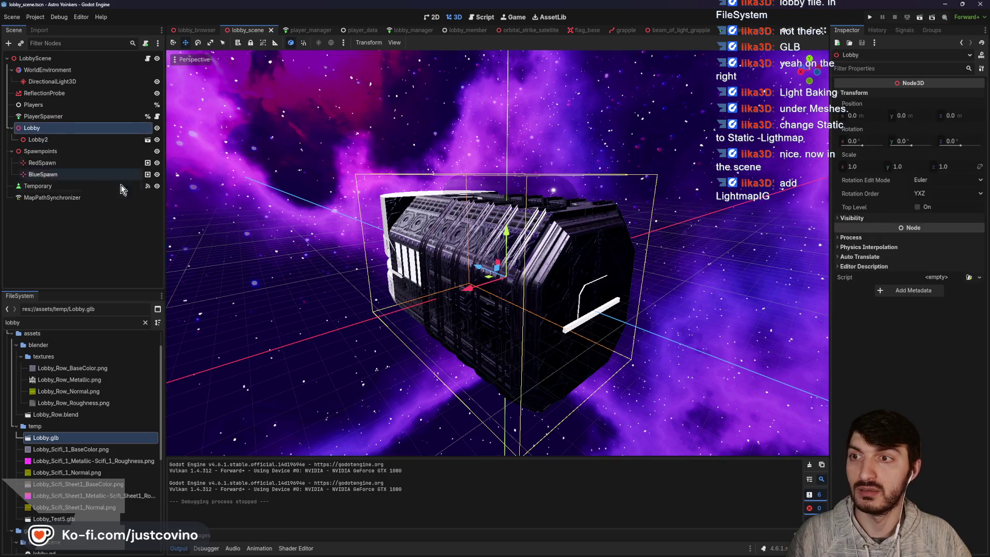
Step: Add a LightmapGI node under the LobbyScene root
{"action": "left_click", "coordinate": [35, 58]}
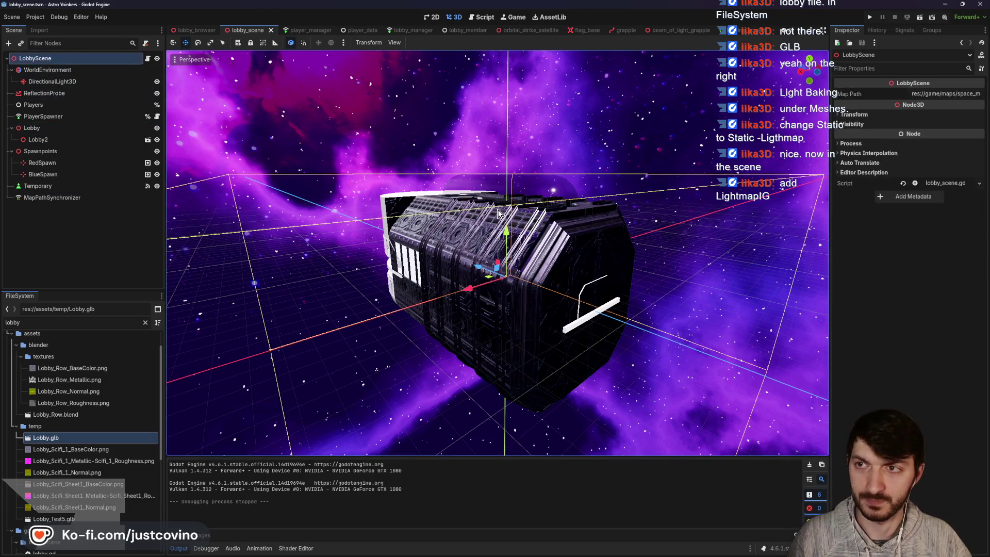
{"action": "key", "text": "ctrl+a"}
{"action": "type", "text": "lightmap"}
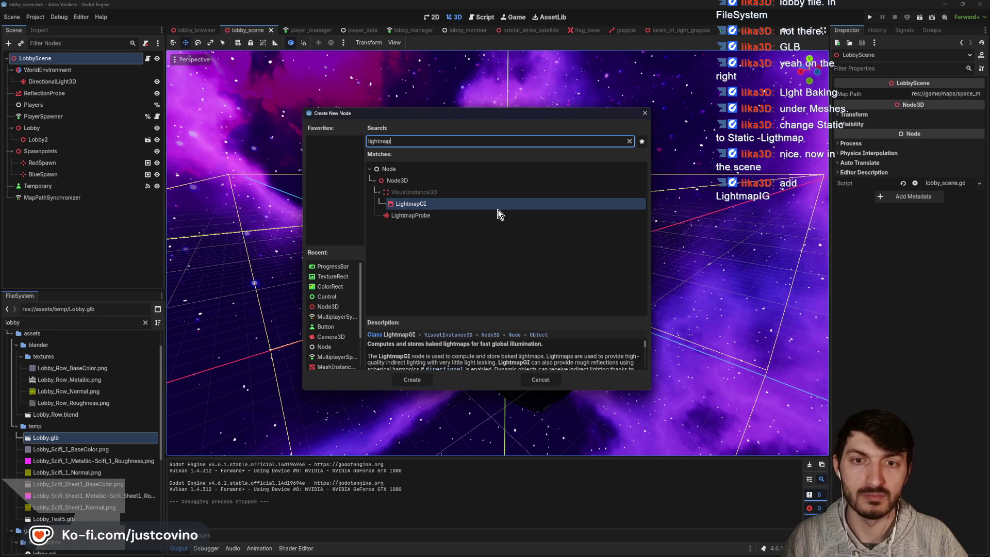
{"action": "key", "text": "Return"}
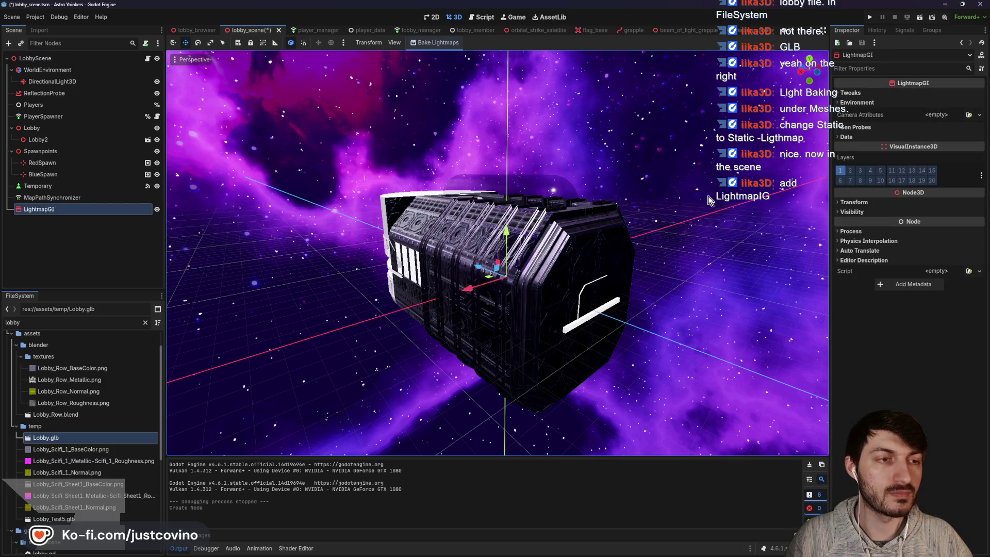
Step: Bake the lobby lightmaps to a new bake file, then launch a test run
{"action": "scroll", "coordinate": [553, 256], "scroll_direction": "up", "scroll_amount": 10}
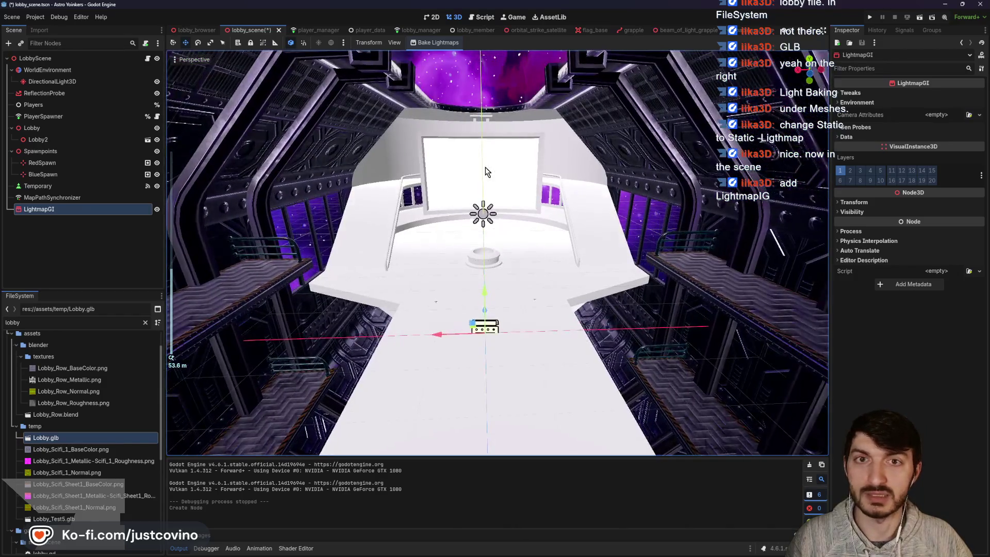
{"action": "mouse_move", "coordinate": [442, 197]}
{"action": "left_mouse_down"}
{"action": "mouse_move", "coordinate": [460, 203]}
{"action": "mouse_move", "coordinate": [485, 186]}
{"action": "left_mouse_up"}
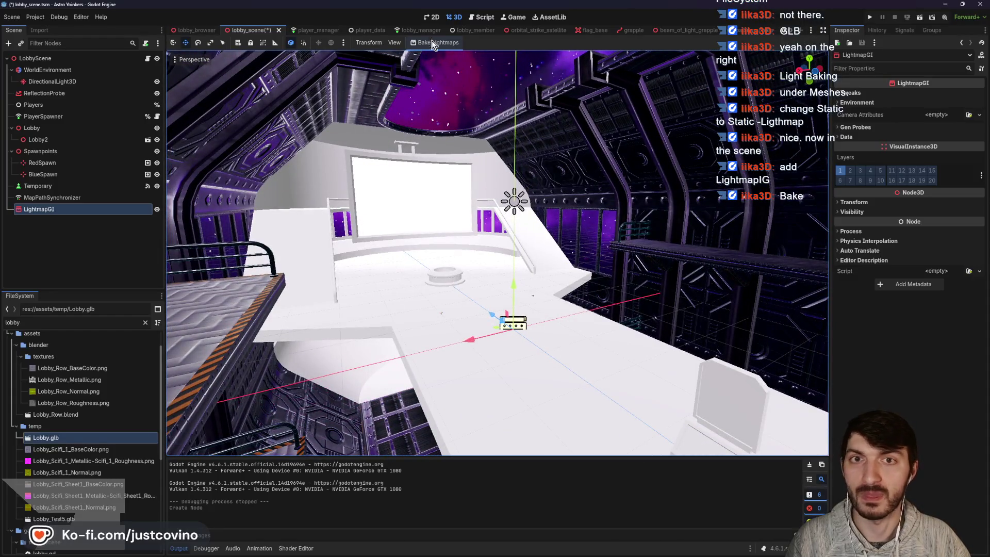
{"action": "left_click", "coordinate": [434, 42]}
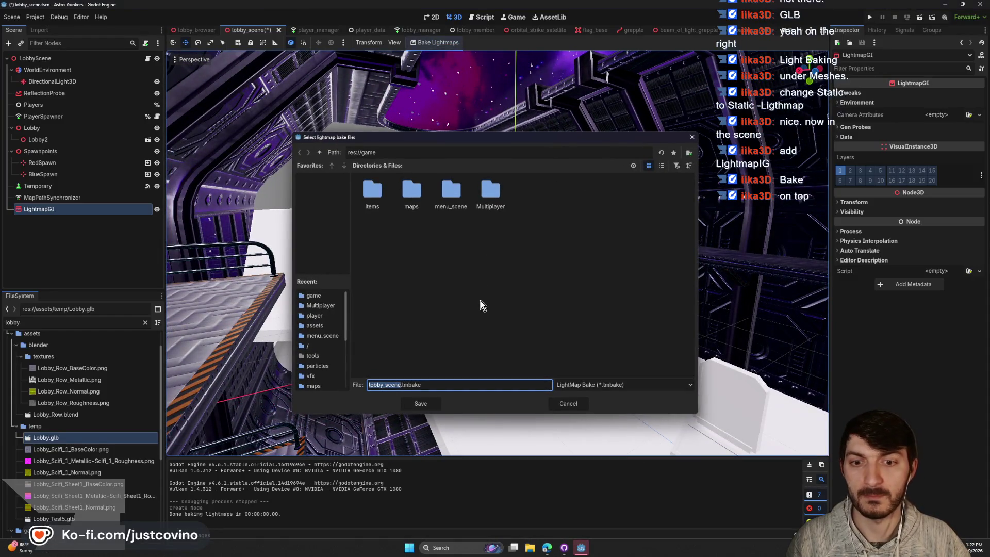
{"action": "left_click", "coordinate": [400, 387]}
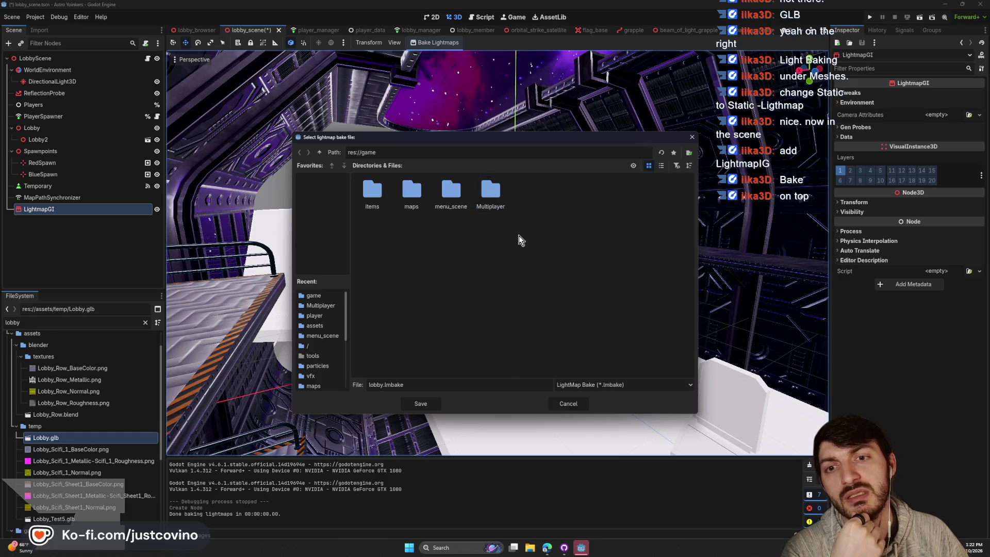
{"action": "left_click", "coordinate": [433, 403]}
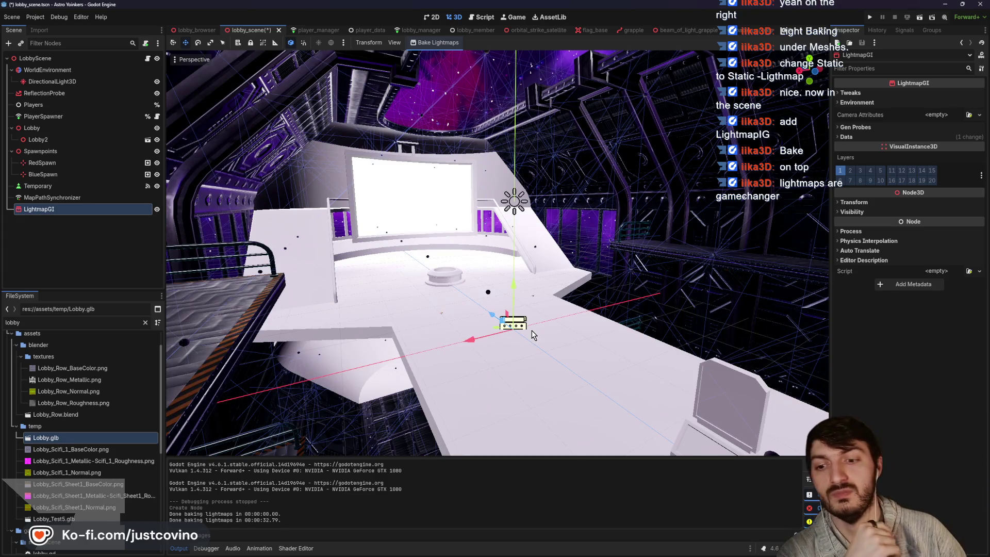
{"action": "left_click", "coordinate": [870, 17]}
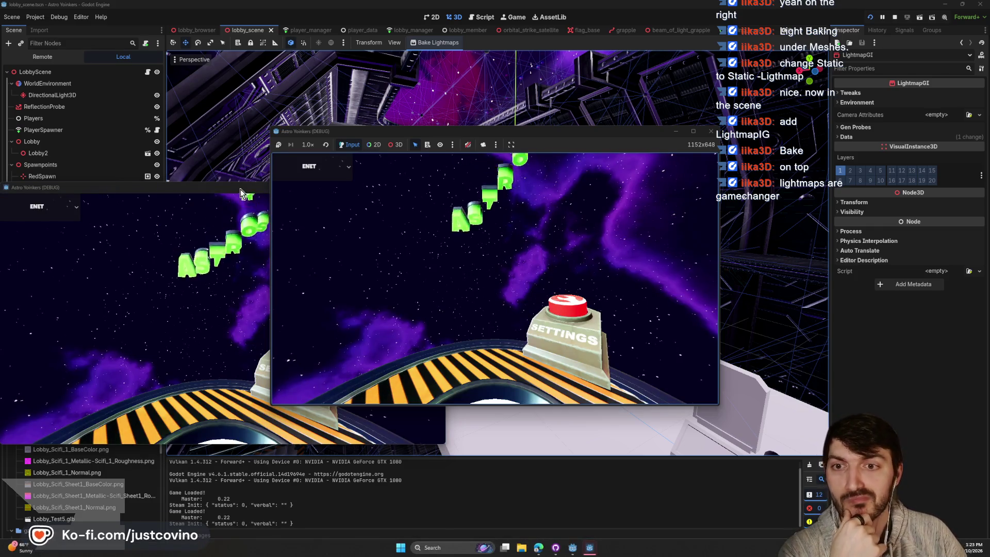
Step: Host a lobby in the left game window and join it from the second window's lobby list
{"action": "left_click_drag", "start_coordinate": [577, 137], "coordinate": [347, 149]}
{"action": "left_click", "coordinate": [122, 245]}
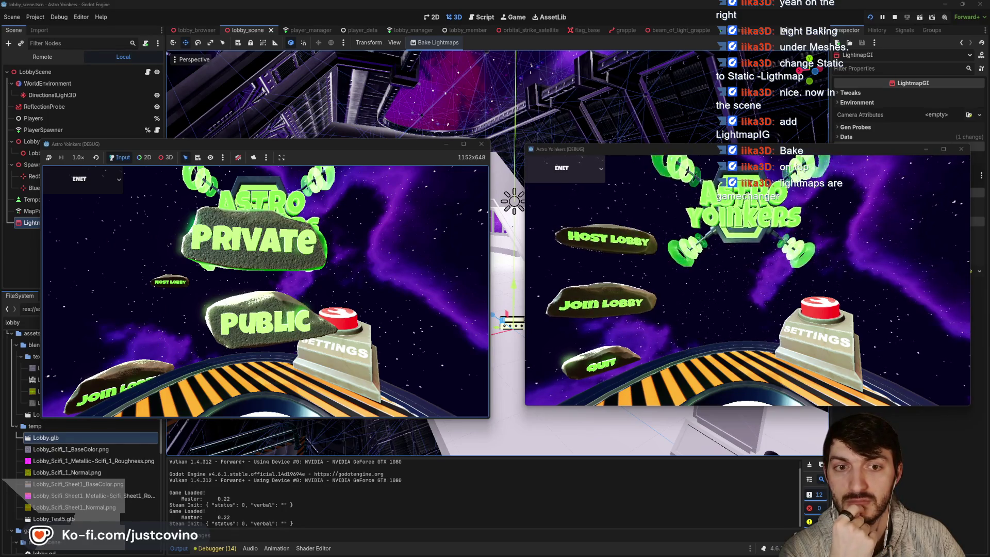
{"action": "left_click", "coordinate": [254, 240]}
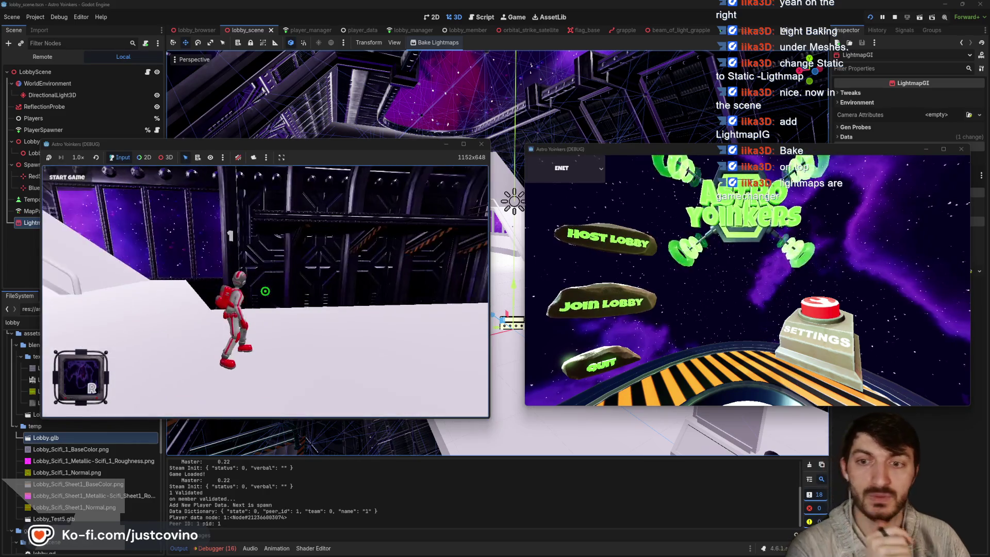
{"action": "left_click", "coordinate": [624, 297]}
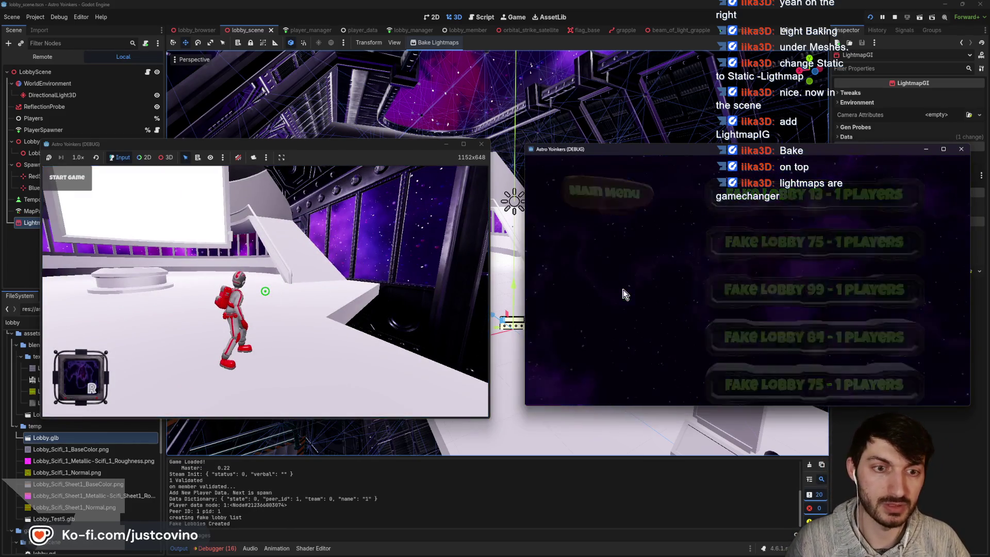
{"action": "left_click", "coordinate": [804, 192]}
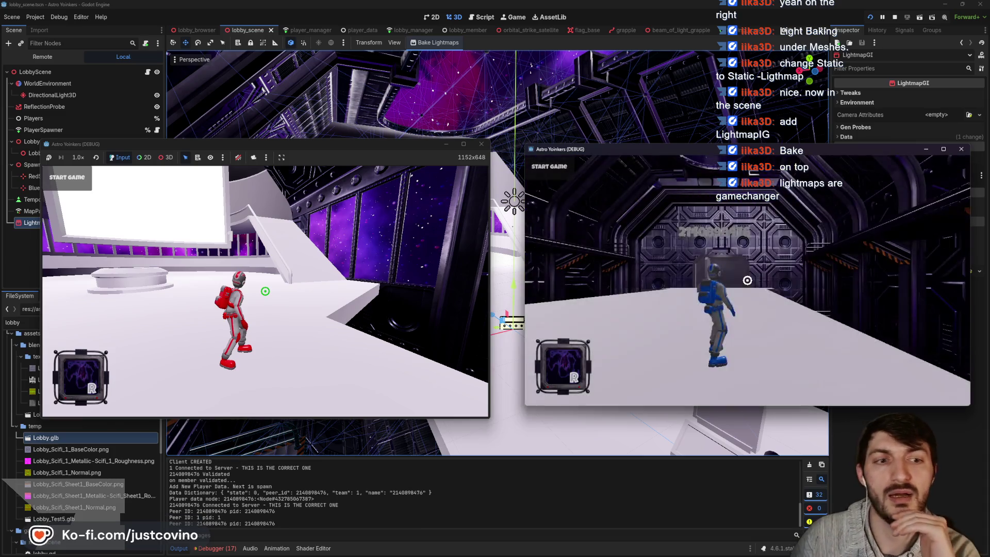
Step: Fire grapple beams from the host player and enlarge the host window to fill the screen
{"action": "left_click", "coordinate": [748, 280]}
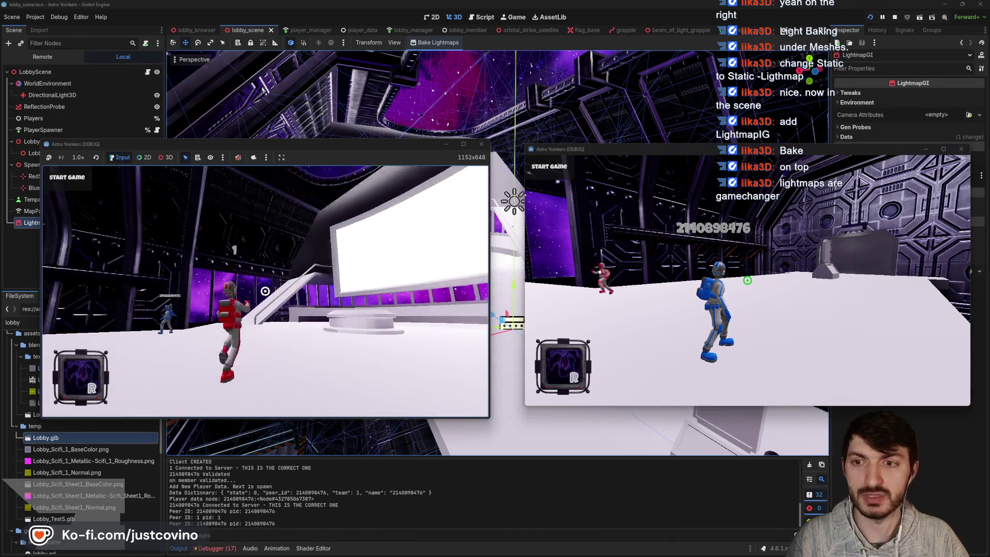
{"action": "left_click", "coordinate": [265, 291]}
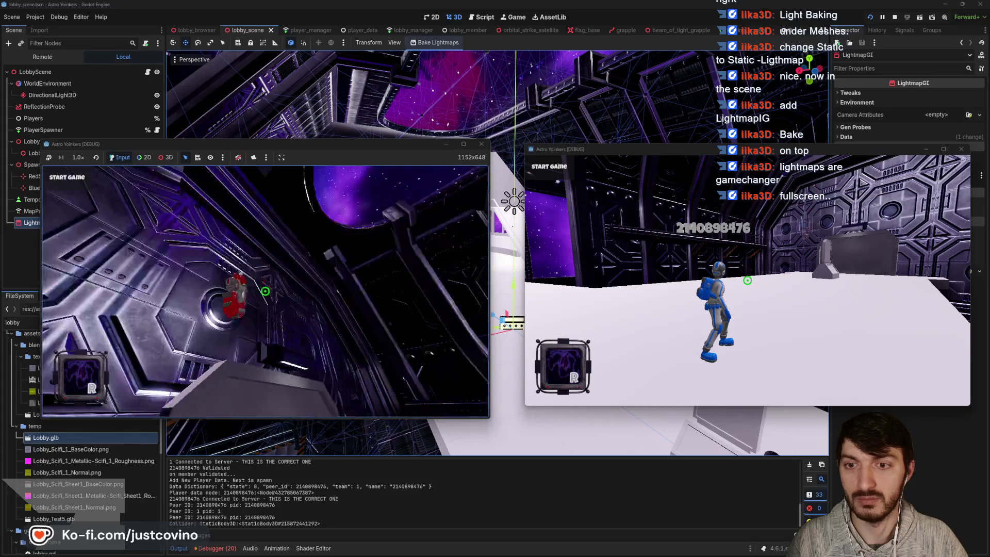
{"action": "left_click", "coordinate": [265, 291]}
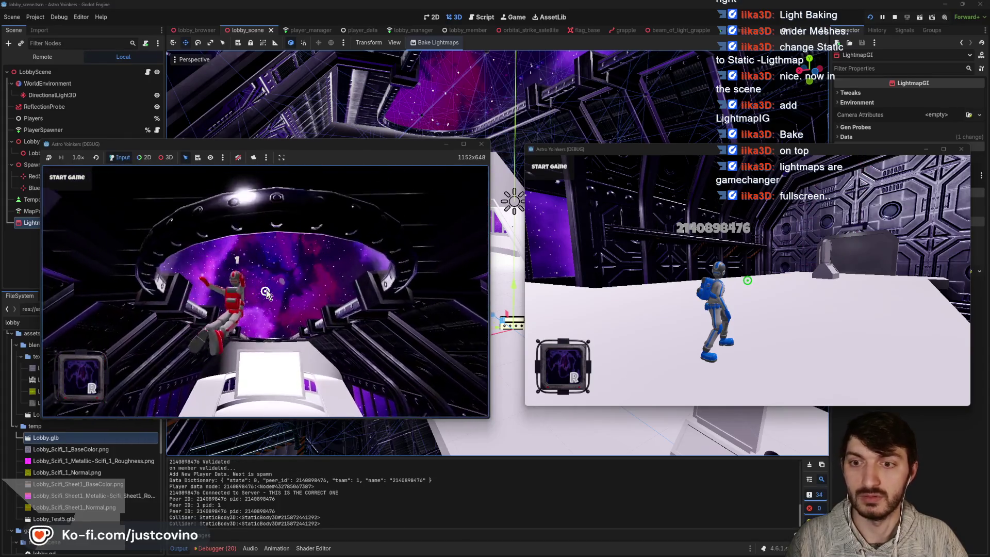
{"action": "left_click", "coordinate": [464, 144]}
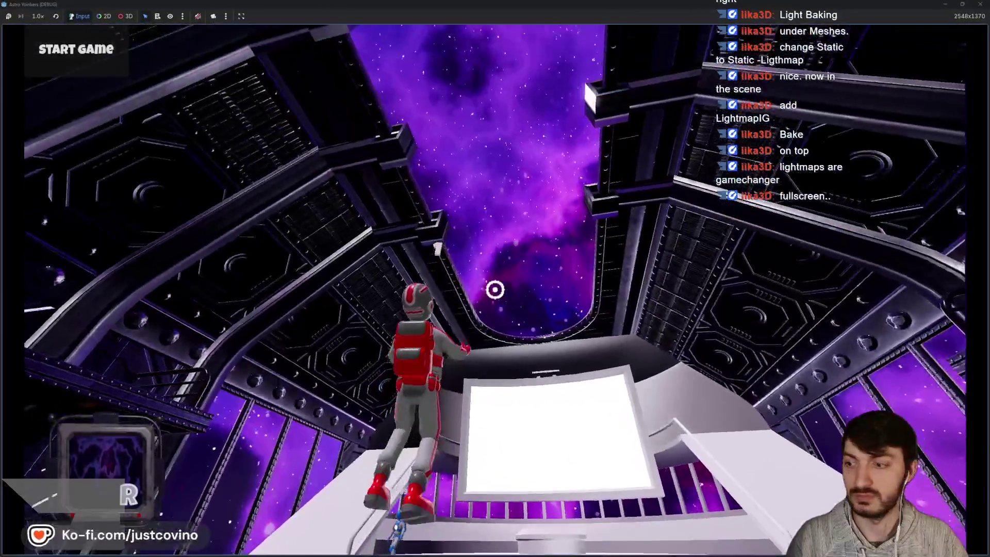
Step: Grapple into the station, cross the platform by the white screen, and climb onto the box before panel 1
{"action": "left_click", "coordinate": [495, 289]}
{"action": "left_click", "coordinate": [495, 290]}
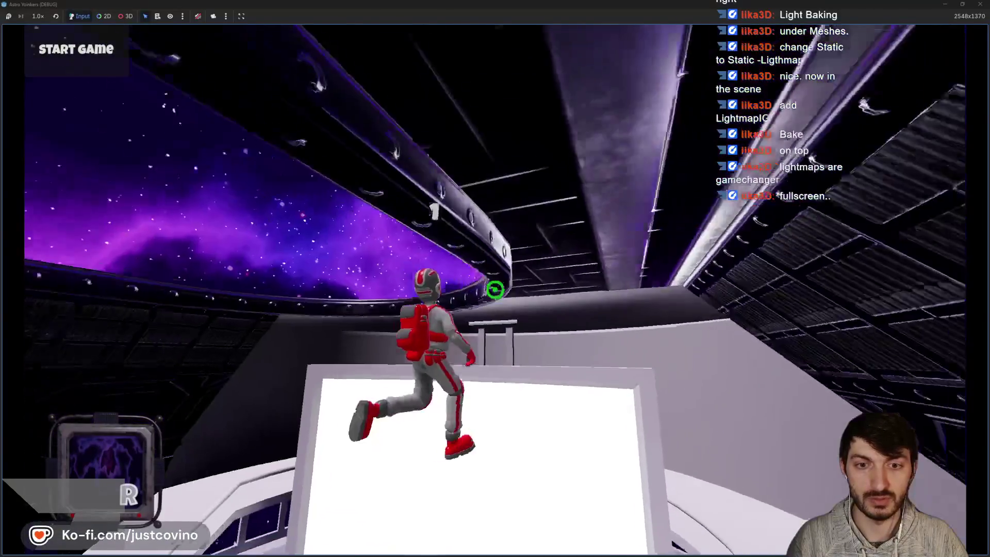
{"action": "left_click", "coordinate": [495, 289]}
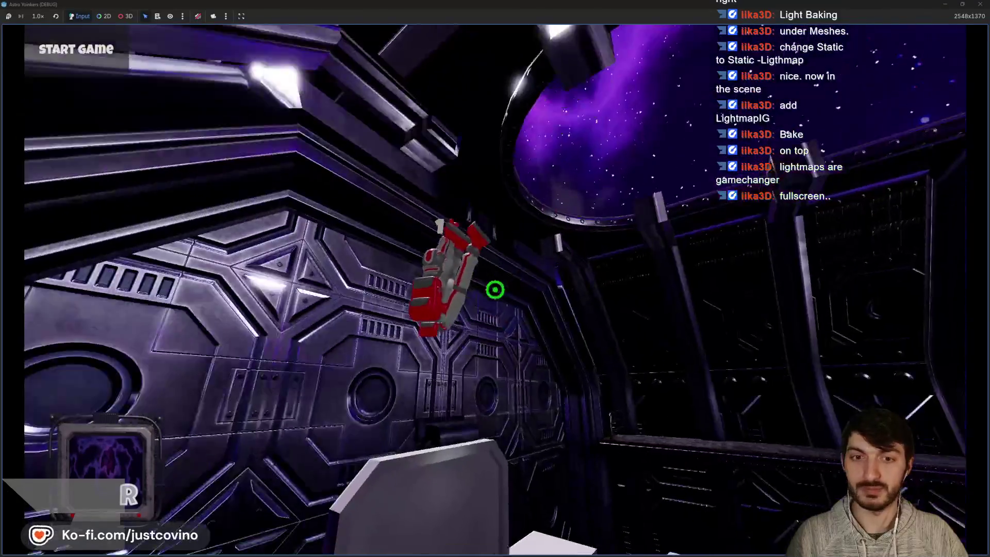
{"action": "key", "text": "w"}
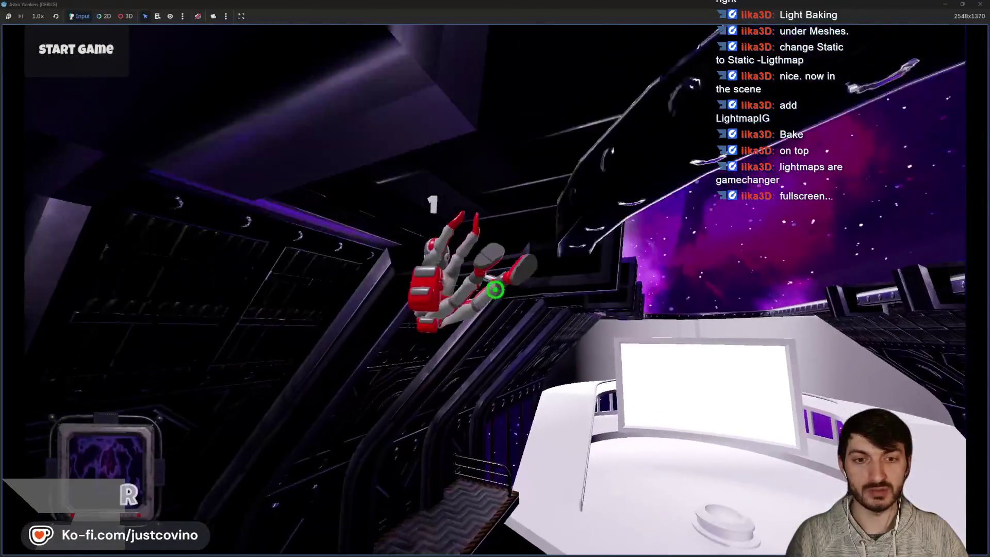
{"action": "key", "text": "space"}
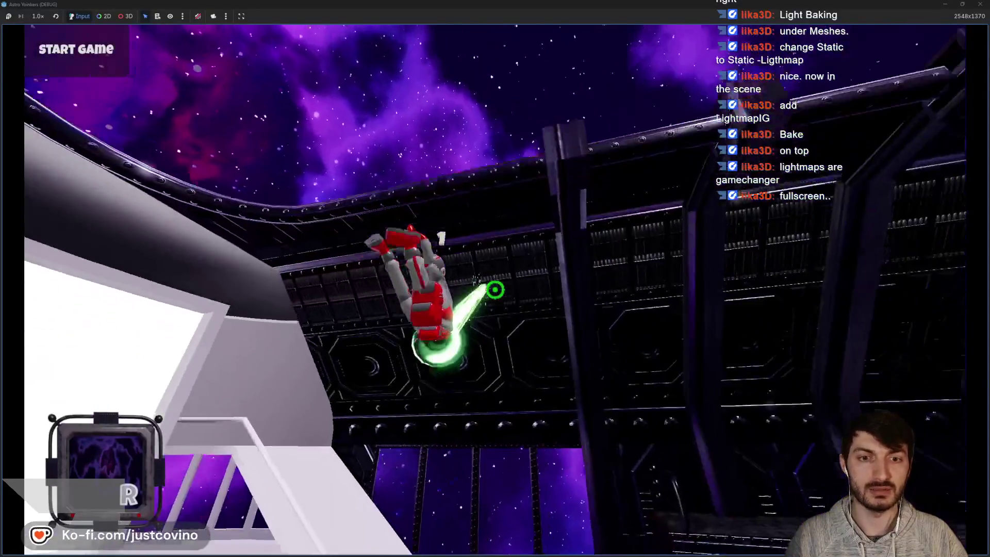
{"action": "left_click", "coordinate": [495, 289]}
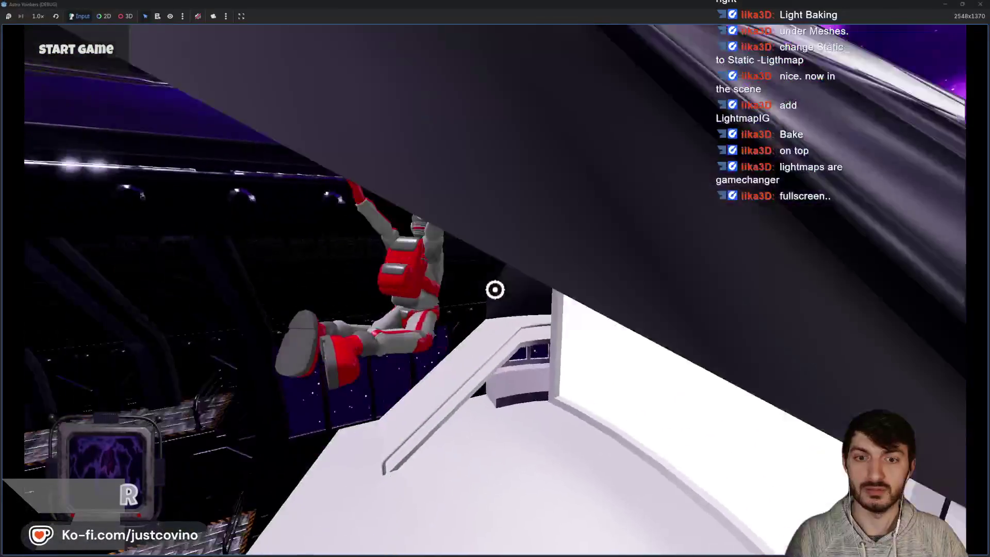
{"action": "key", "text": "w"}
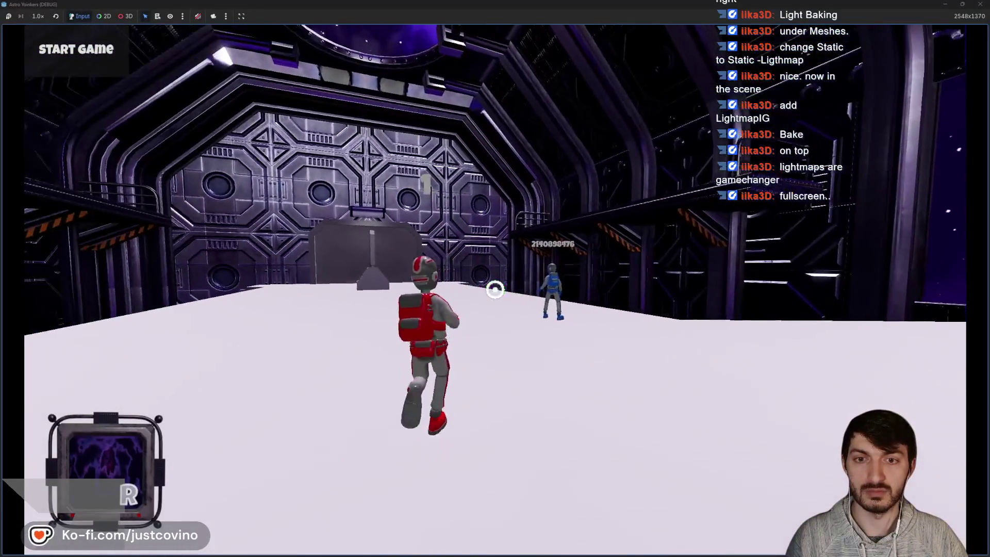
{"action": "key", "text": "w"}
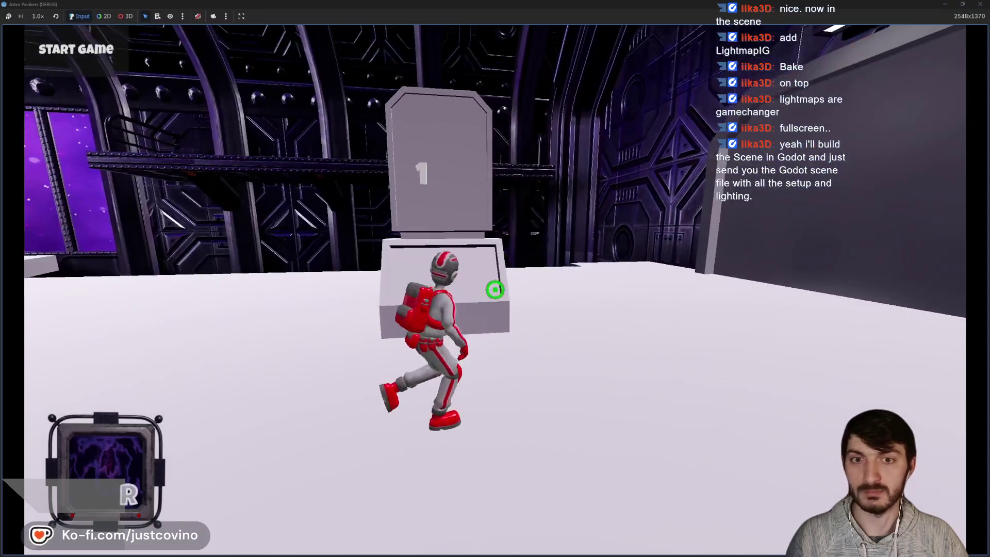
{"action": "key", "text": "space"}
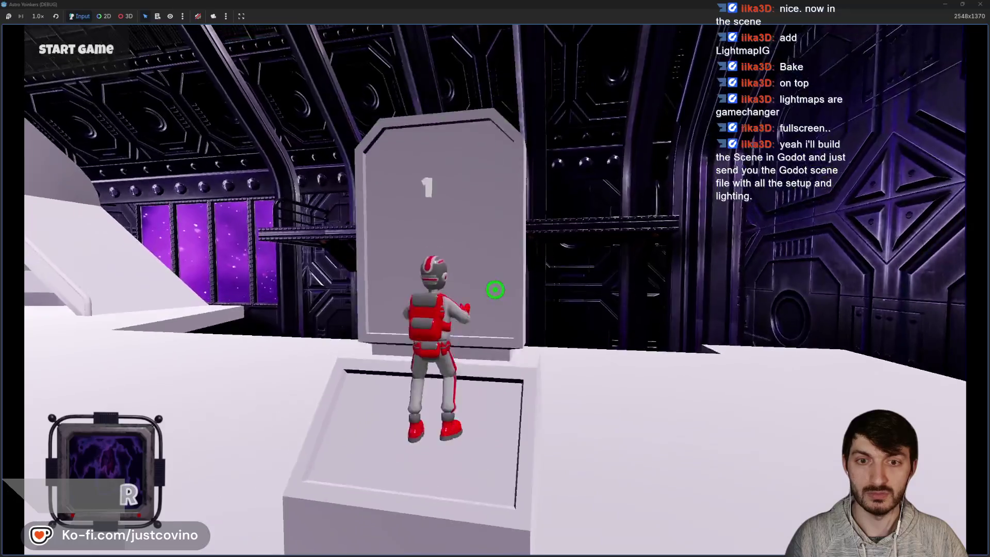
{"action": "key", "text": "space"}
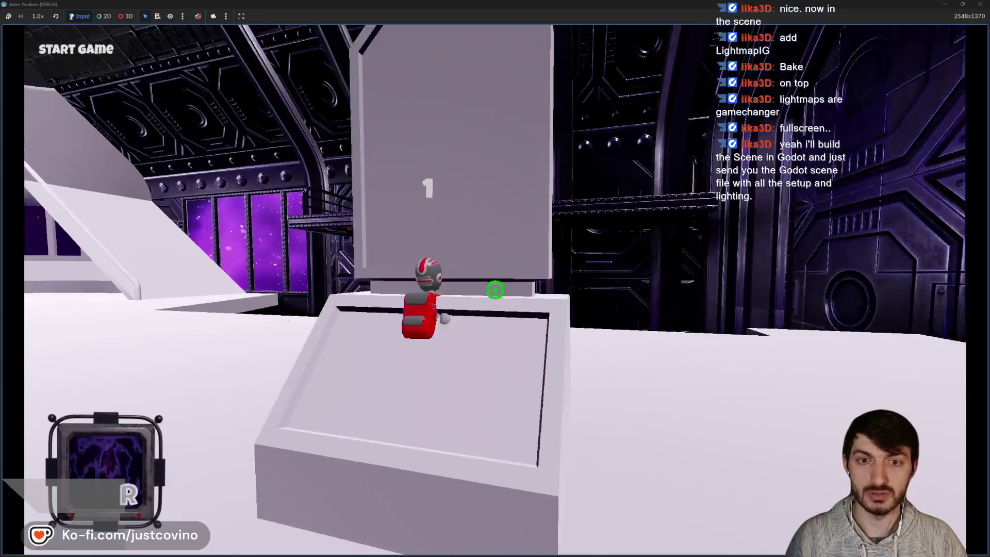
{"action": "key", "text": "space"}
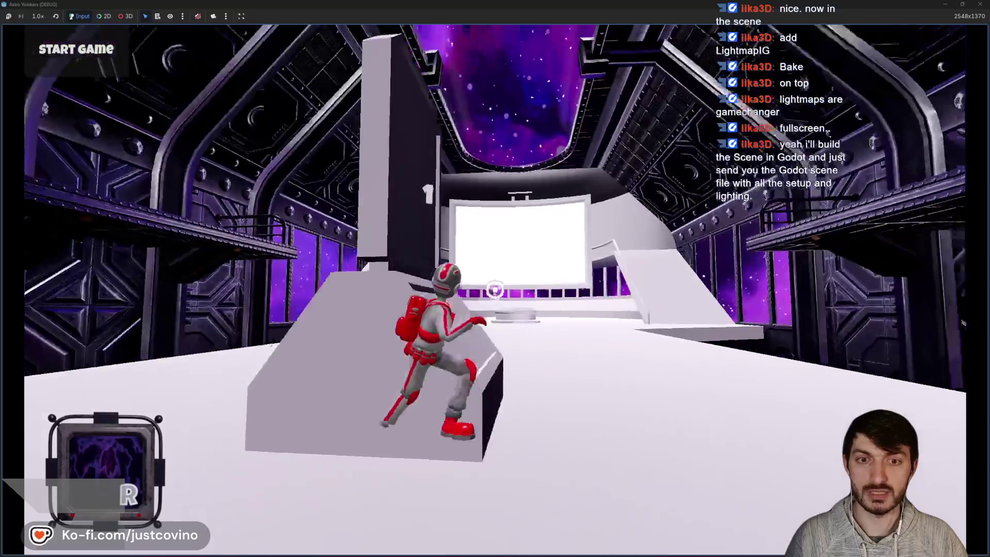
{"action": "key", "text": "space"}
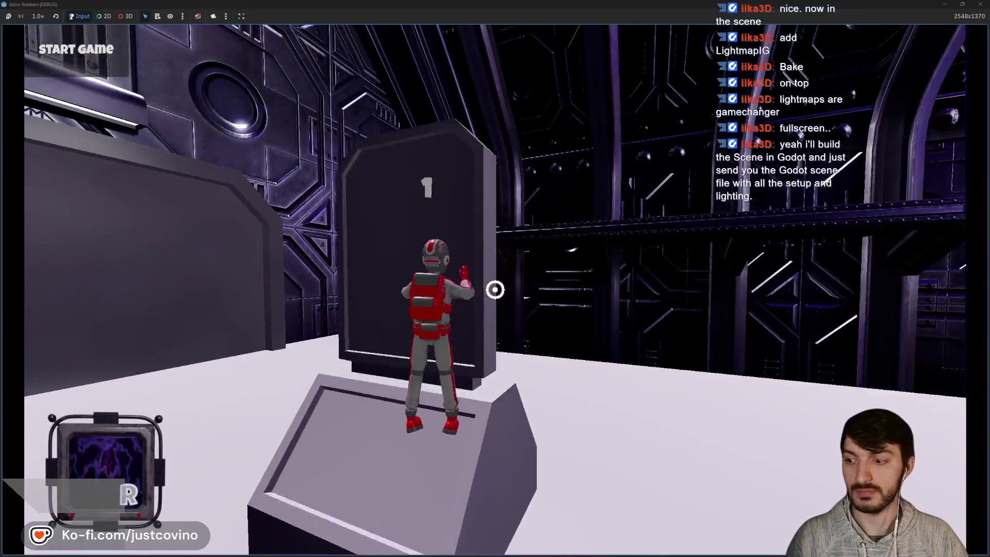
{"action": "key", "text": "space"}
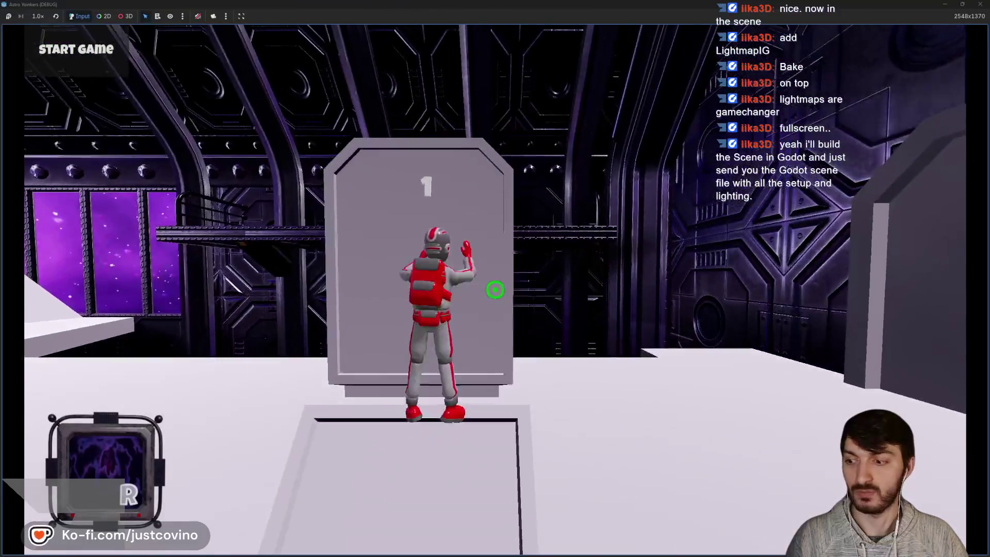
{"action": "key", "text": "space"}
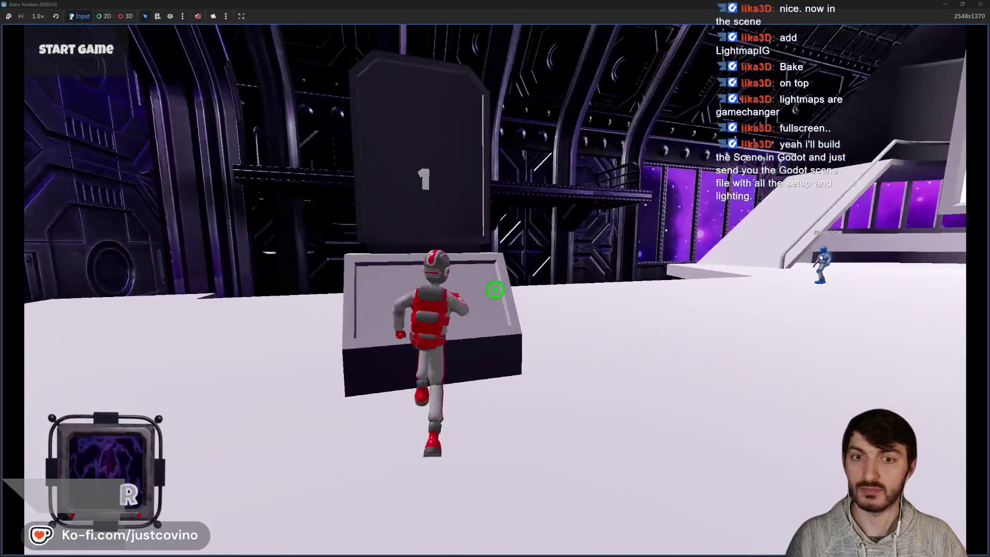
{"action": "key", "text": "space"}
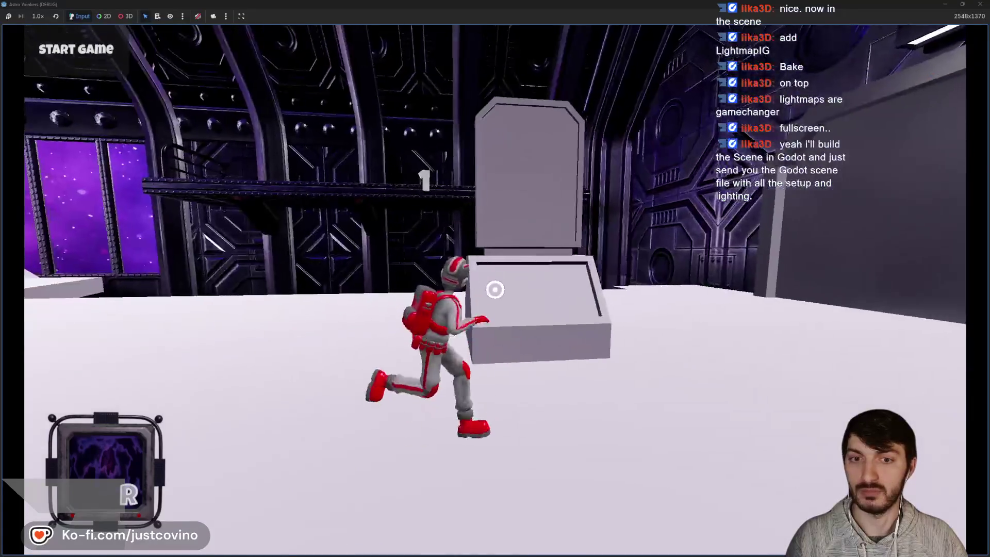
{"action": "key", "text": "w"}
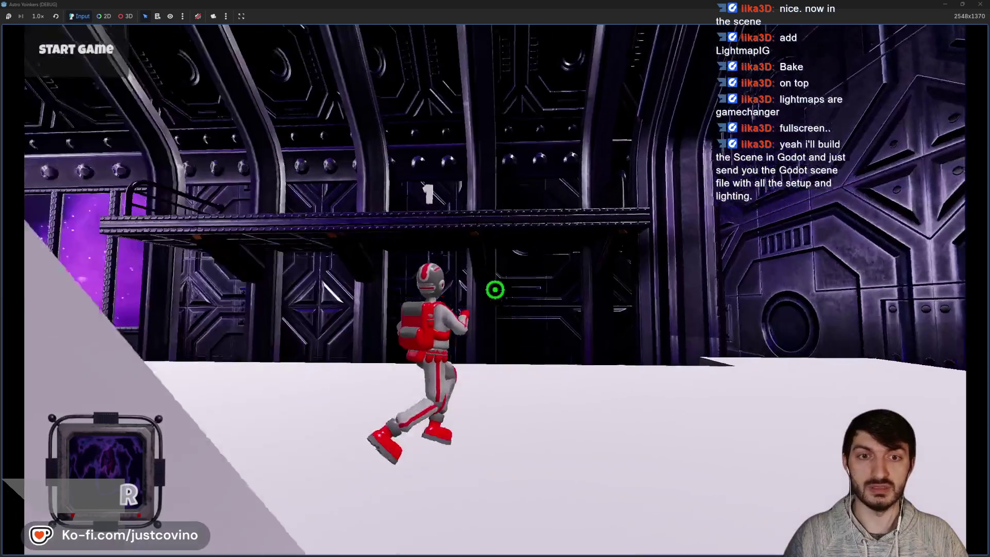
Step: Grapple up the dark wall, land on the walkway, then swing toward the ceiling
{"action": "left_click", "coordinate": [495, 289]}
{"action": "key", "text": "w"}
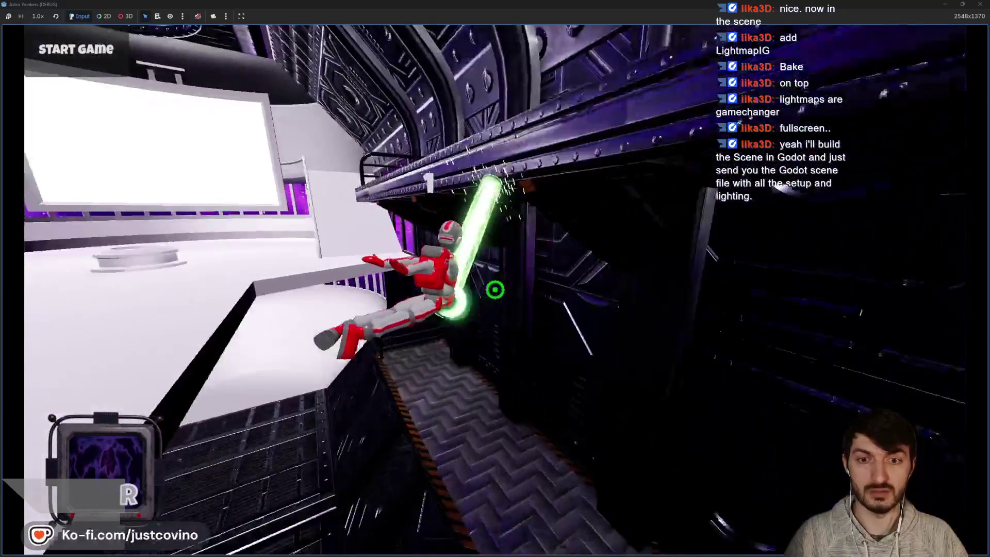
{"action": "key", "text": "a"}
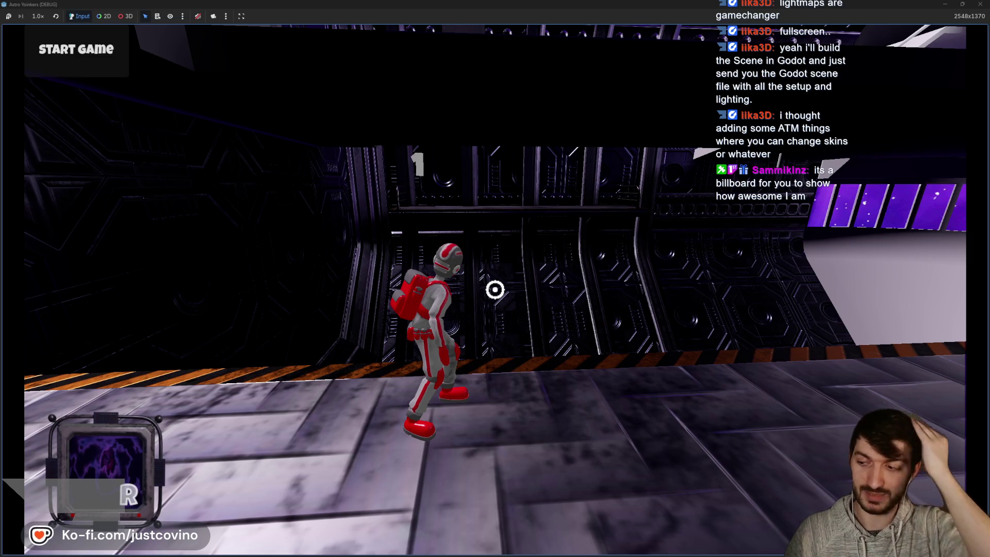
{"action": "key", "text": "space"}
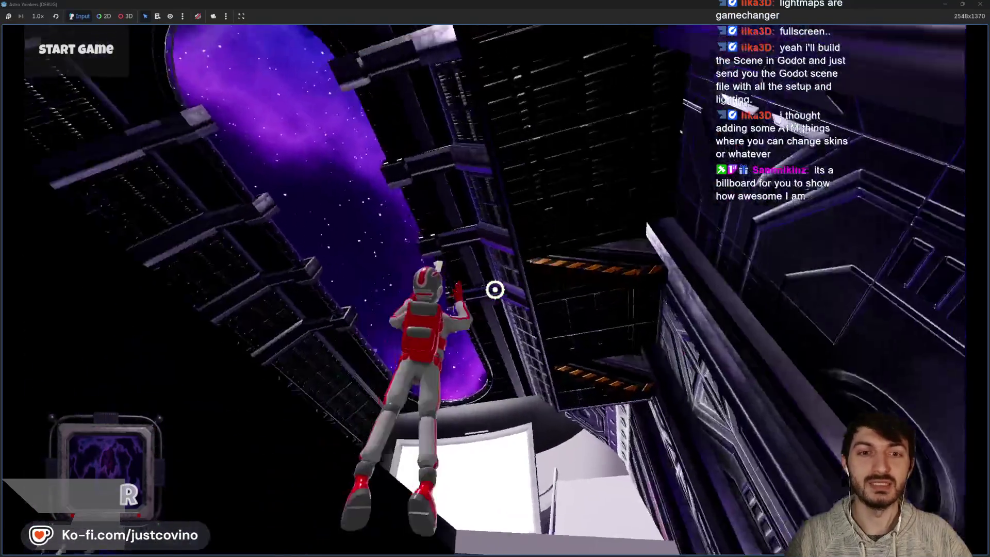
{"action": "left_click", "coordinate": [495, 290]}
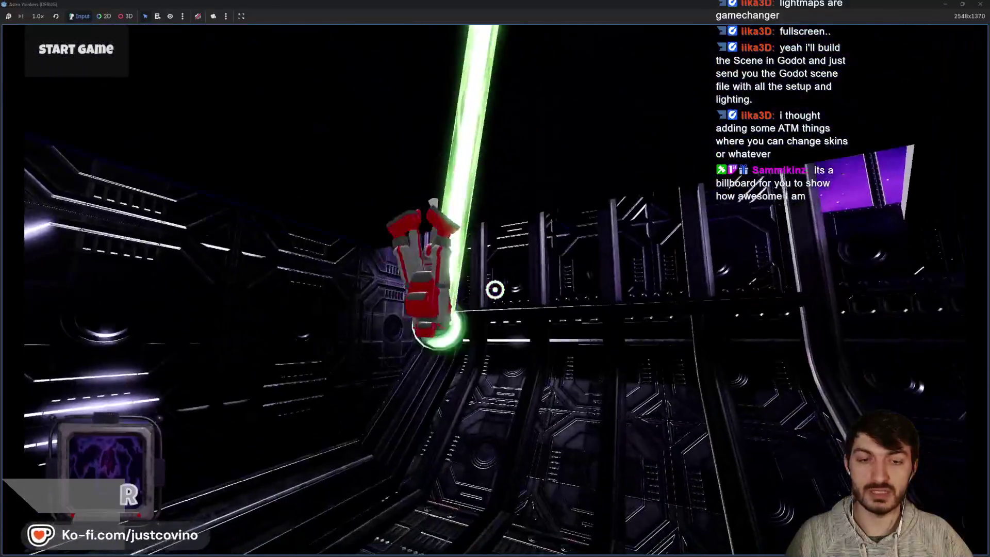
{"action": "left_click", "coordinate": [495, 290]}
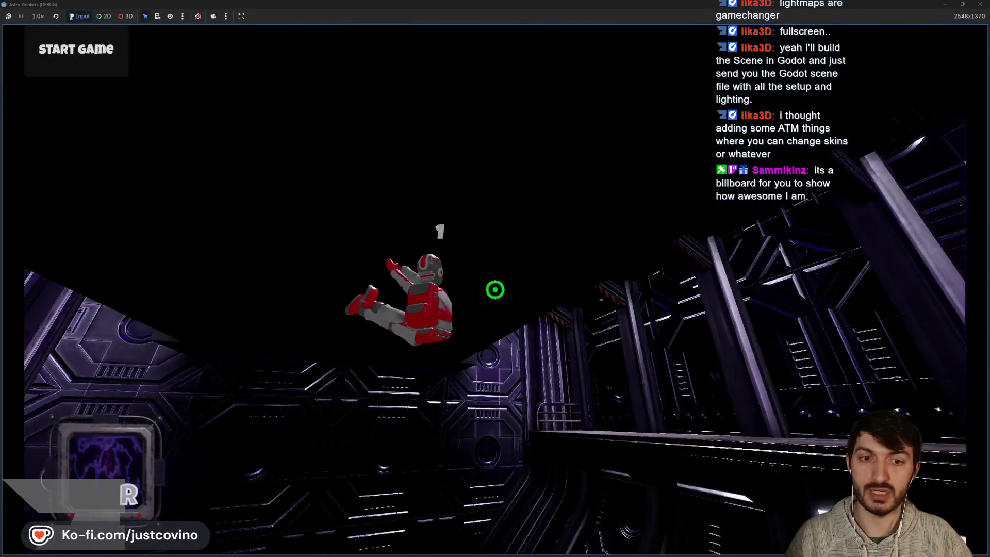
{"action": "left_click", "coordinate": [495, 290]}
{"action": "left_click", "coordinate": [494, 290]}
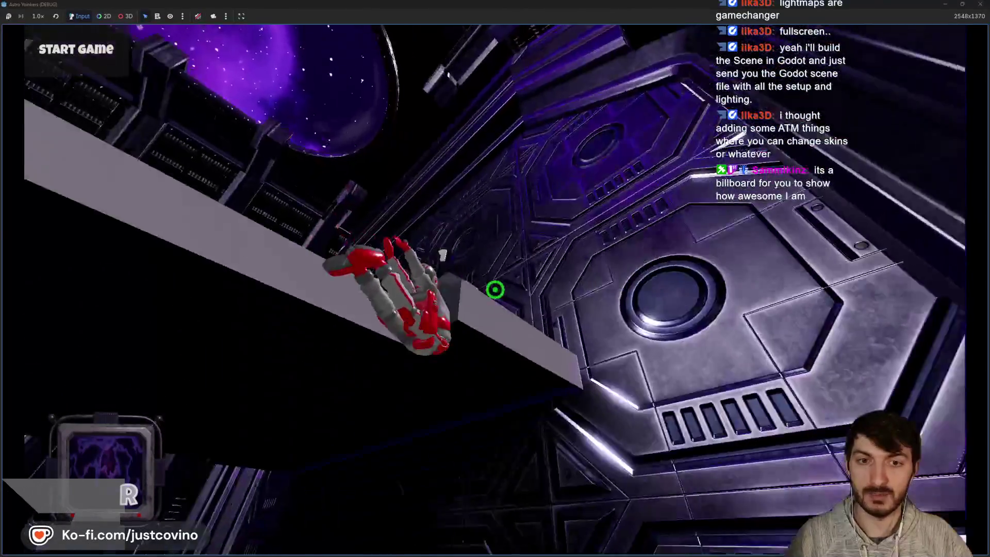
{"action": "left_click", "coordinate": [495, 290]}
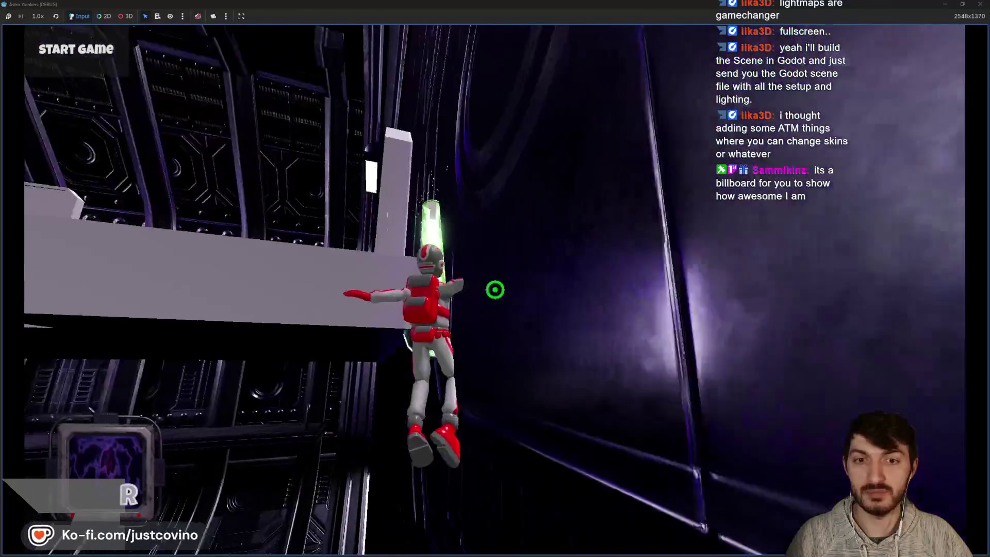
Step: Keep grappling along the wall to the big white screen, then walk beside the block
{"action": "left_click", "coordinate": [495, 290]}
{"action": "left_click", "coordinate": [494, 289]}
{"action": "left_click", "coordinate": [495, 290]}
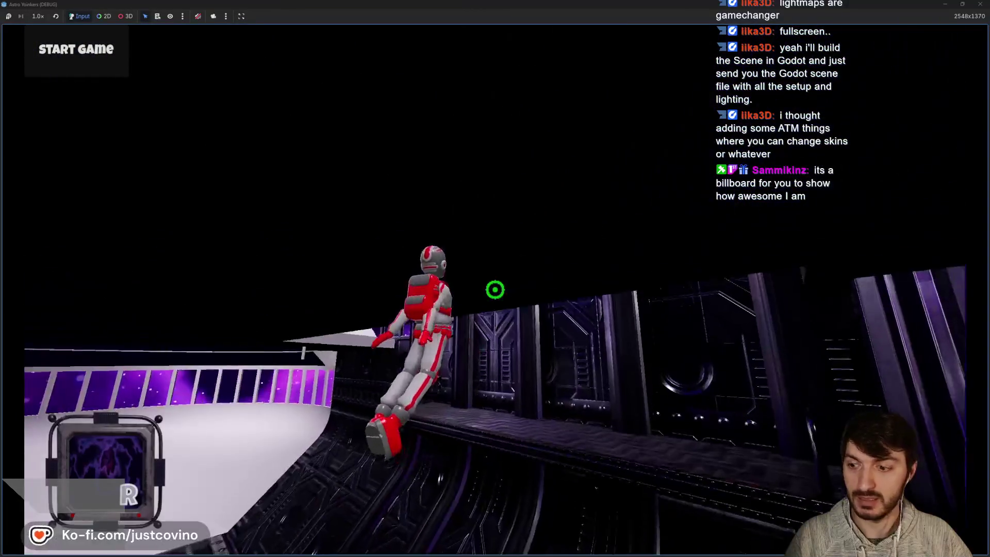
{"action": "left_click", "coordinate": [494, 290]}
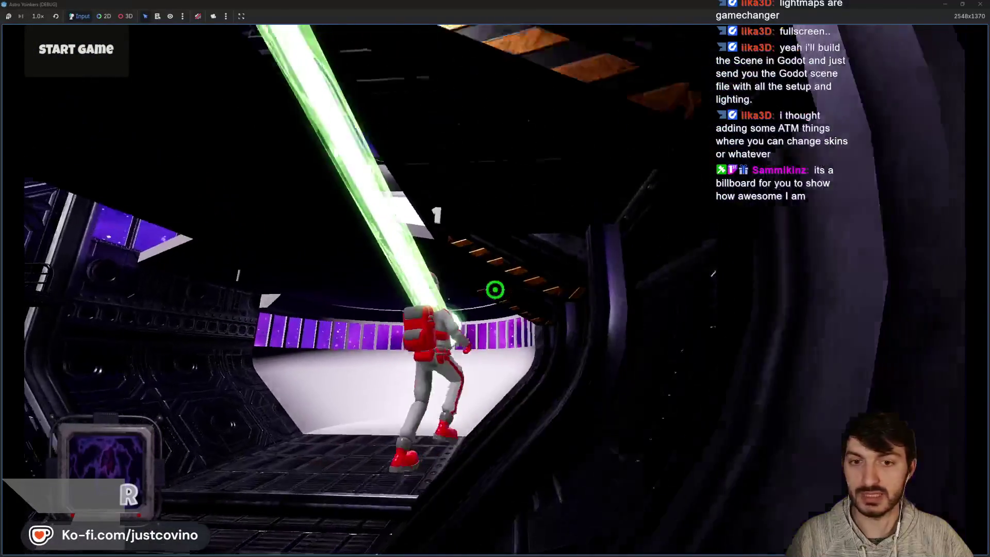
{"action": "left_click", "coordinate": [495, 290]}
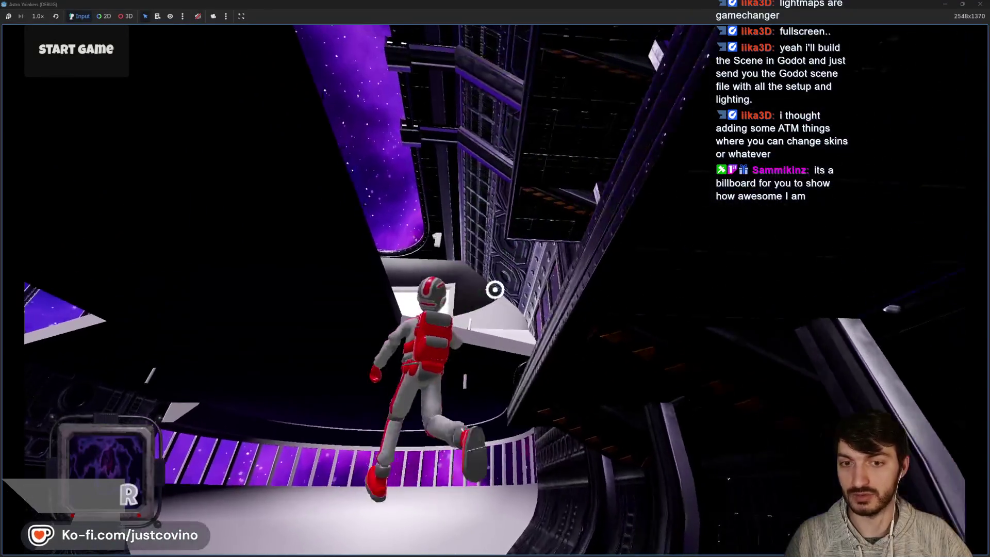
{"action": "left_click", "coordinate": [495, 290]}
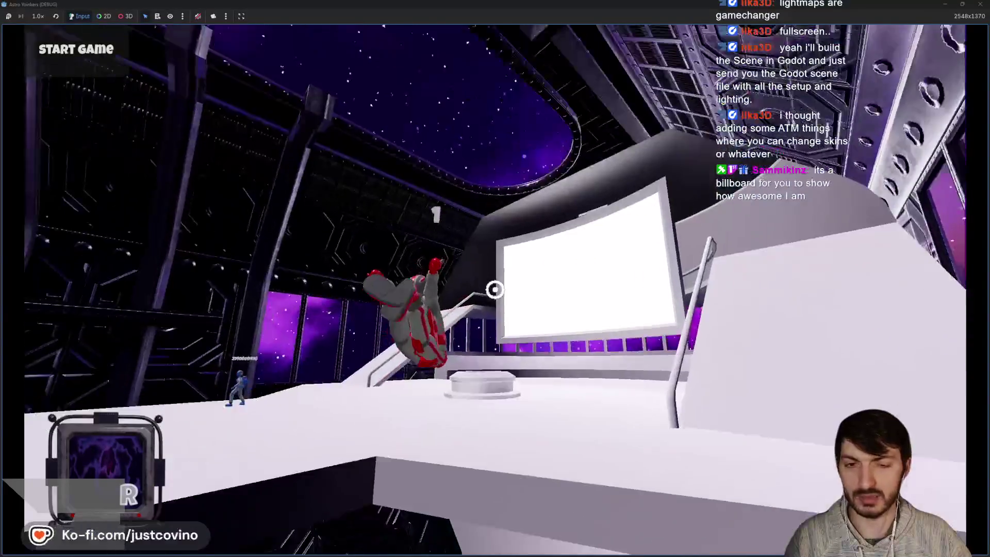
{"action": "left_click", "coordinate": [495, 290]}
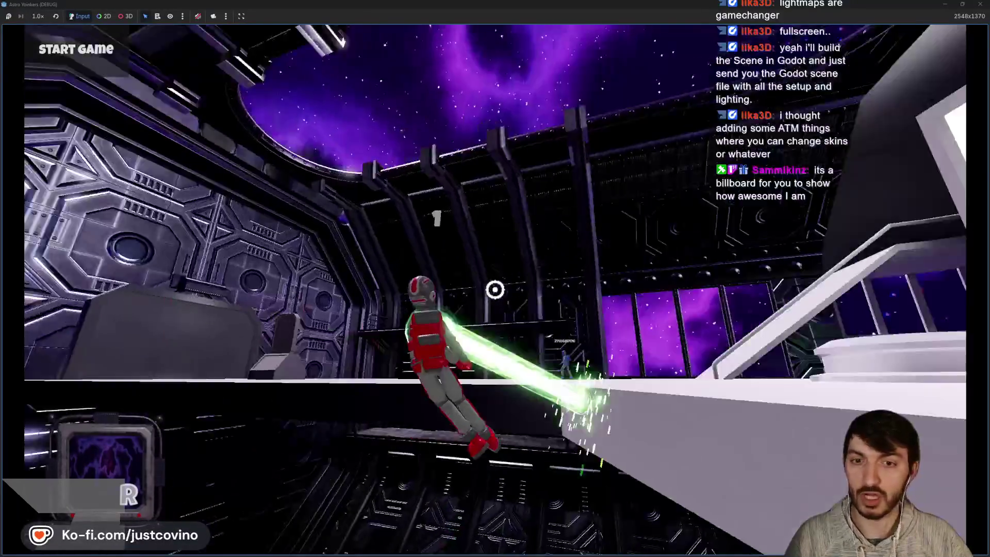
{"action": "key", "text": "a"}
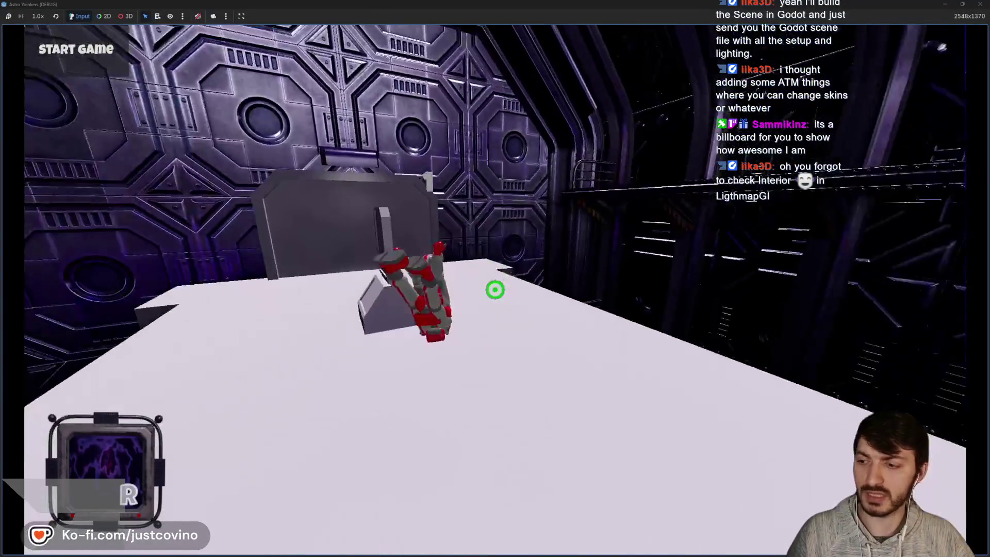
{"action": "key", "text": "w"}
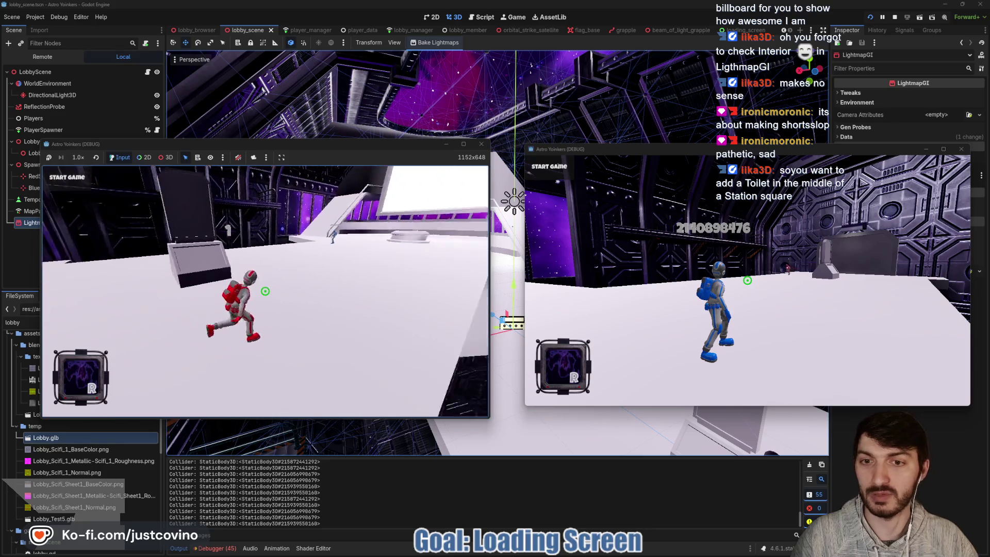
Step: Sketch a pink rectangle with an inner loop on the wall, then undo both marks
{"action": "key", "text": "a"}
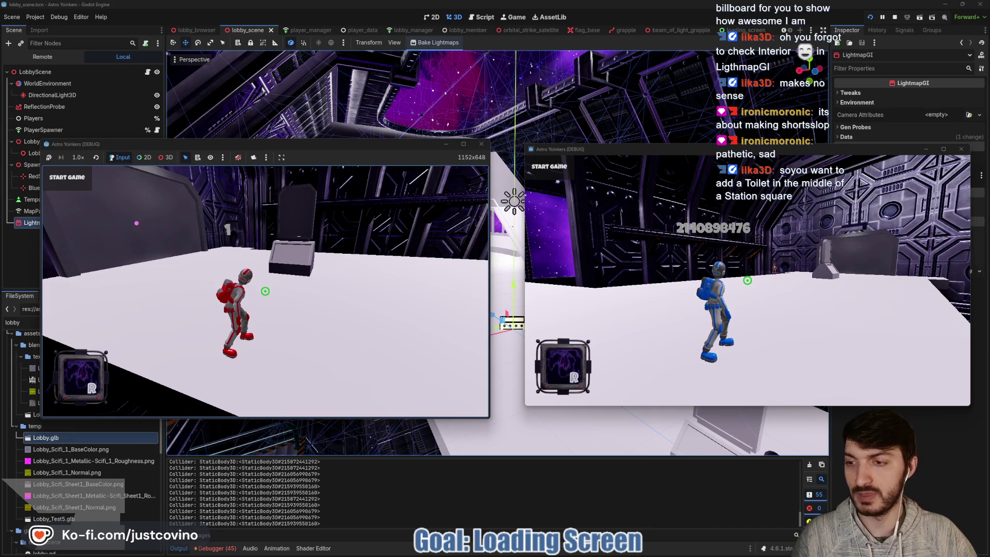
{"action": "mouse_move", "coordinate": [121, 240]}
{"action": "left_mouse_down"}
{"action": "mouse_move", "coordinate": [193, 192]}
{"action": "mouse_move", "coordinate": [113, 197]}
{"action": "left_mouse_up"}
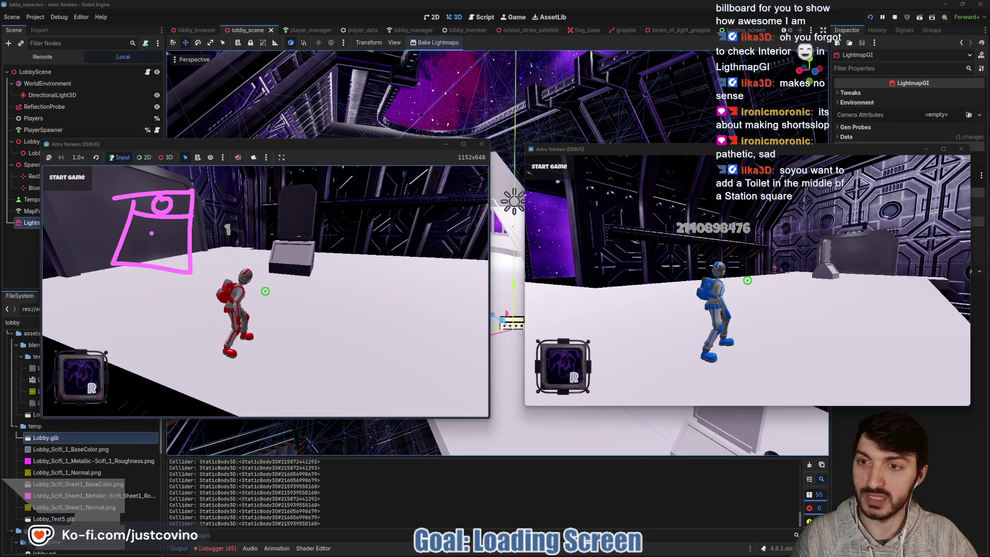
{"action": "mouse_move", "coordinate": [142, 240]}
{"action": "left_mouse_down"}
{"action": "mouse_move", "coordinate": [175, 219]}
{"action": "mouse_move", "coordinate": [145, 221]}
{"action": "left_mouse_up"}
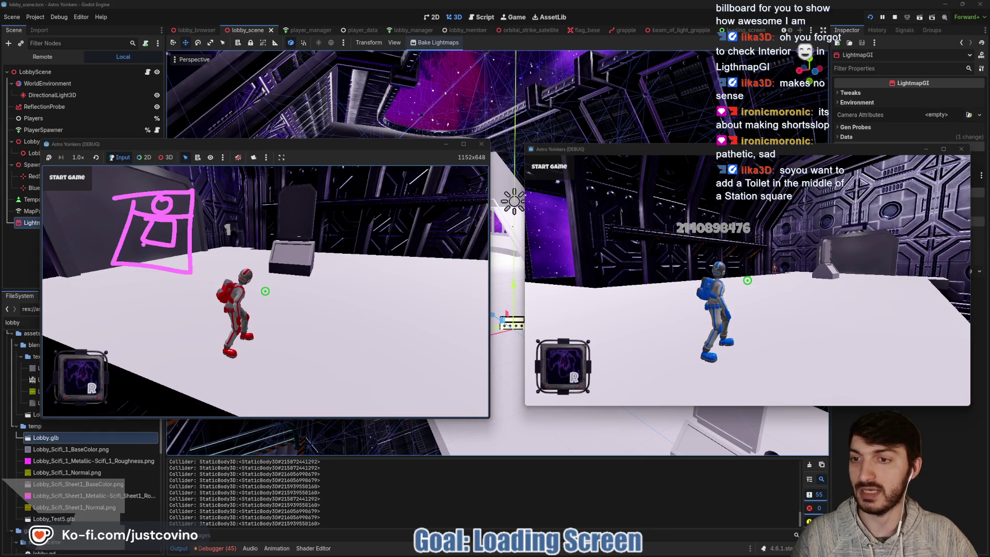
{"action": "key", "text": "ctrl+z"}
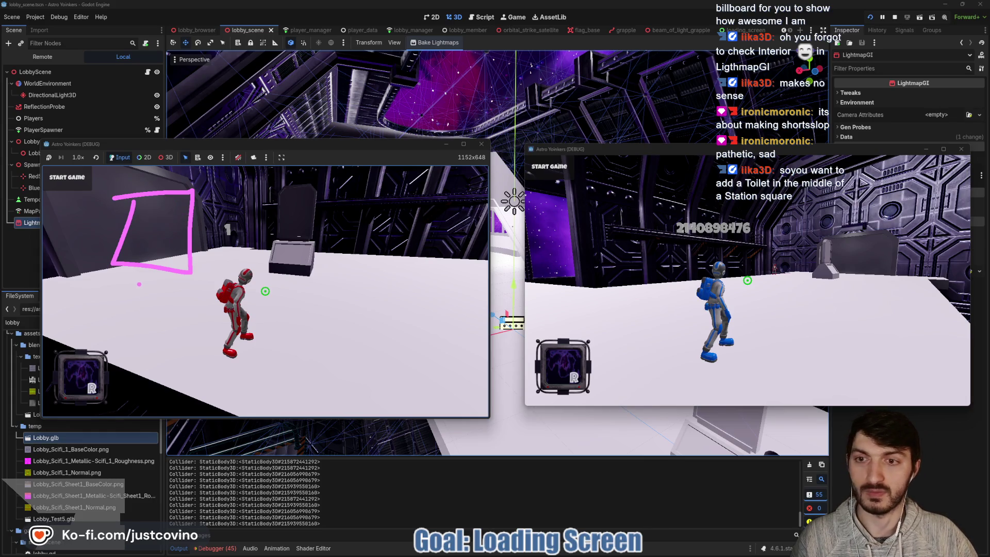
{"action": "key", "text": "ctrl+z"}
Step: Redraw the pink frame on the back wall with a curly mark below, then clear it
{"action": "key", "text": "w"}
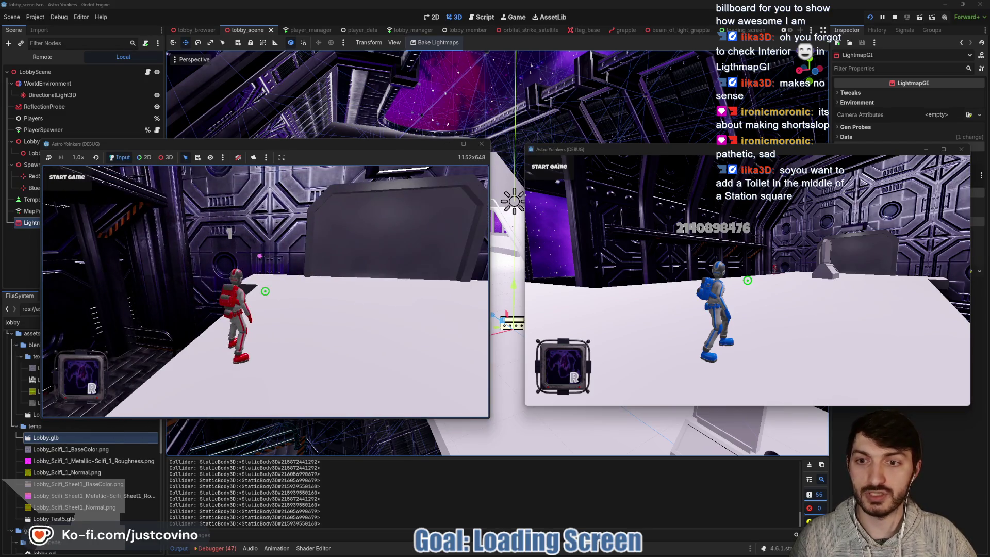
{"action": "mouse_move", "coordinate": [252, 281]}
{"action": "left_mouse_down"}
{"action": "mouse_move", "coordinate": [210, 206]}
{"action": "mouse_move", "coordinate": [181, 222]}
{"action": "mouse_move", "coordinate": [195, 220]}
{"action": "mouse_move", "coordinate": [180, 233]}
{"action": "left_mouse_up"}
{"action": "left_click_drag", "start_coordinate": [207, 270], "coordinate": [214, 276]}
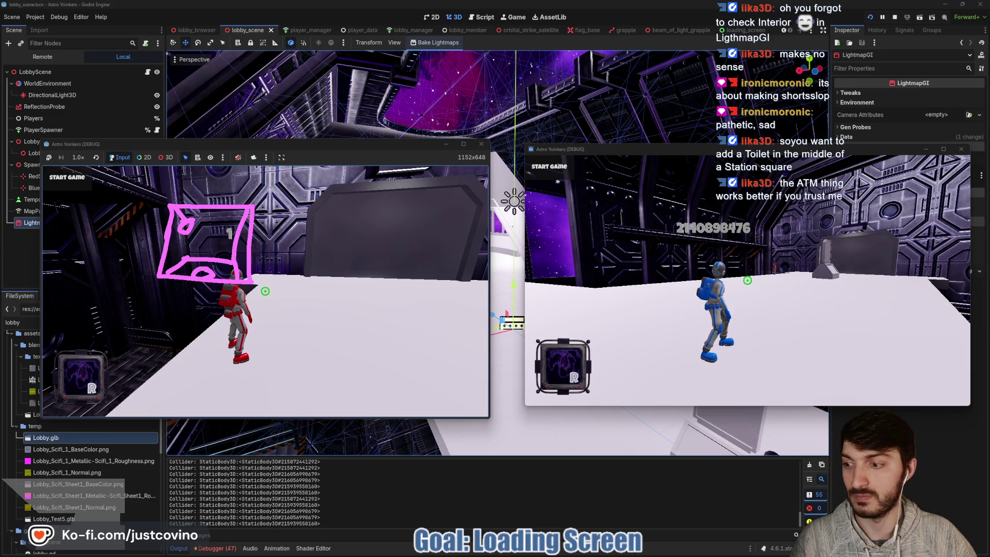
{"action": "key", "text": "Escape"}
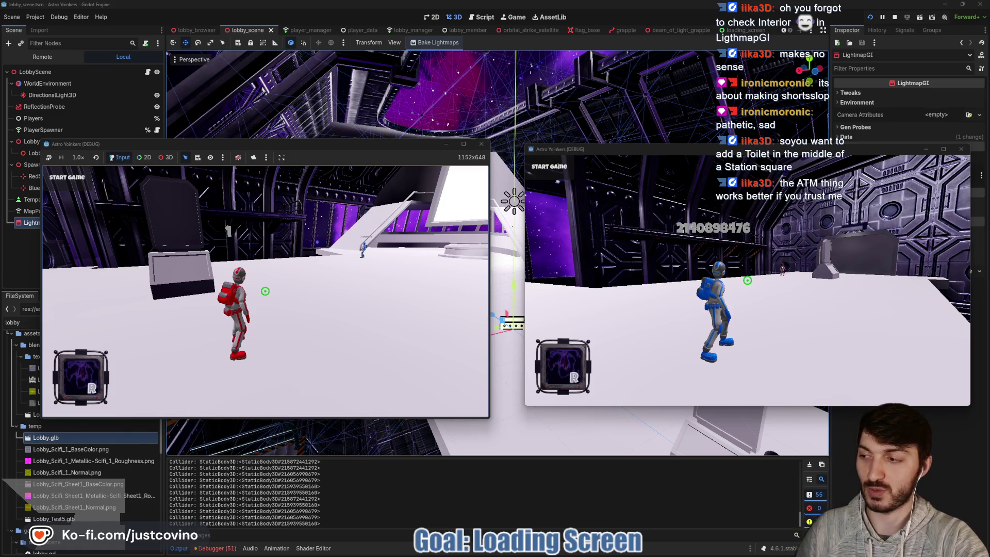
Step: Walk onto the box and off it, then grapple across onto the white platform
{"action": "key", "text": "w"}
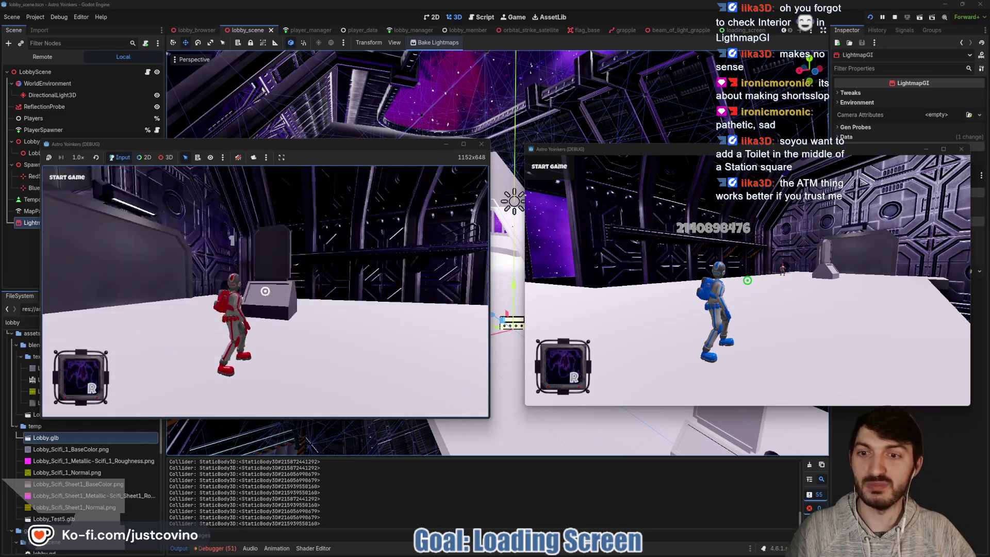
{"action": "key", "text": "w"}
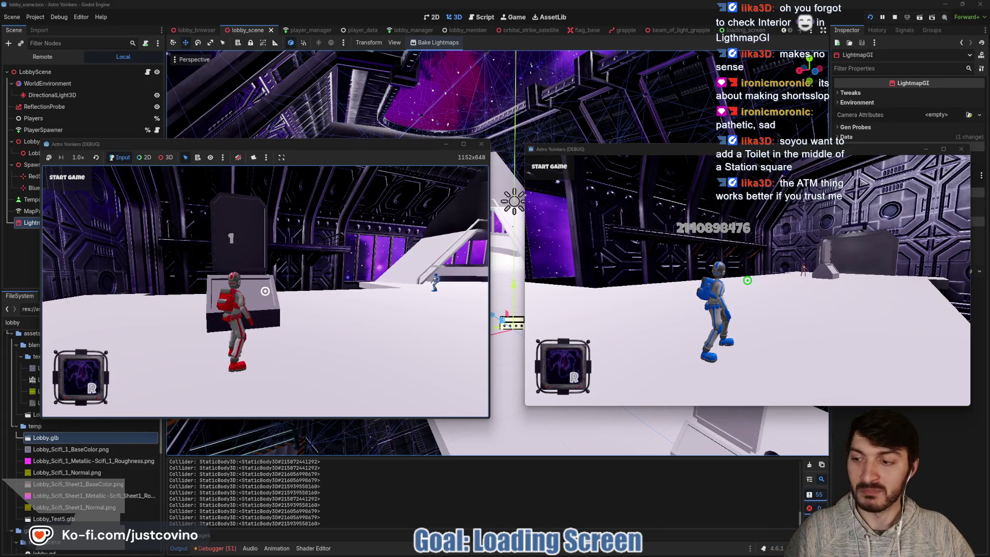
{"action": "key", "text": "w"}
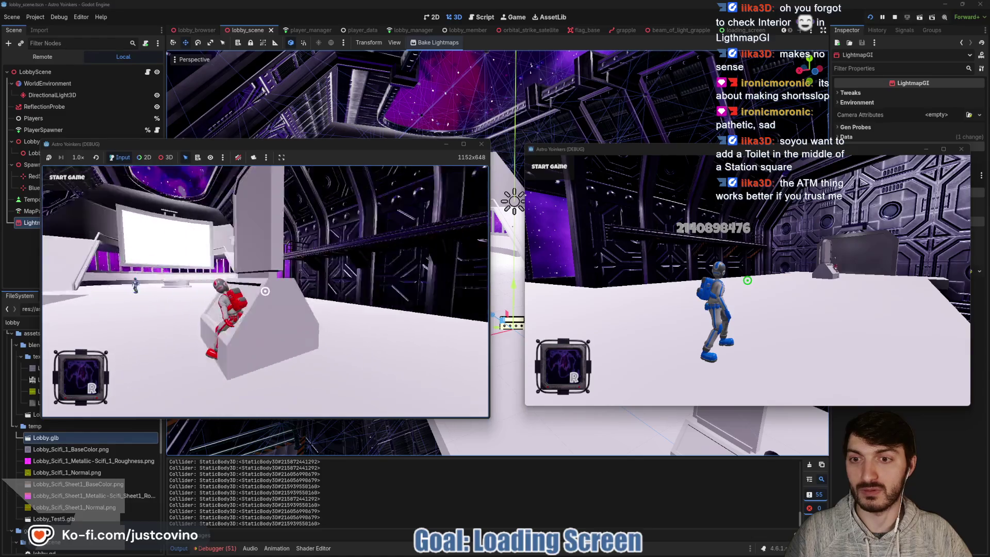
{"action": "key", "text": "w"}
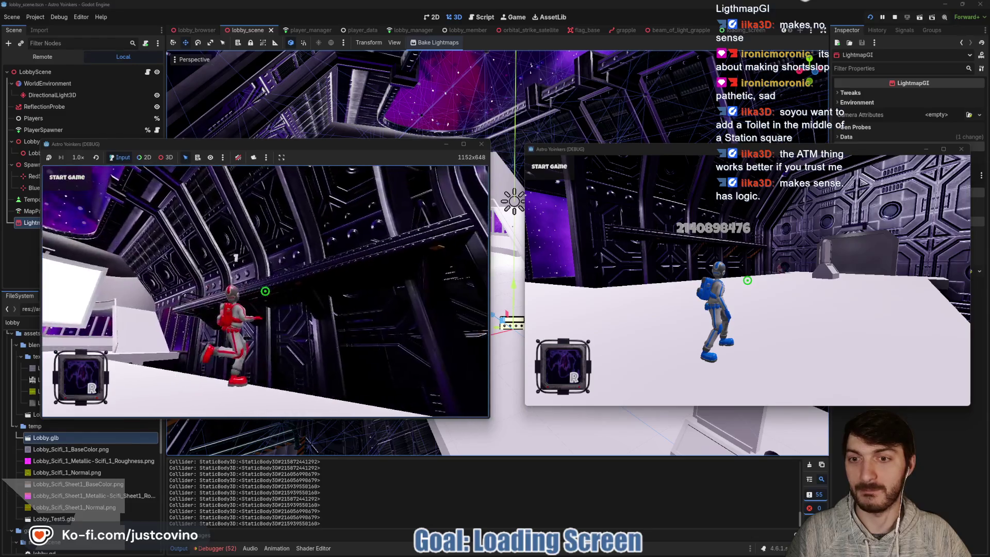
{"action": "left_click", "coordinate": [265, 292]}
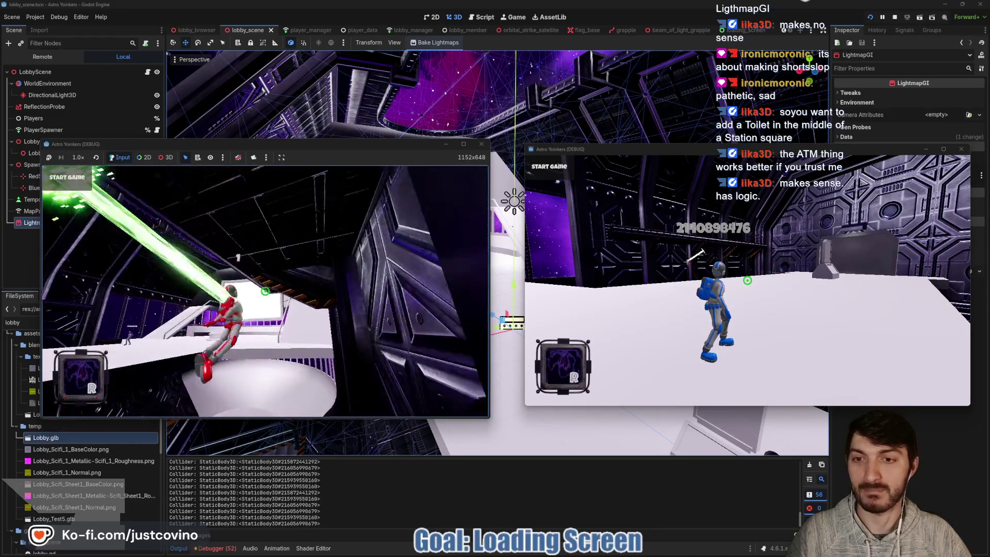
{"action": "left_click", "coordinate": [266, 292]}
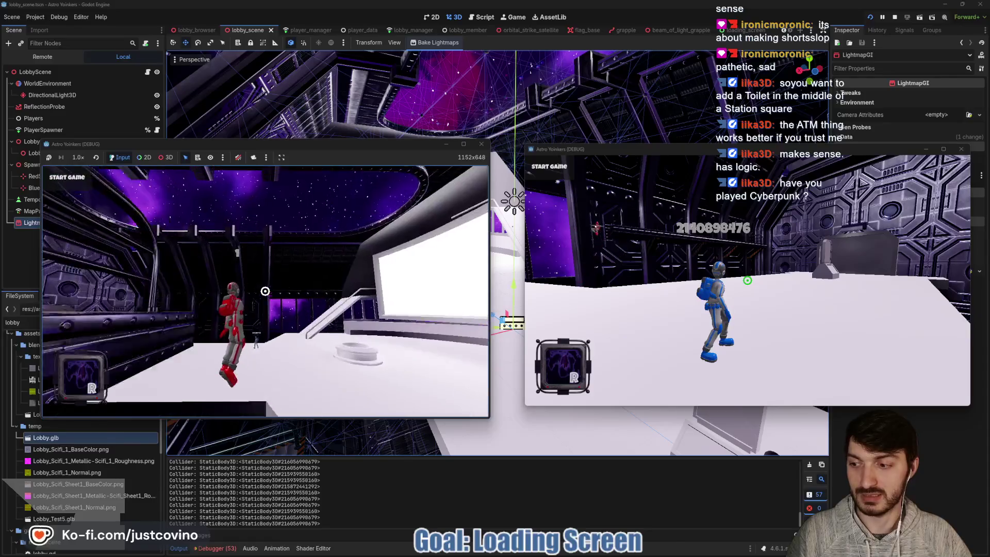
{"action": "left_click", "coordinate": [265, 292]}
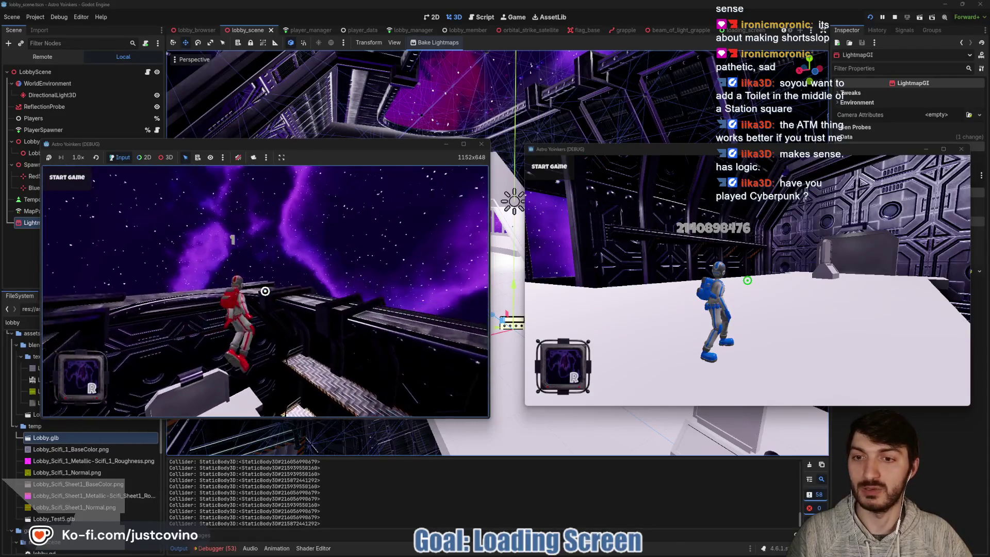
{"action": "left_click", "coordinate": [265, 291]}
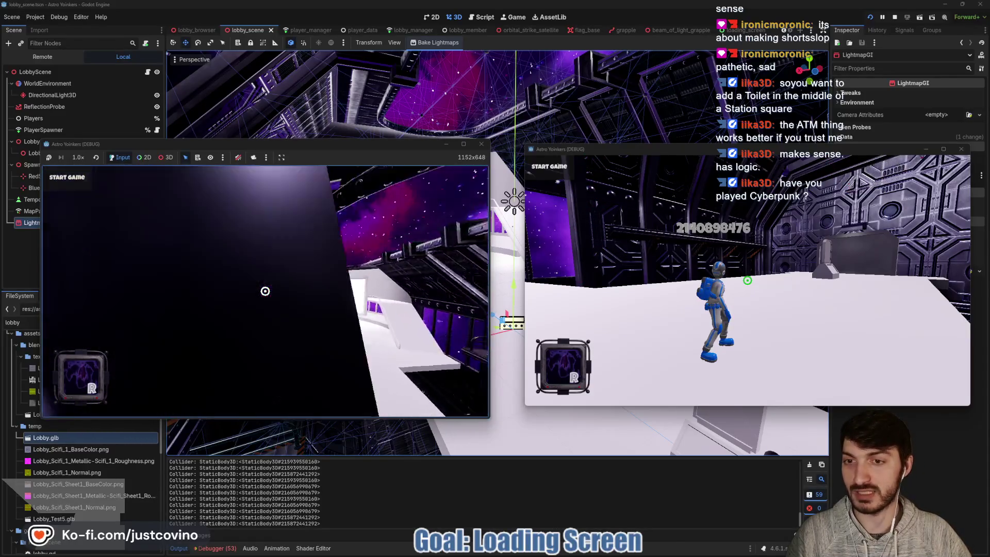
Step: Keep firing grapple beams to swing around the platform toward the crosshair
{"action": "left_click", "coordinate": [266, 291]}
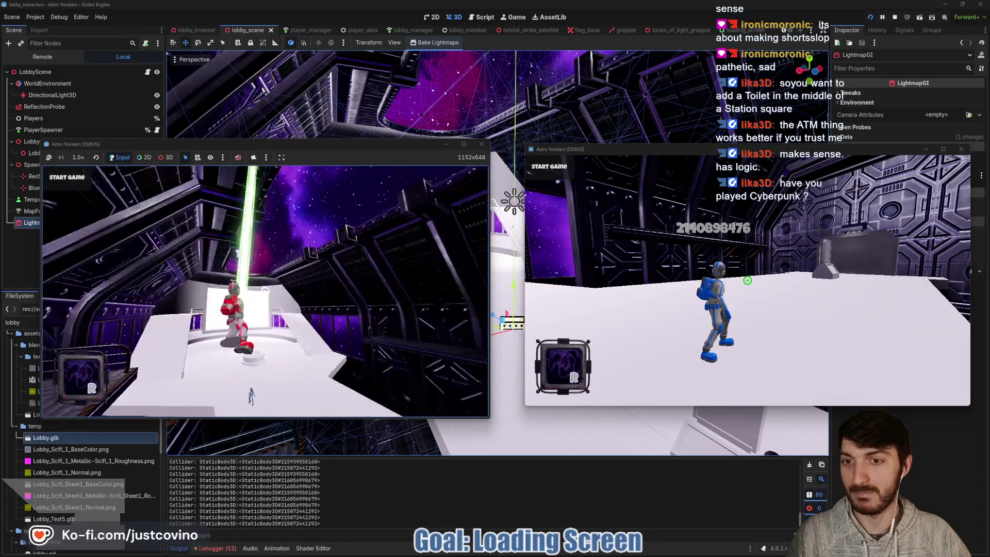
{"action": "left_click", "coordinate": [265, 292]}
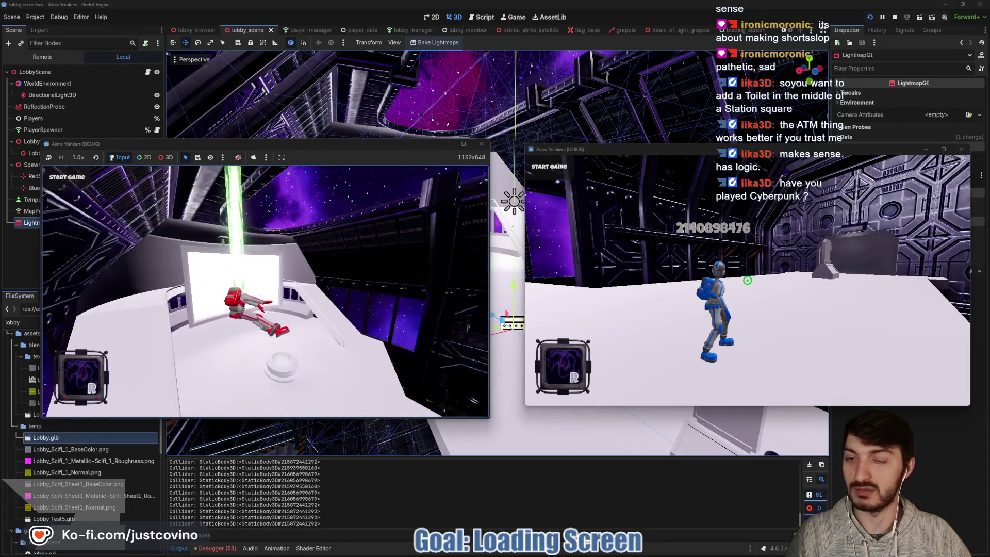
{"action": "left_click", "coordinate": [265, 291]}
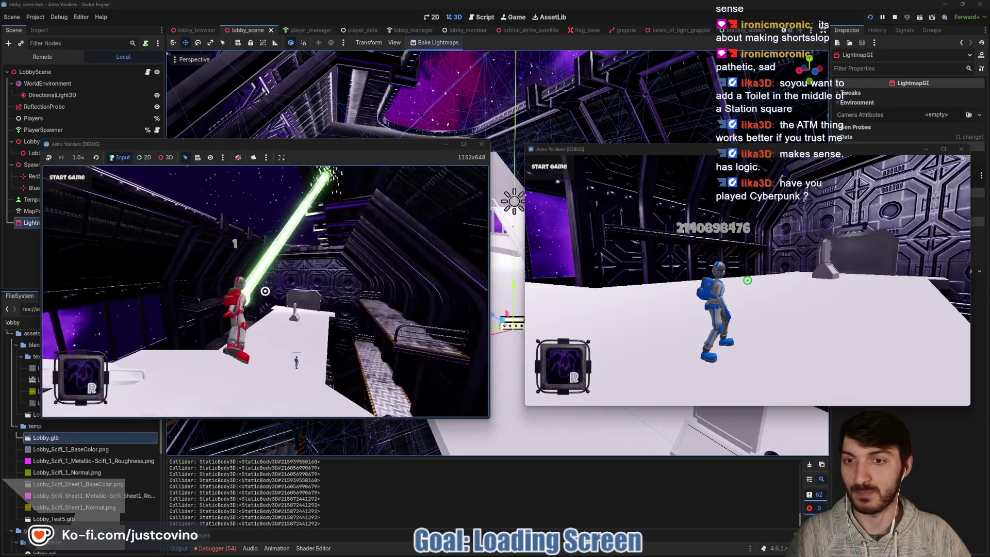
{"action": "left_click", "coordinate": [265, 291]}
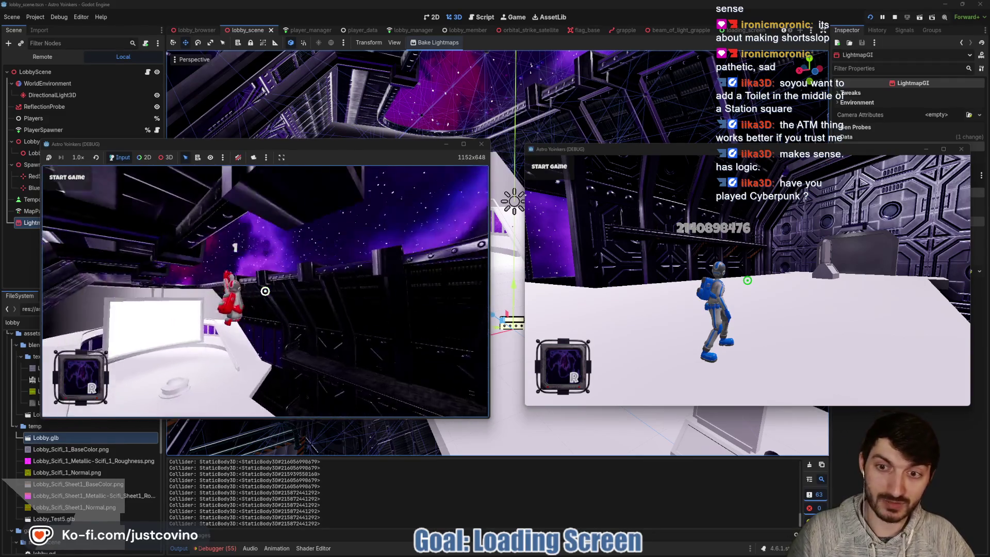
{"action": "left_click", "coordinate": [265, 292]}
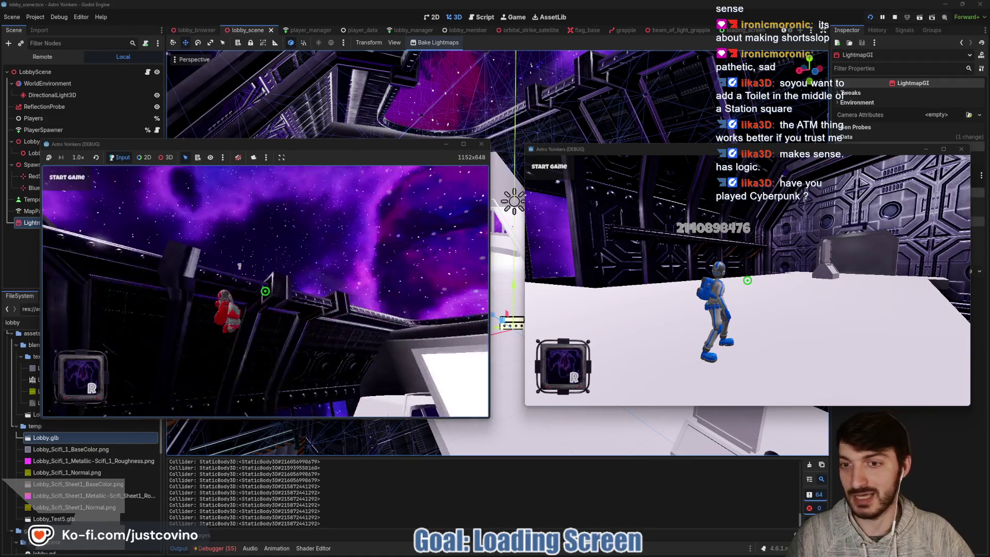
{"action": "left_click", "coordinate": [265, 291]}
{"action": "left_click", "coordinate": [265, 292]}
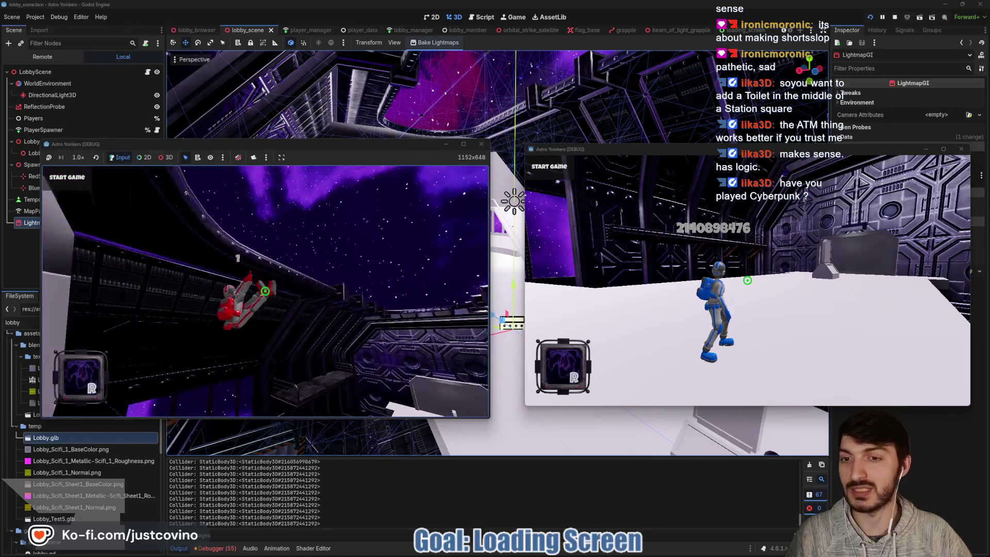
{"action": "left_click", "coordinate": [265, 291]}
{"action": "left_click", "coordinate": [265, 291]}
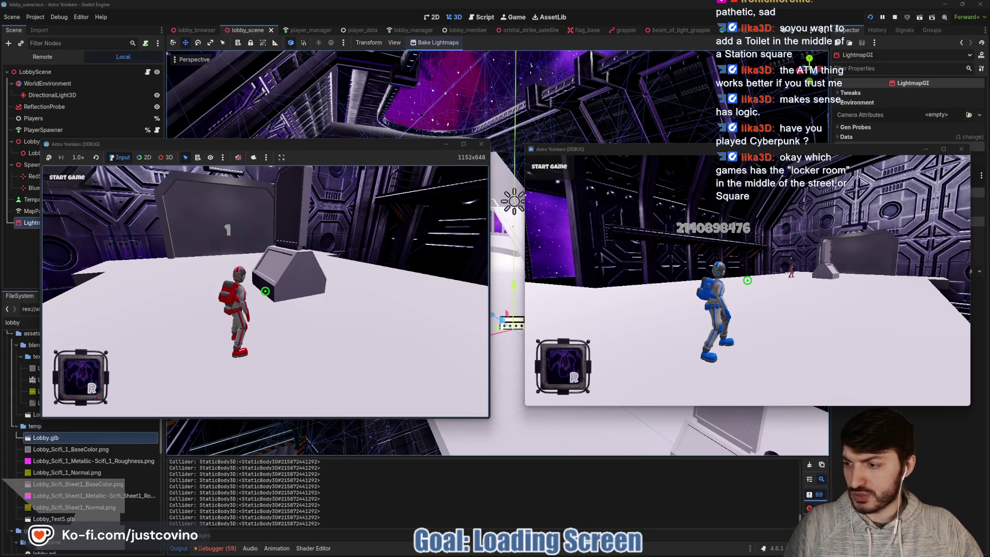
Step: Run the red character along the platform, grapple toward the ceiling, and stop the game with F8
{"action": "mouse_move", "coordinate": [265, 291]}
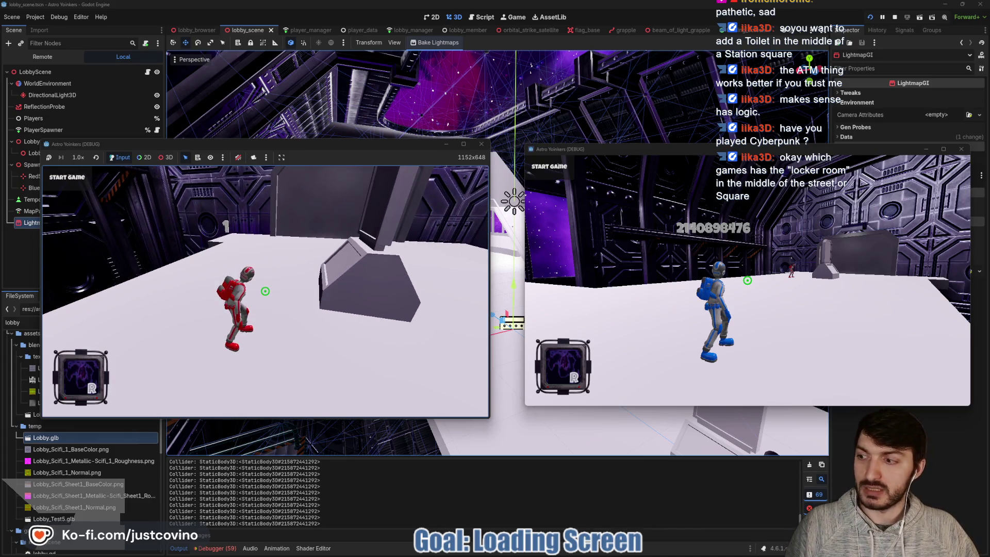
{"action": "key", "text": "w"}
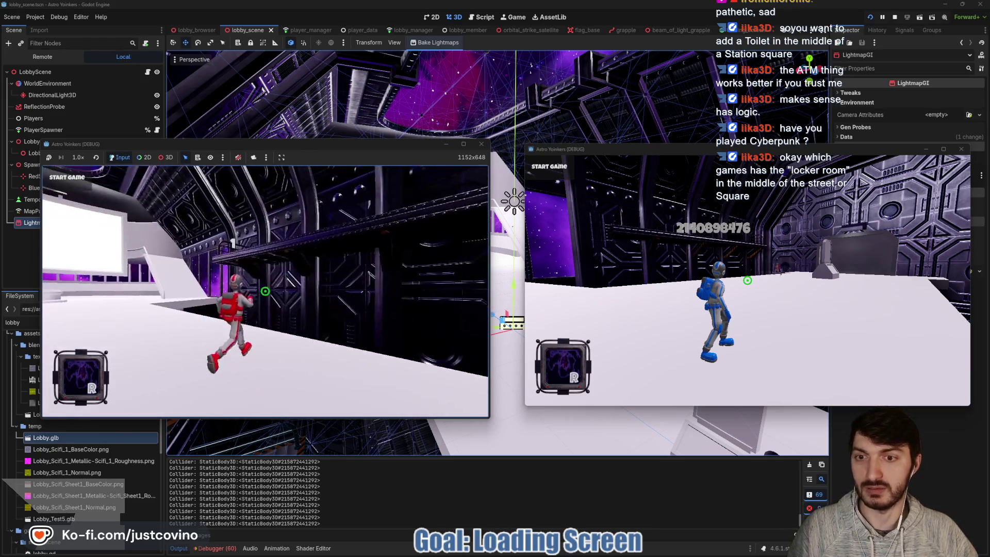
{"action": "left_click", "coordinate": [266, 291]}
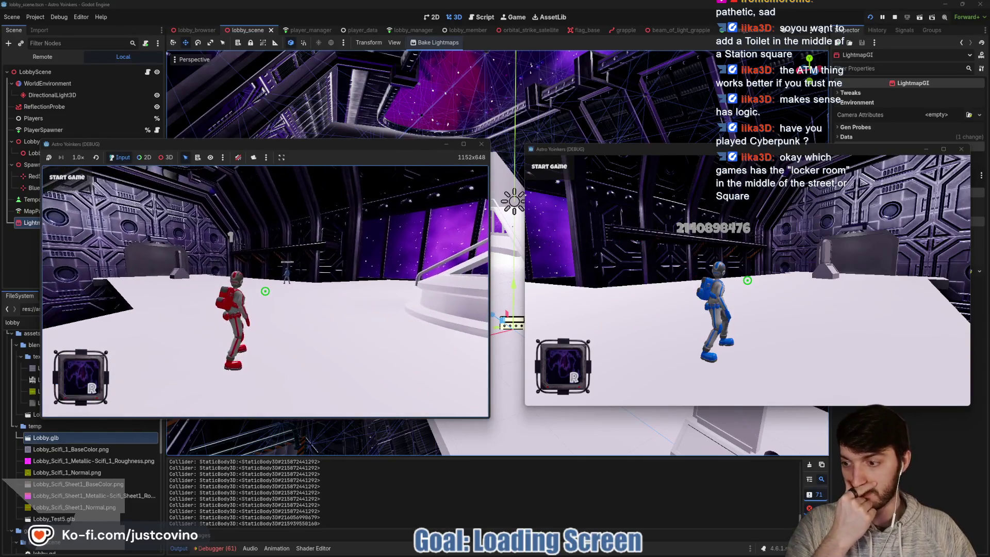
{"action": "key", "text": "F8"}
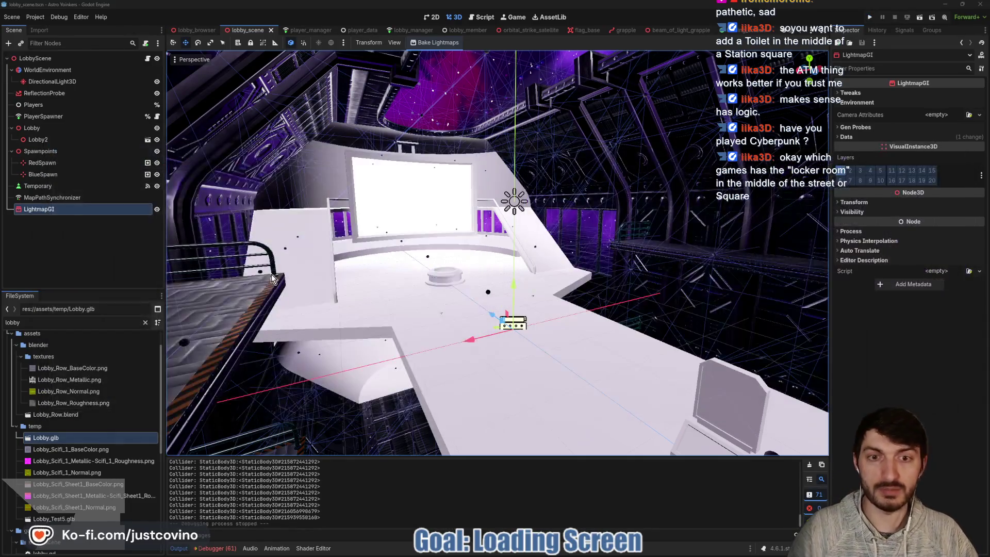
Step: Orbit down the platform toward the big screen, zoom around, then switch to the loading_screen scene
{"action": "left_click_drag", "start_coordinate": [537, 270], "coordinate": [463, 281]}
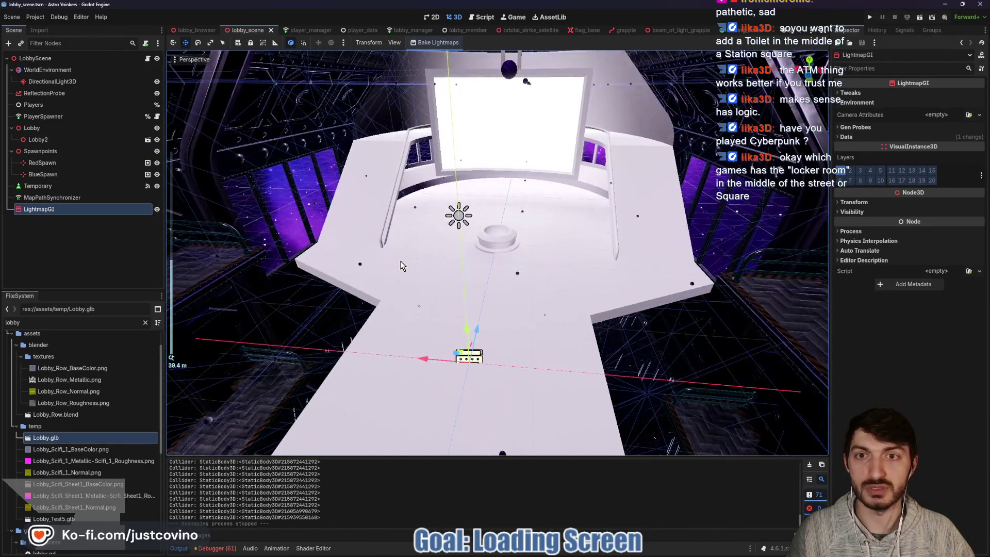
{"action": "scroll", "coordinate": [403, 266], "scroll_direction": "up", "scroll_amount": 5}
{"action": "scroll", "coordinate": [403, 266], "scroll_direction": "down", "scroll_amount": 5}
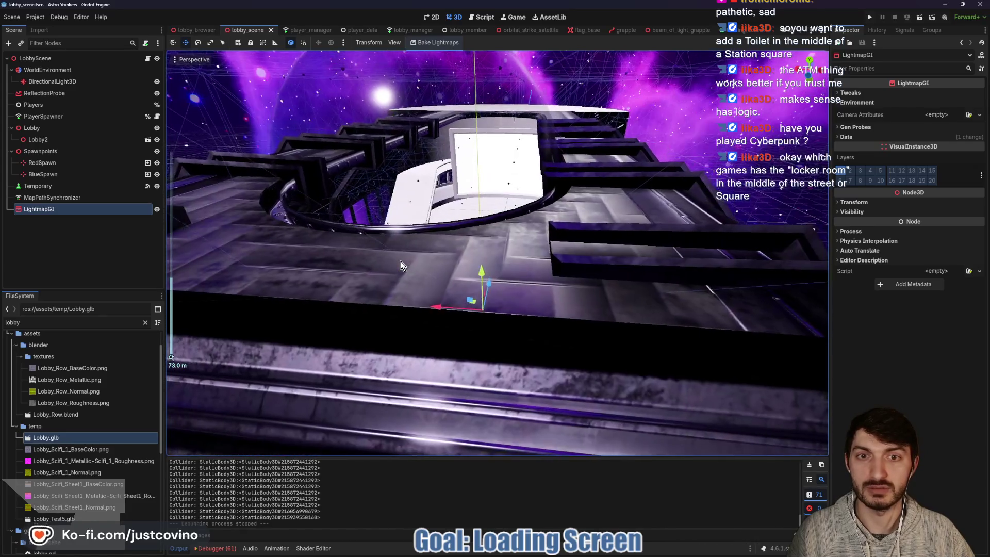
{"action": "scroll", "coordinate": [501, 249], "scroll_direction": "up", "scroll_amount": 3}
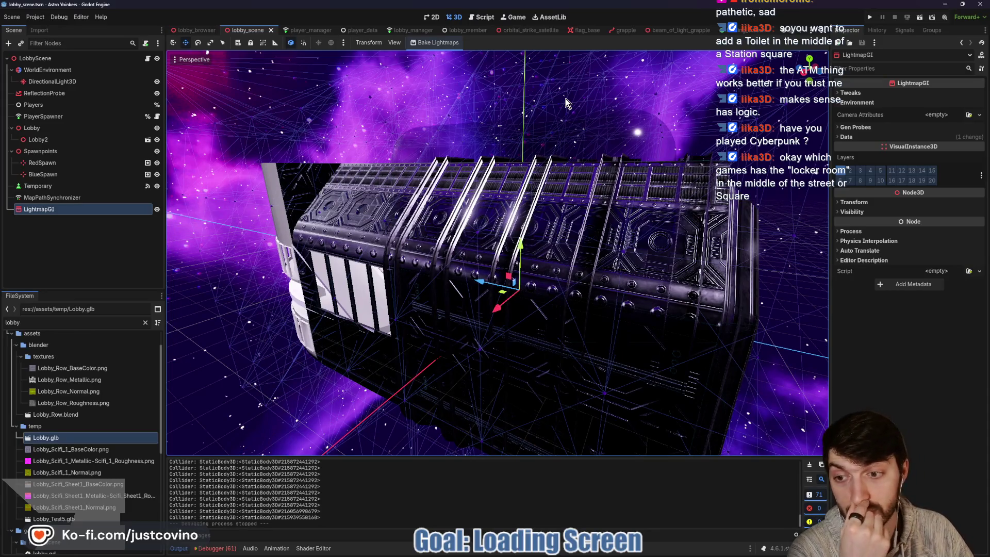
{"action": "left_click", "coordinate": [741, 29]}
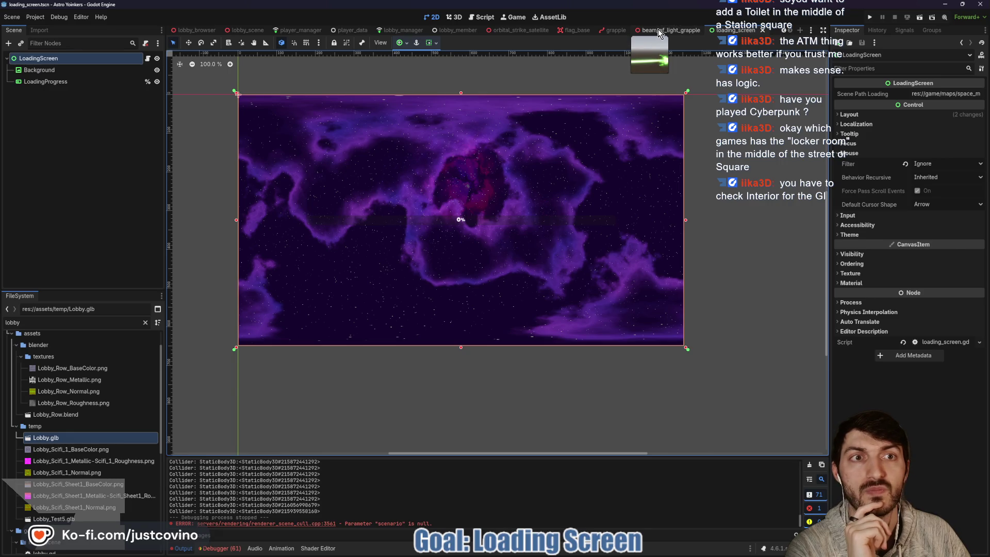
Step: Switch through lobby_browser back to lobby_scene and expand LightmapGI's Gen Probes and Data sections
{"action": "scroll", "coordinate": [295, 30], "scroll_direction": "up", "scroll_amount": 3}
{"action": "left_click", "coordinate": [329, 31]}
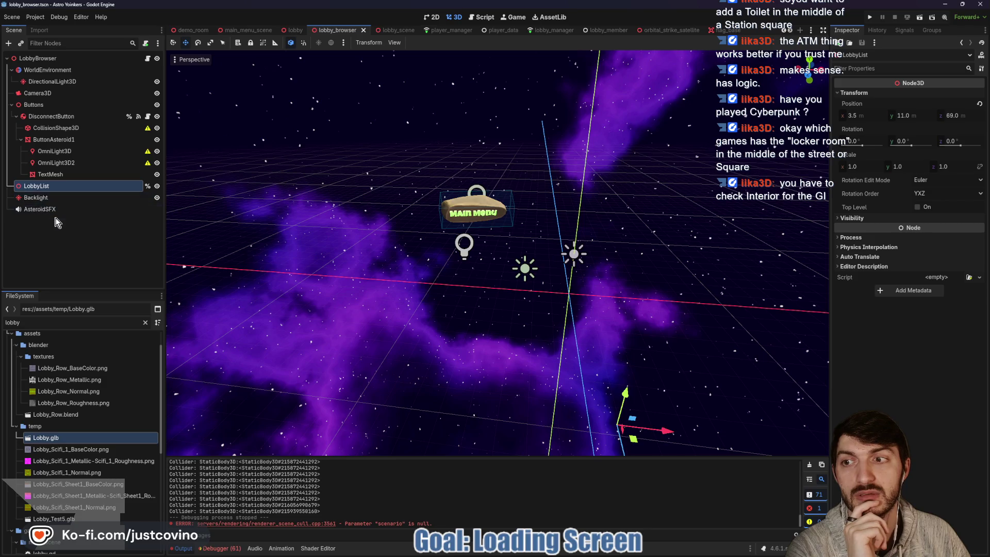
{"action": "left_click", "coordinate": [390, 30]}
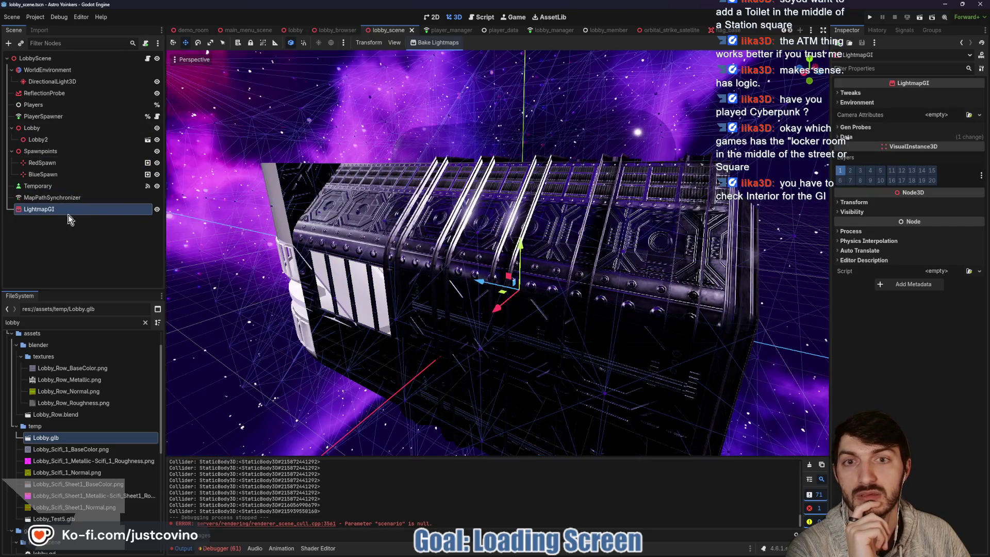
{"action": "left_click", "coordinate": [893, 127]}
{"action": "left_click", "coordinate": [872, 149]}
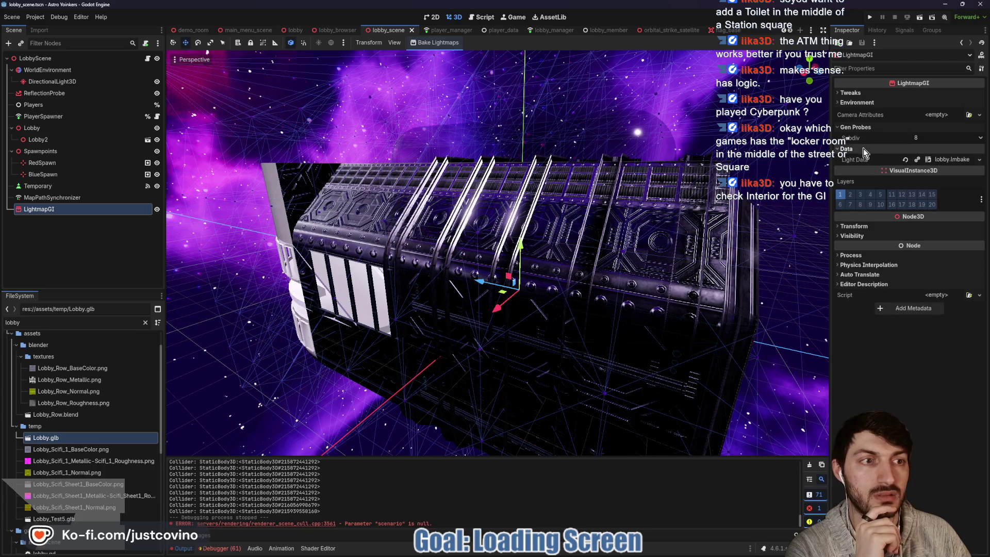
Step: Expand Tweaks, inspect the lobby.lmbake data, and tick Interior for the LightmapGI bake
{"action": "left_click", "coordinate": [870, 94]}
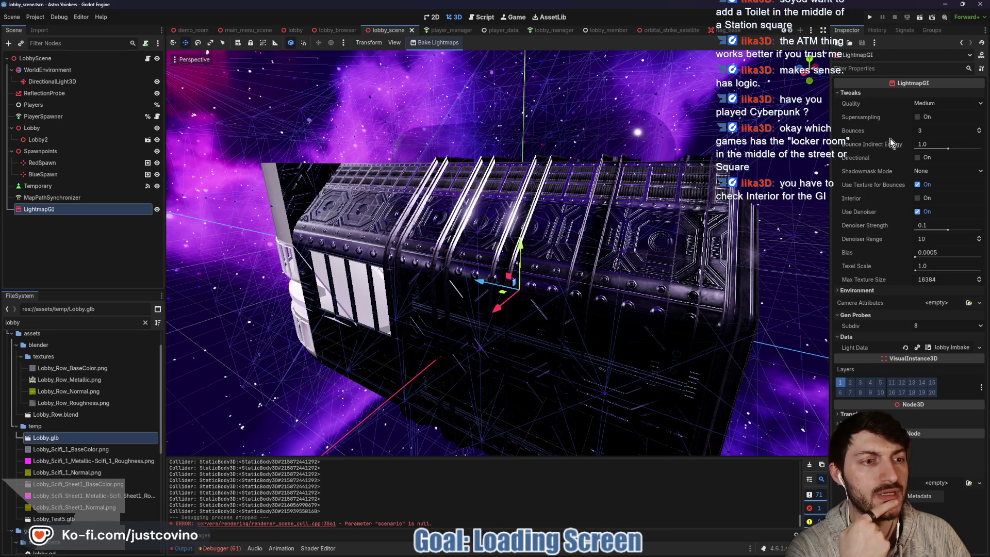
{"action": "left_click", "coordinate": [943, 347]}
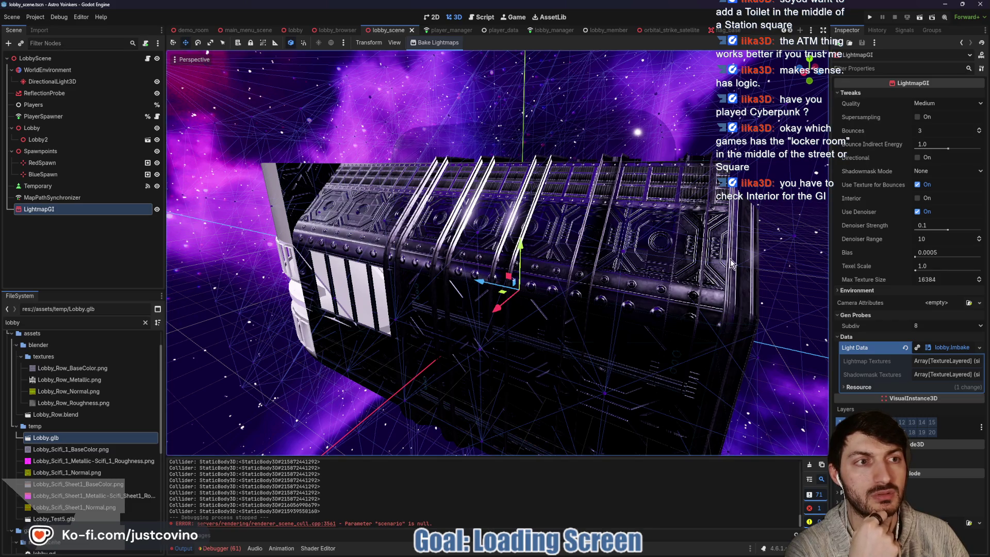
{"action": "mouse_move", "coordinate": [700, 265]}
{"action": "left_mouse_down"}
{"action": "mouse_move", "coordinate": [573, 283]}
{"action": "mouse_move", "coordinate": [566, 336]}
{"action": "mouse_move", "coordinate": [553, 324]}
{"action": "mouse_move", "coordinate": [566, 242]}
{"action": "left_mouse_up"}
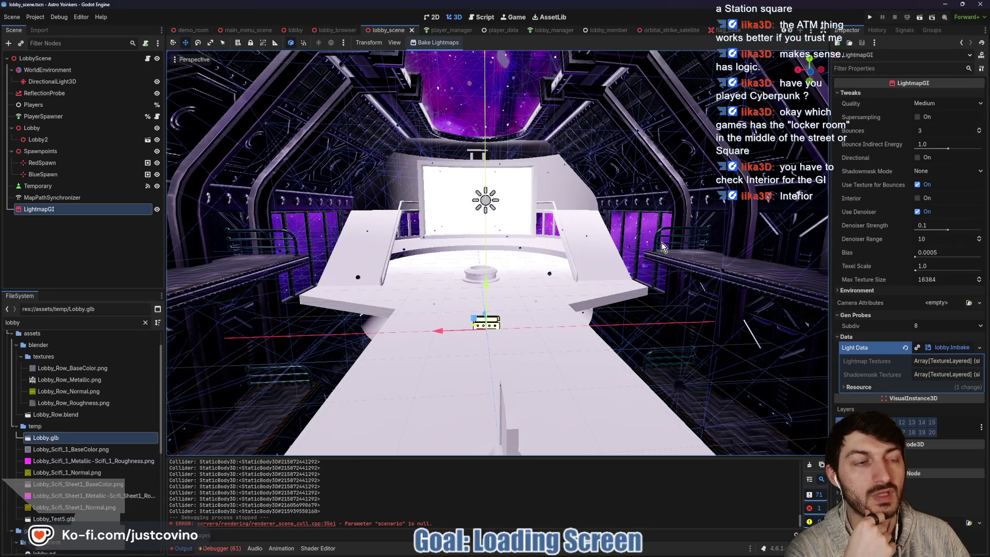
{"action": "left_click", "coordinate": [919, 198]}
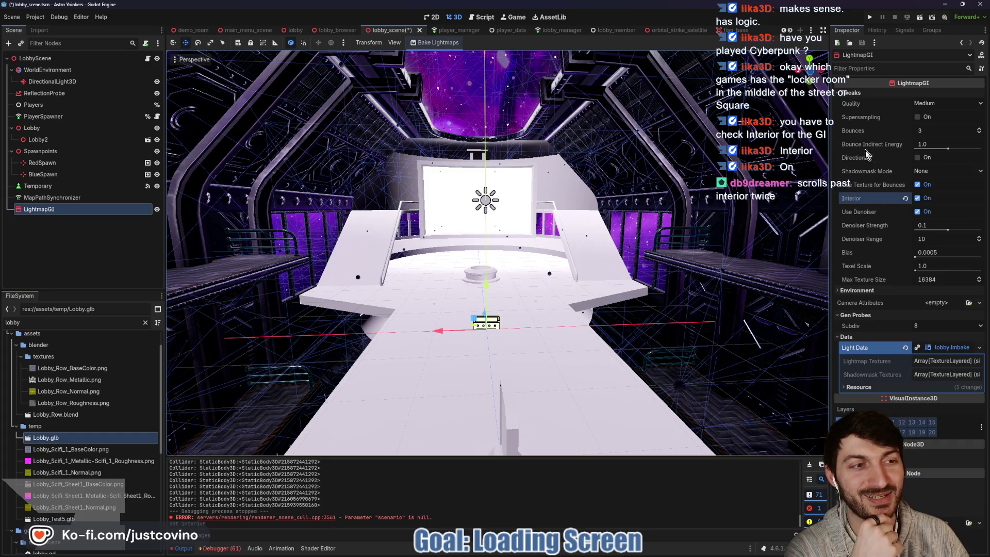
Step: Collapse the Data and Gen Probes sections and expand the Environment settings
{"action": "left_click", "coordinate": [845, 337]}
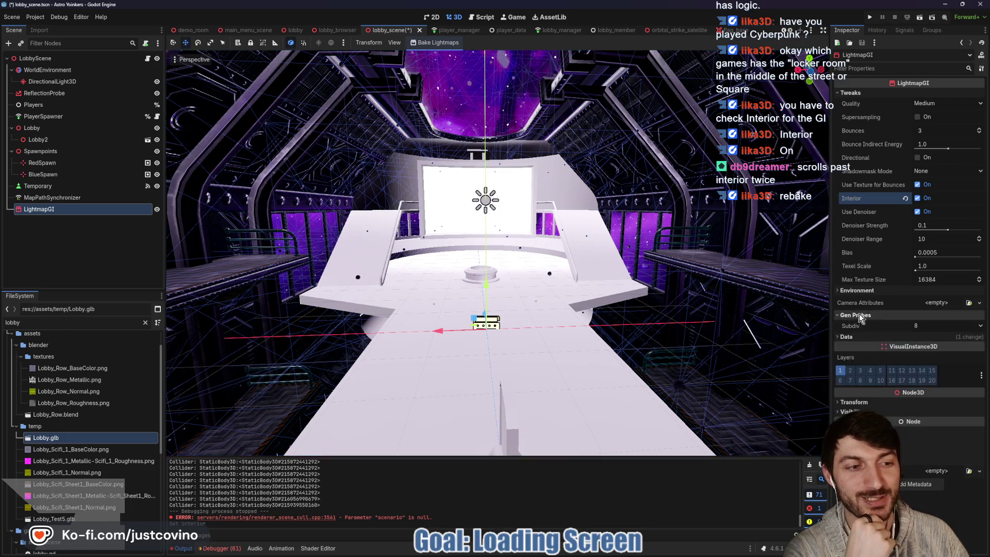
{"action": "left_click", "coordinate": [857, 315]}
{"action": "left_click", "coordinate": [856, 291]}
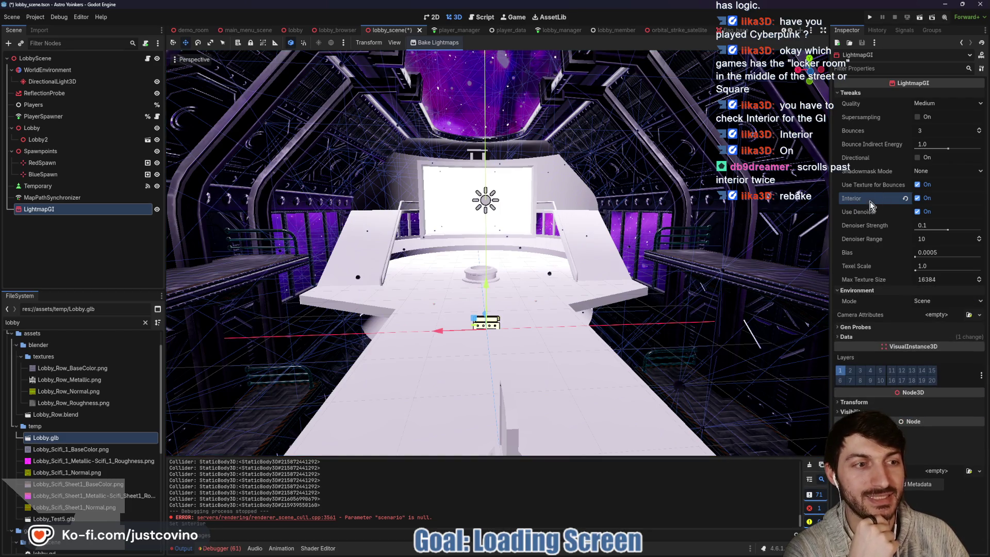
Step: Rebake the lobby lightmaps with Interior on, save the lobby scene, then switch to loading_screen
{"action": "left_click", "coordinate": [447, 46]}
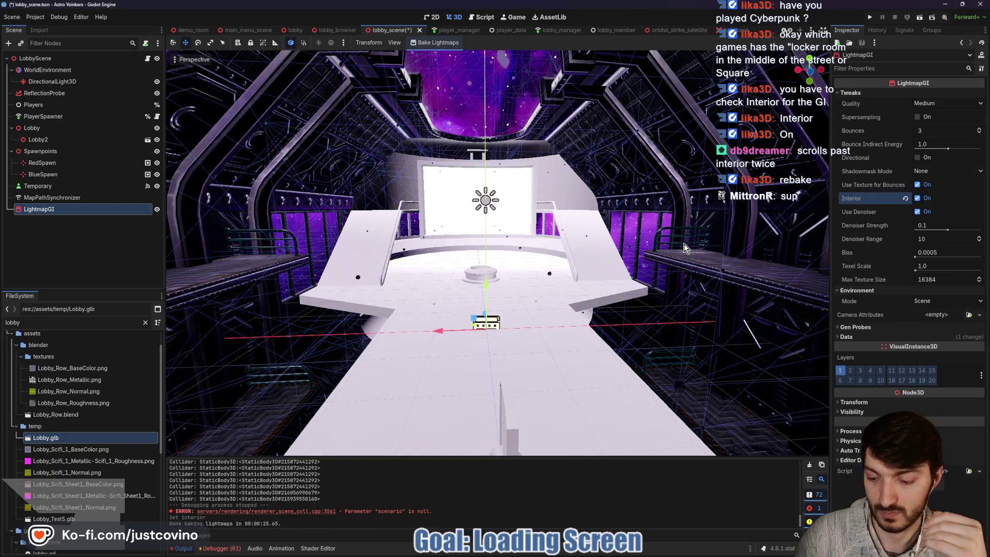
{"action": "key", "text": "ctrl+s"}
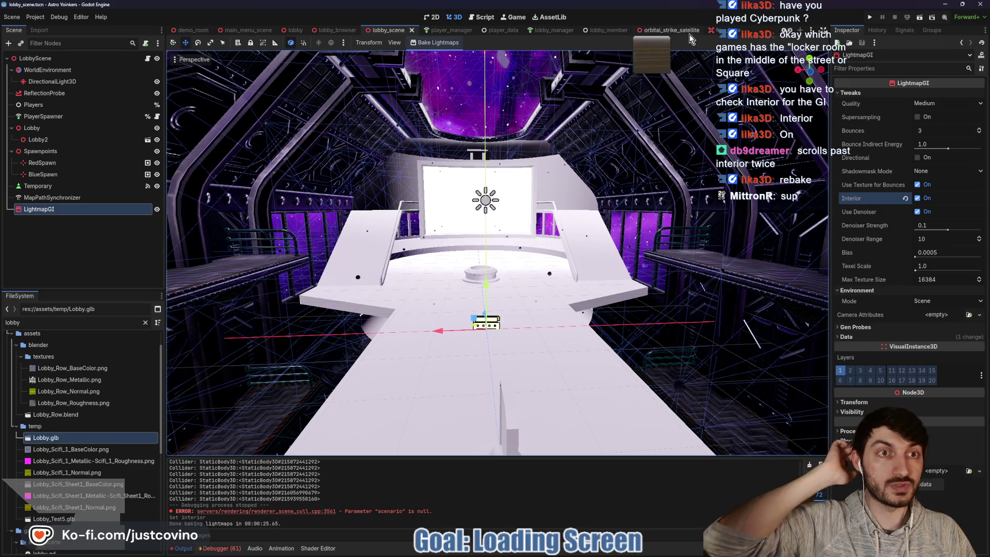
{"action": "scroll", "coordinate": [316, 35], "scroll_direction": "down", "scroll_amount": 2}
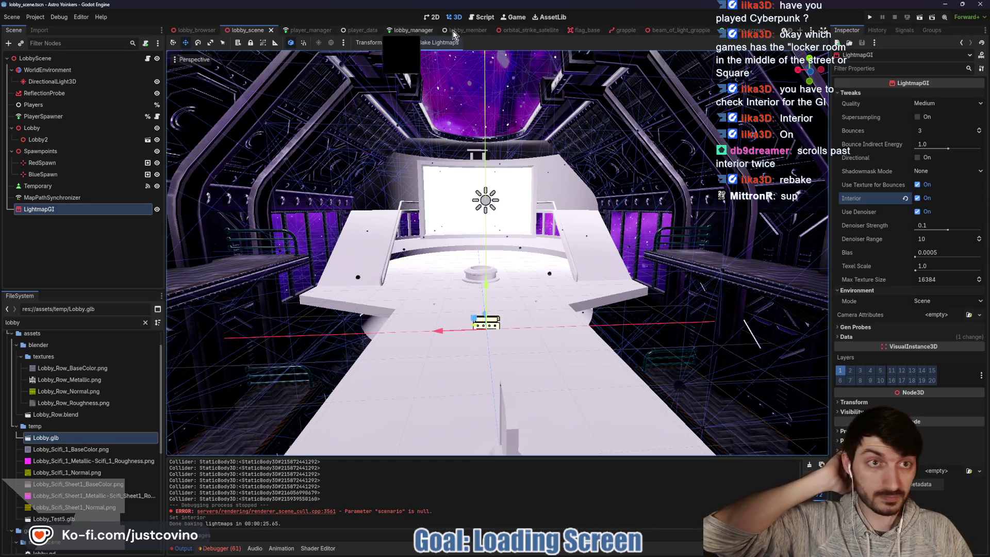
{"action": "left_click", "coordinate": [742, 30]}
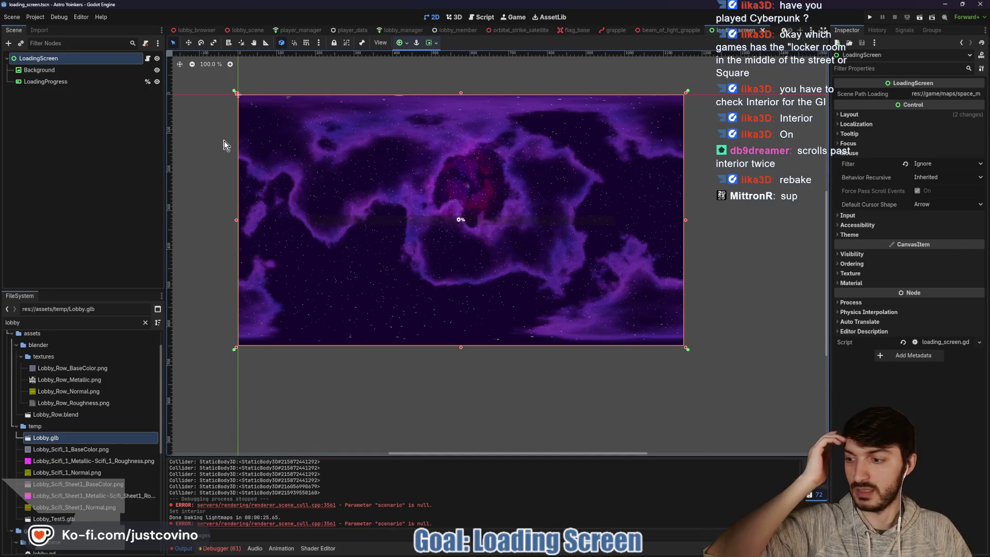
Step: Open loading_screen.gd via LoadingProgress, review its _ready code, then return to lobby_scene in 3D
{"action": "left_click", "coordinate": [55, 83]}
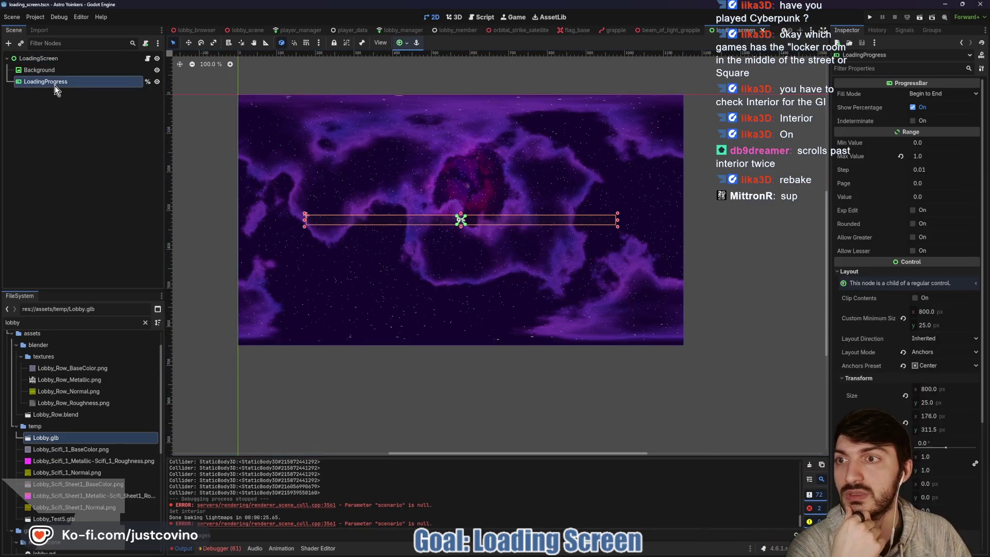
{"action": "left_click", "coordinate": [147, 58]}
{"action": "left_click_drag", "start_coordinate": [658, 198], "coordinate": [258, 183]}
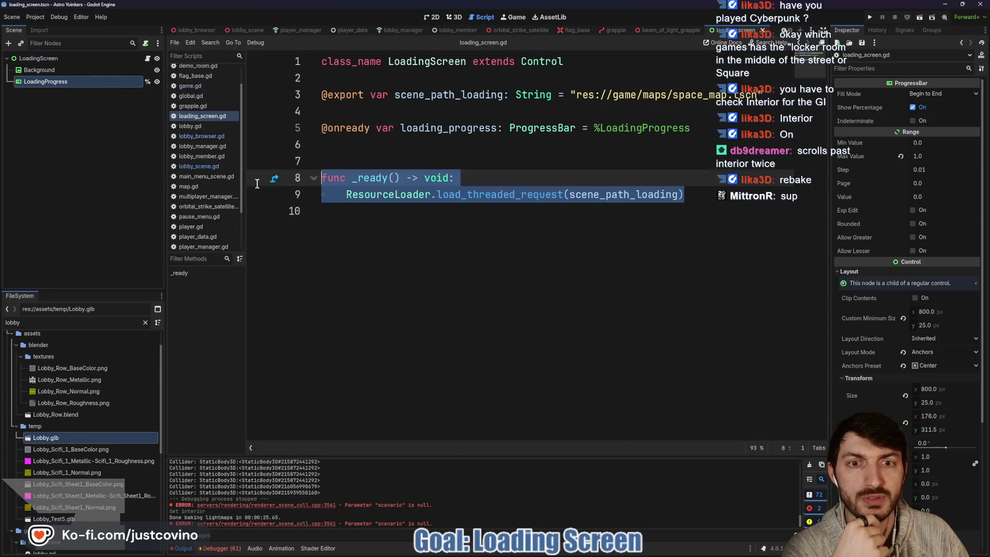
{"action": "left_click", "coordinate": [437, 195]}
{"action": "left_click", "coordinate": [467, 221]}
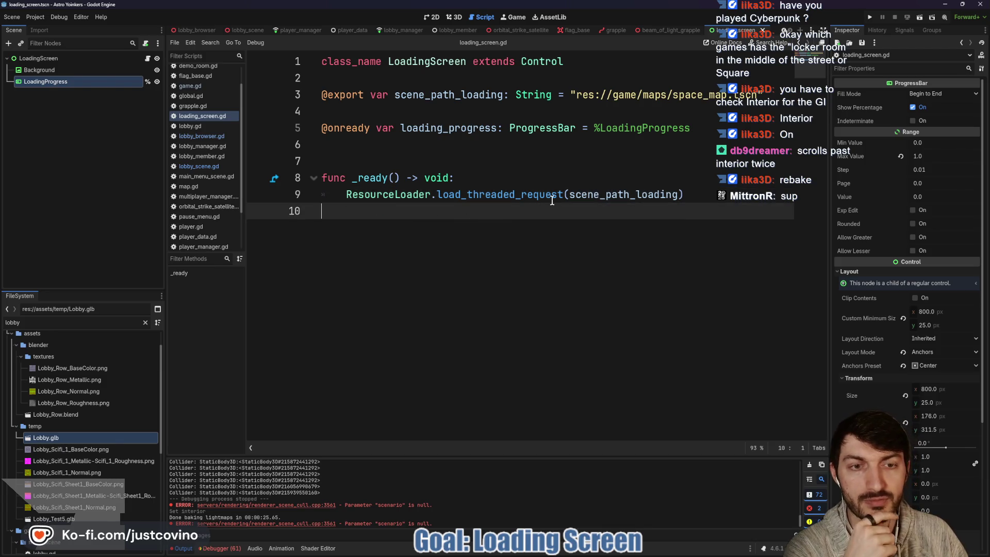
{"action": "left_click", "coordinate": [362, 154]}
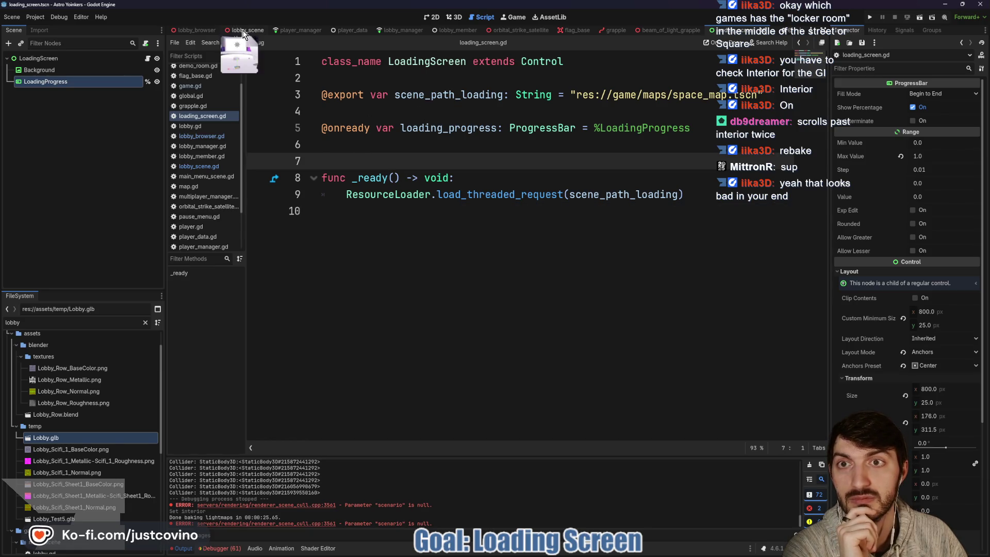
{"action": "left_click", "coordinate": [244, 30]}
{"action": "left_click", "coordinate": [451, 20]}
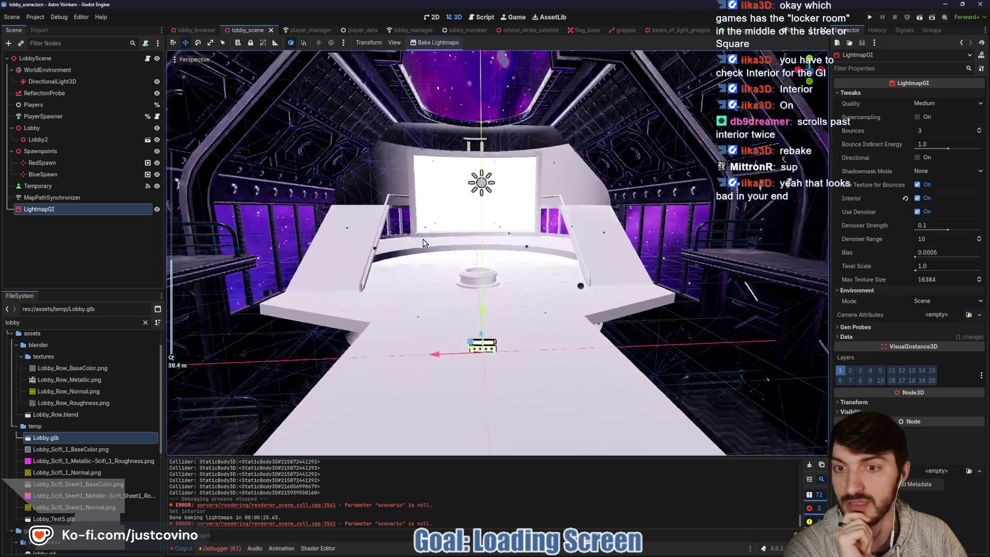
Step: Orbit and zoom through the lobby's walkway, beams and interior, then switch to loading_screen
{"action": "mouse_move", "coordinate": [456, 249]}
{"action": "left_mouse_down"}
{"action": "mouse_move", "coordinate": [181, 260]}
{"action": "mouse_move", "coordinate": [823, 259]}
{"action": "left_mouse_up"}
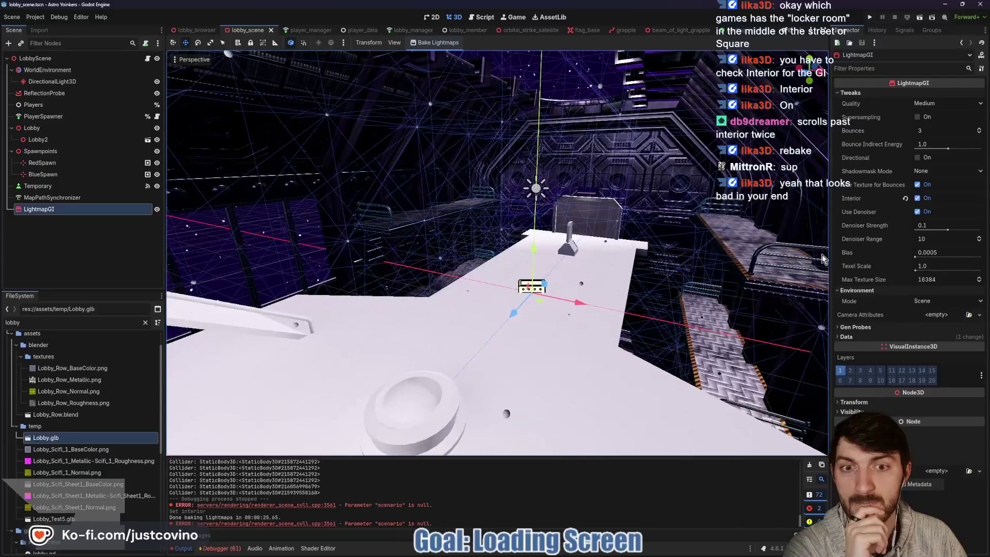
{"action": "mouse_move", "coordinate": [761, 268]}
{"action": "left_mouse_down"}
{"action": "mouse_move", "coordinate": [692, 249]}
{"action": "mouse_move", "coordinate": [508, 248]}
{"action": "mouse_move", "coordinate": [456, 235]}
{"action": "mouse_move", "coordinate": [480, 220]}
{"action": "left_mouse_up"}
{"action": "scroll", "coordinate": [428, 252], "scroll_direction": "up", "scroll_amount": 5}
{"action": "scroll", "coordinate": [428, 253], "scroll_direction": "down", "scroll_amount": 5}
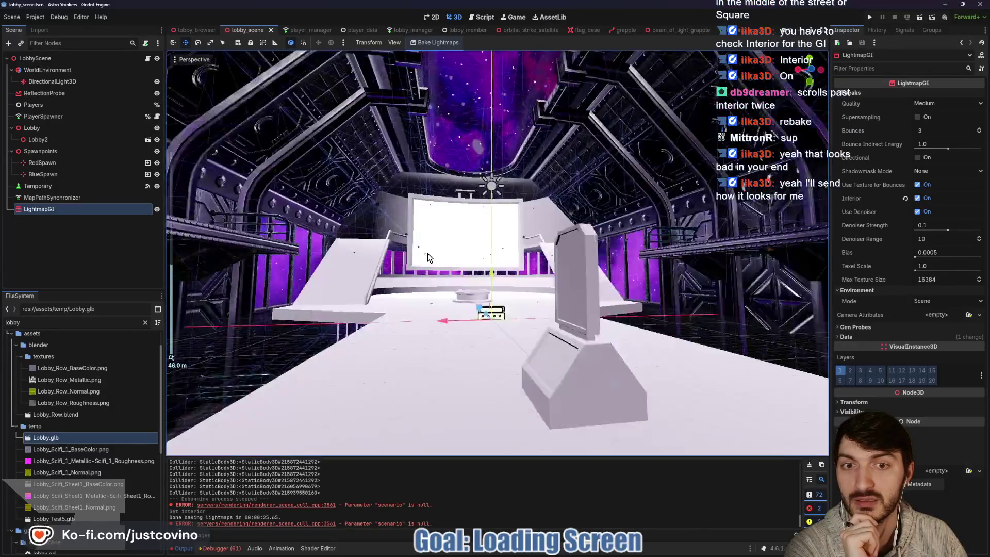
{"action": "mouse_move", "coordinate": [429, 255]}
{"action": "left_mouse_down"}
{"action": "mouse_move", "coordinate": [472, 246]}
{"action": "mouse_move", "coordinate": [531, 205]}
{"action": "mouse_move", "coordinate": [638, 216]}
{"action": "left_mouse_up"}
{"action": "scroll", "coordinate": [629, 242], "scroll_direction": "down", "scroll_amount": 5}
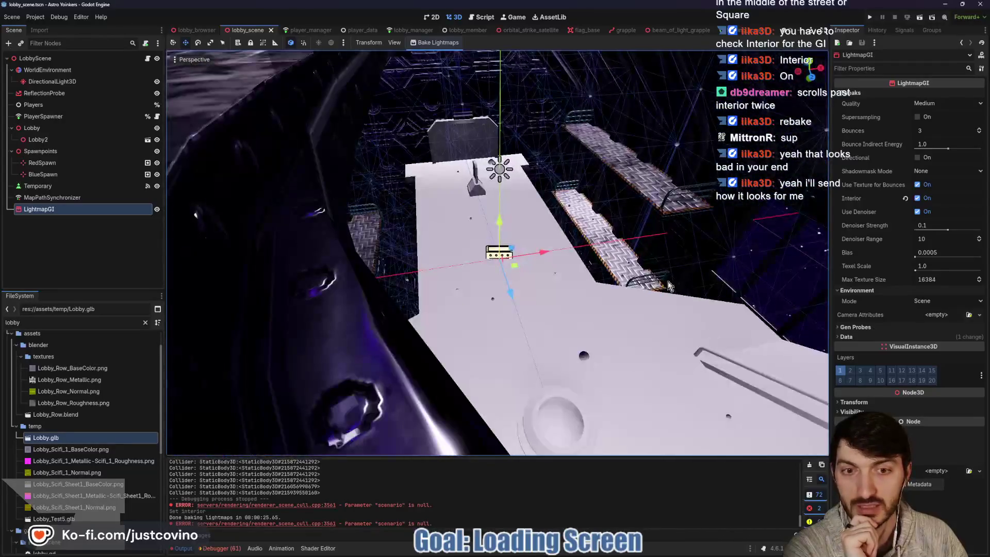
{"action": "scroll", "coordinate": [619, 271], "scroll_direction": "down", "scroll_amount": 5}
{"action": "left_click_drag", "start_coordinate": [609, 271], "coordinate": [626, 256]}
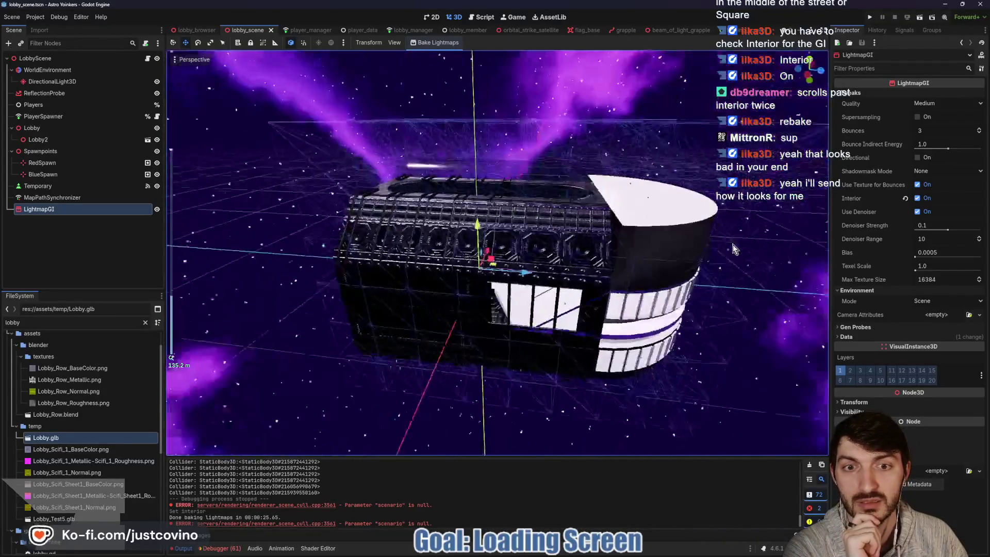
{"action": "scroll", "coordinate": [550, 266], "scroll_direction": "up", "scroll_amount": 10}
{"action": "mouse_move", "coordinate": [548, 263]}
{"action": "left_mouse_down"}
{"action": "mouse_move", "coordinate": [437, 237]}
{"action": "mouse_move", "coordinate": [459, 242]}
{"action": "left_mouse_up"}
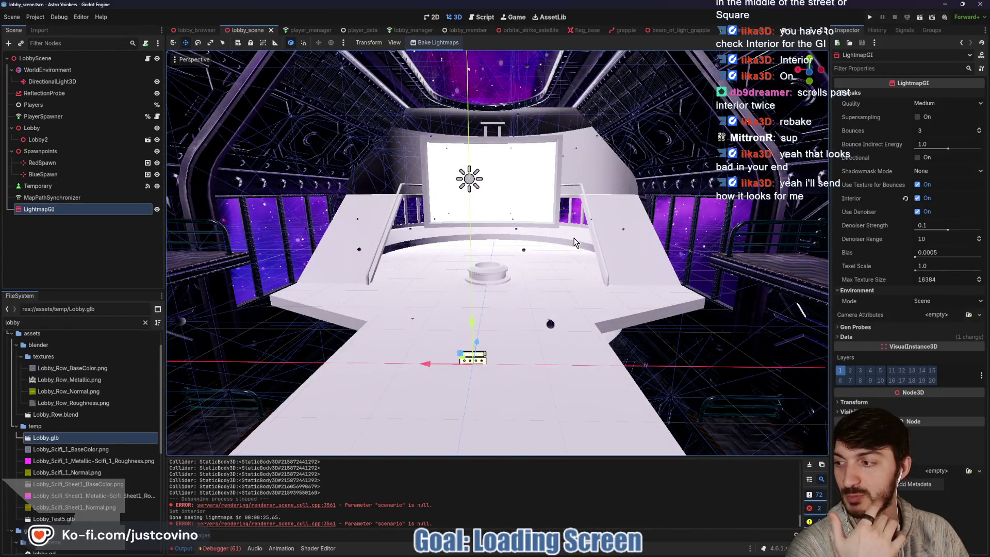
{"action": "scroll", "coordinate": [596, 253], "scroll_direction": "up", "scroll_amount": 5}
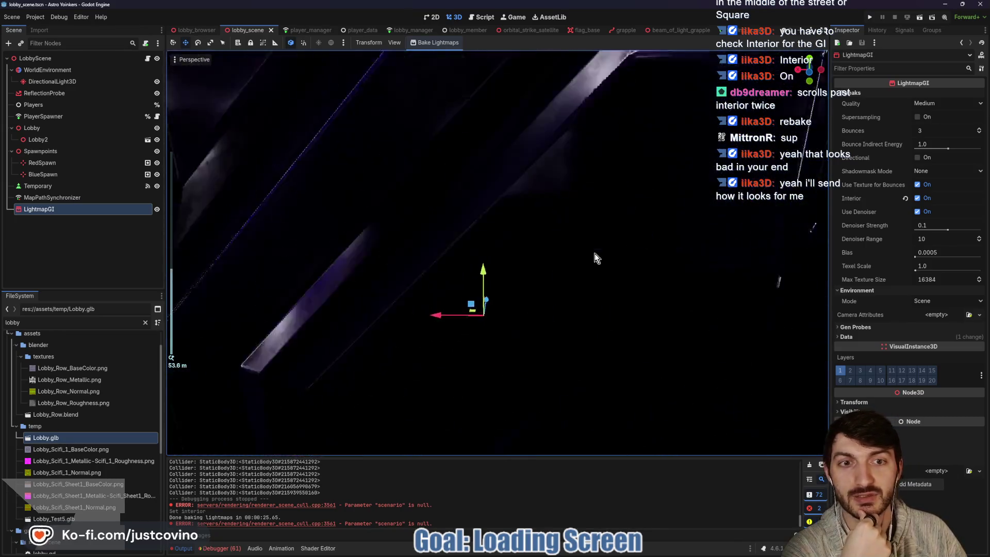
{"action": "scroll", "coordinate": [595, 253], "scroll_direction": "down", "scroll_amount": 5}
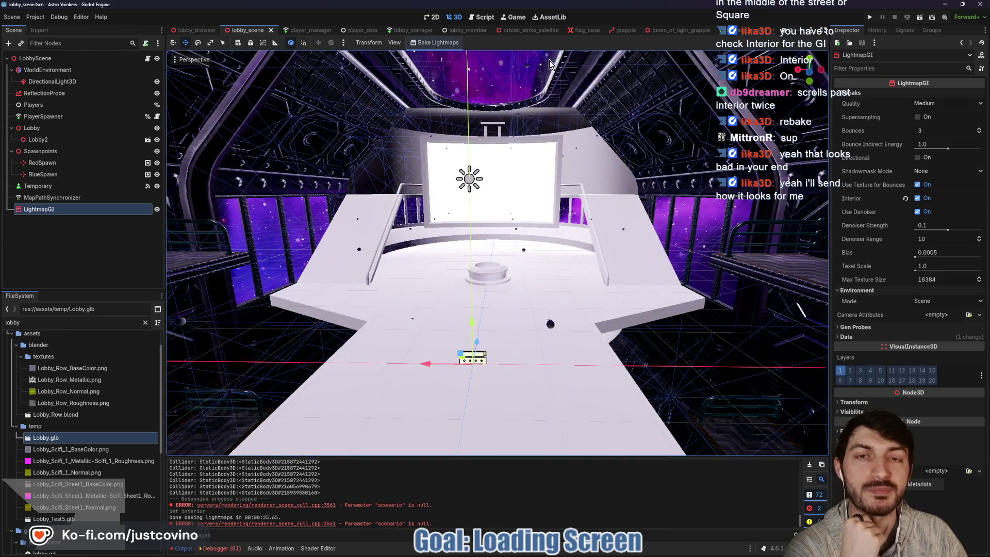
{"action": "left_click", "coordinate": [732, 30]}
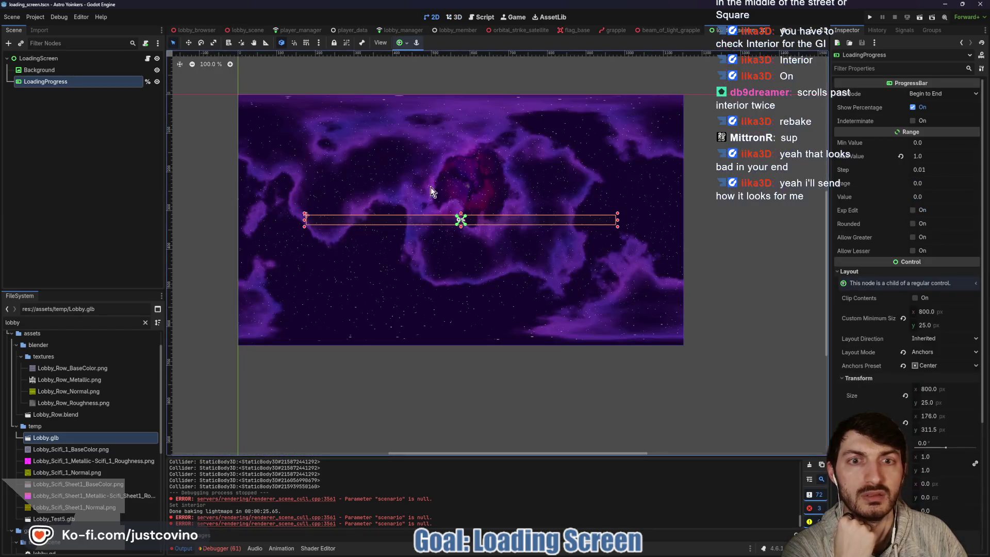
Step: Open loading_screen.gd, clear the Output log, select scene_path_loading, and bring up the tutorial
{"action": "left_click", "coordinate": [148, 59]}
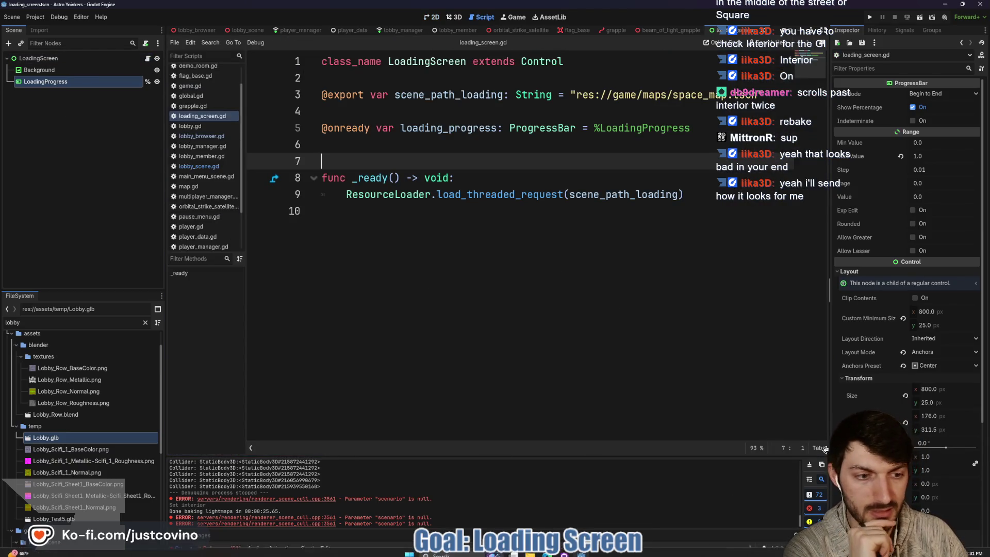
{"action": "left_click", "coordinate": [809, 465]}
{"action": "left_click", "coordinate": [453, 96]}
{"action": "double_click", "coordinate": [454, 96]}
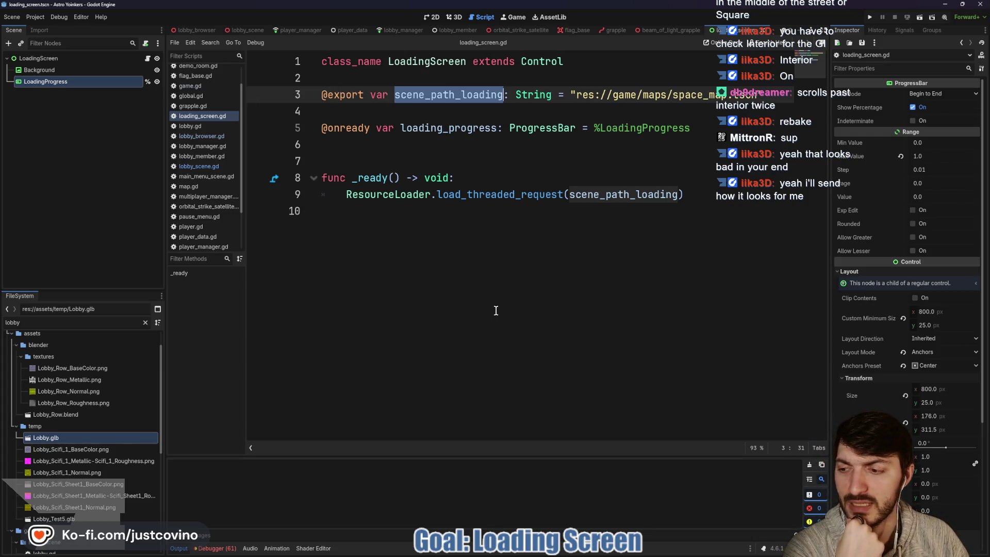
{"action": "mouse_move", "coordinate": [556, 553]}
{"action": "left_click", "coordinate": [582, 503]}
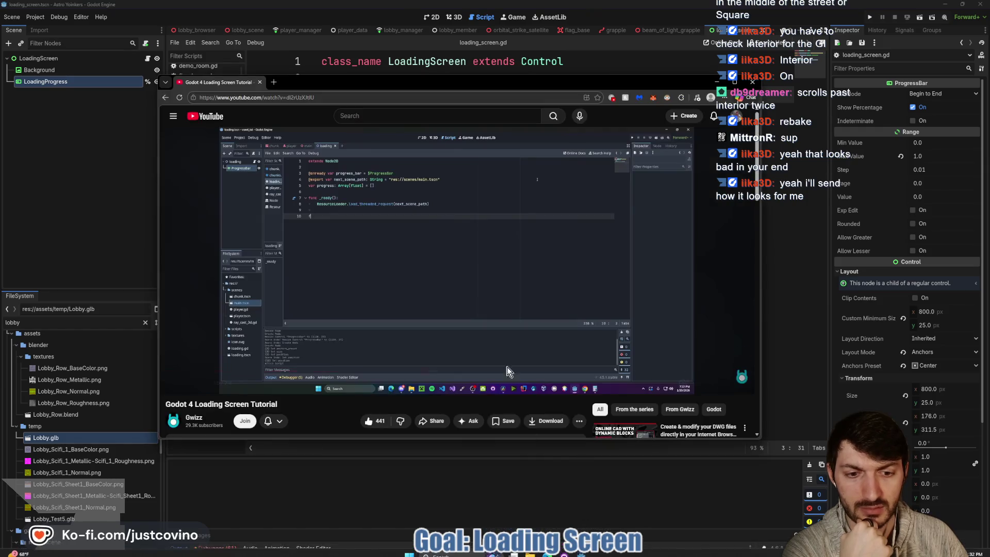
Step: Play the tutorial to 1:20, where _process begins, then go back to Godot's lobby scene
{"action": "left_click", "coordinate": [428, 289]}
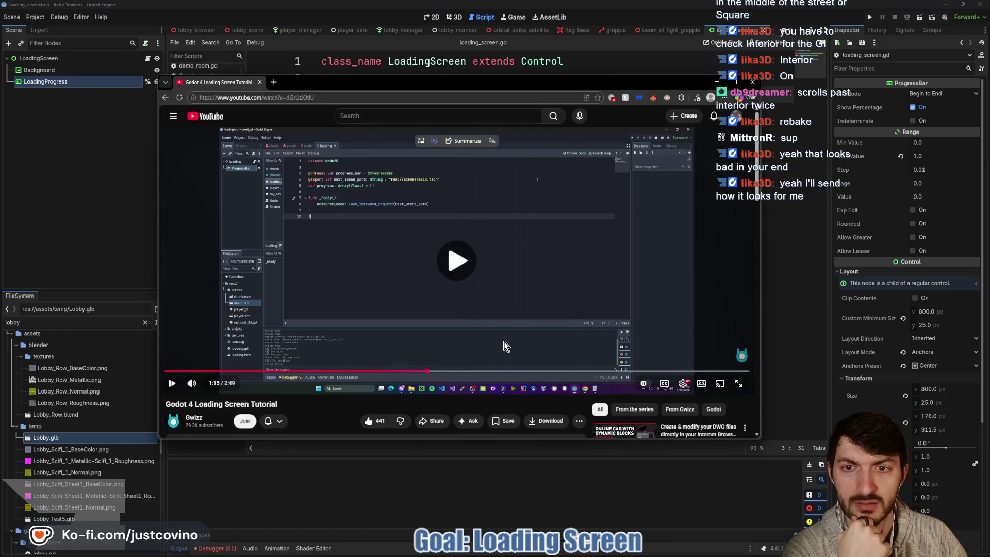
{"action": "left_click", "coordinate": [427, 290]}
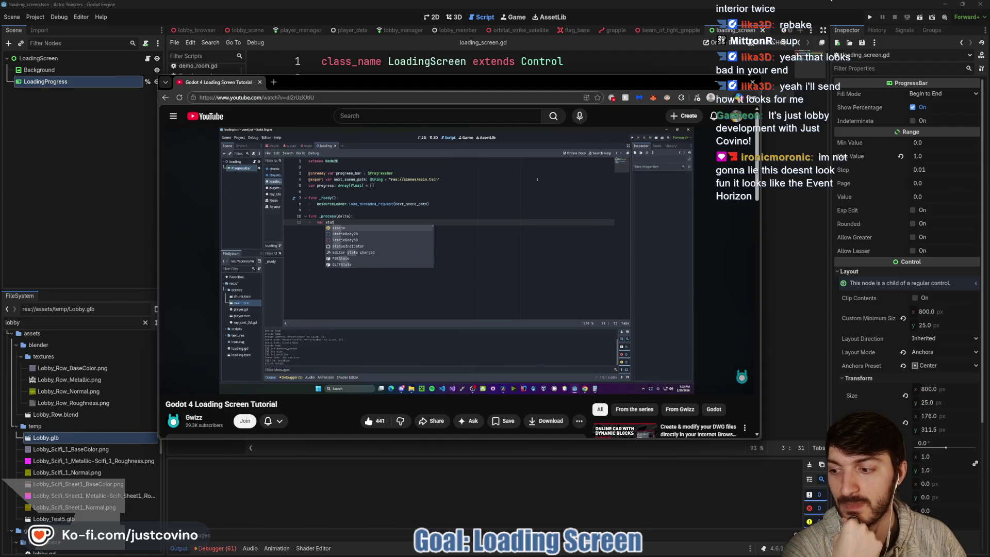
{"action": "mouse_move", "coordinate": [427, 289]}
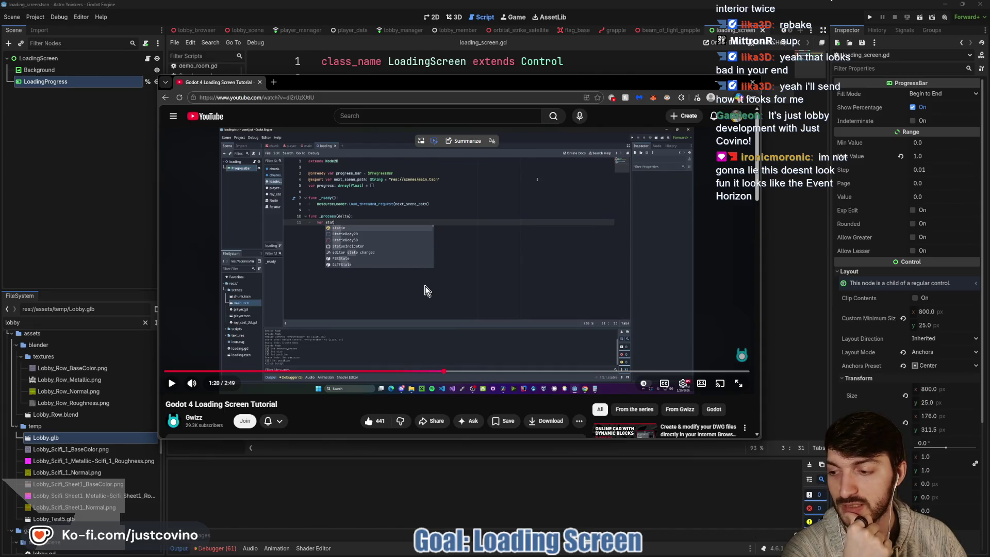
{"action": "left_click", "coordinate": [380, 482]}
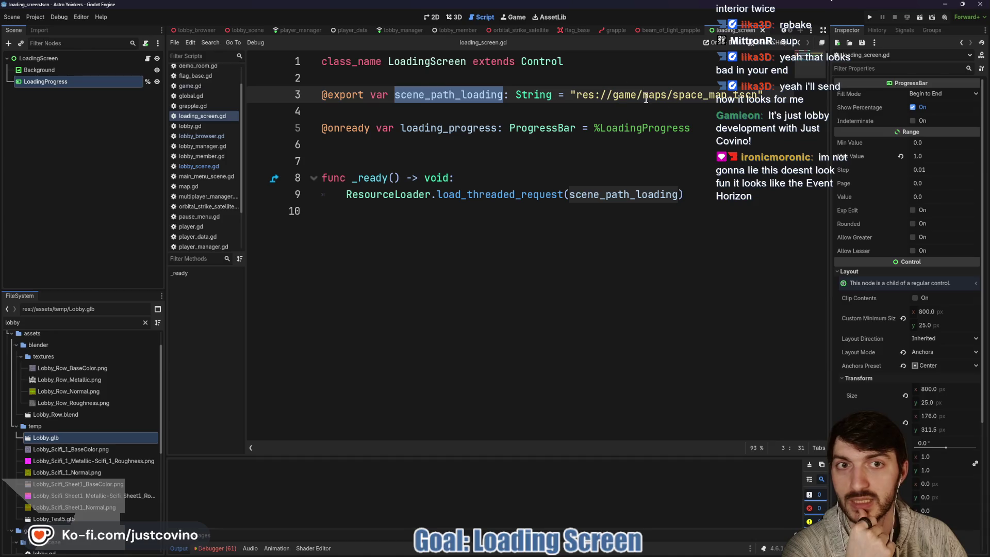
{"action": "left_click", "coordinate": [255, 31]}
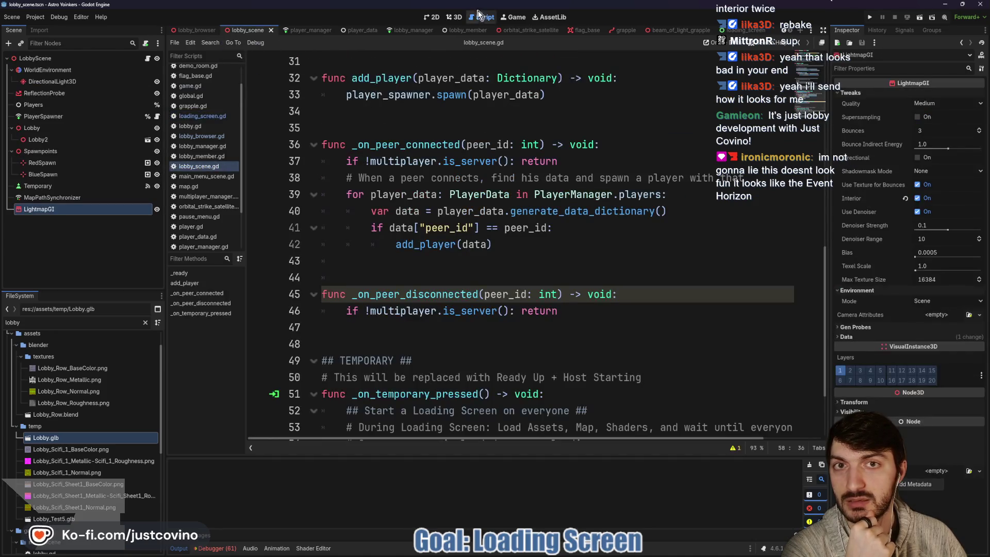
Step: Show the lobby in 3D and fly around the platform, pedestal and wall panels
{"action": "left_click", "coordinate": [454, 17]}
{"action": "mouse_move", "coordinate": [578, 303]}
{"action": "left_mouse_down"}
{"action": "mouse_move", "coordinate": [286, 305]}
{"action": "mouse_move", "coordinate": [327, 302]}
{"action": "left_mouse_up"}
{"action": "scroll", "coordinate": [397, 294], "scroll_direction": "up", "scroll_amount": 3}
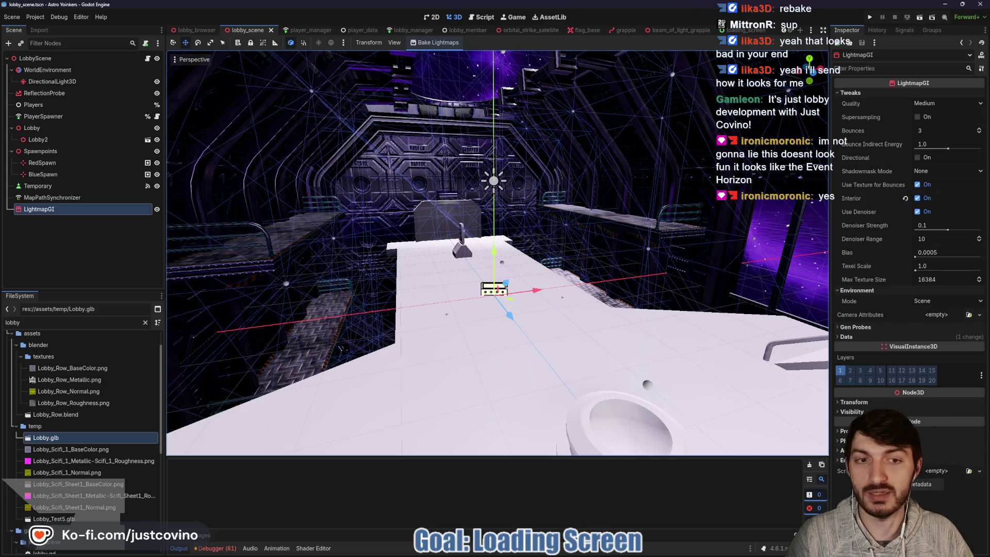
{"action": "scroll", "coordinate": [400, 304], "scroll_direction": "up", "scroll_amount": 2}
{"action": "key", "text": "w"}
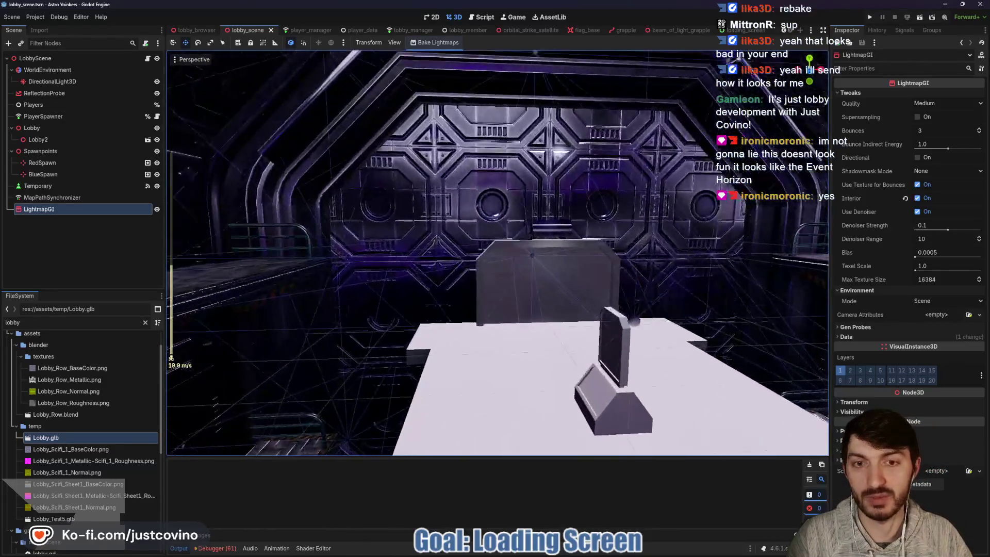
{"action": "key", "text": "w"}
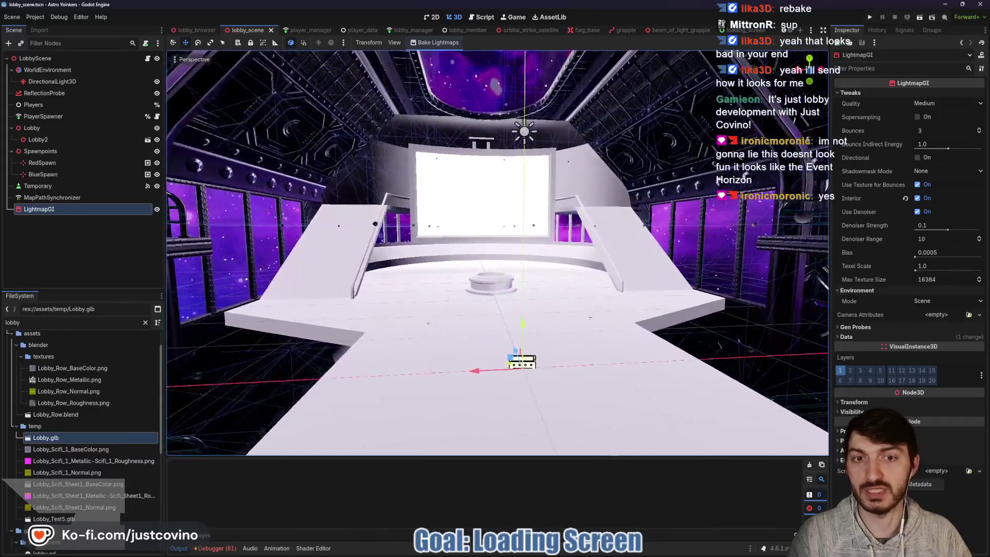
{"action": "key", "text": "s"}
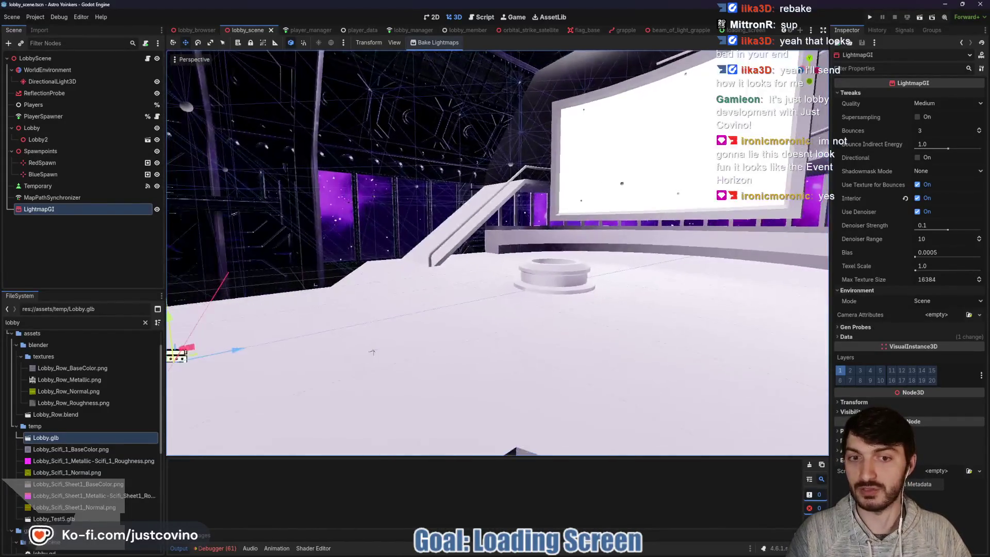
{"action": "key", "text": "a"}
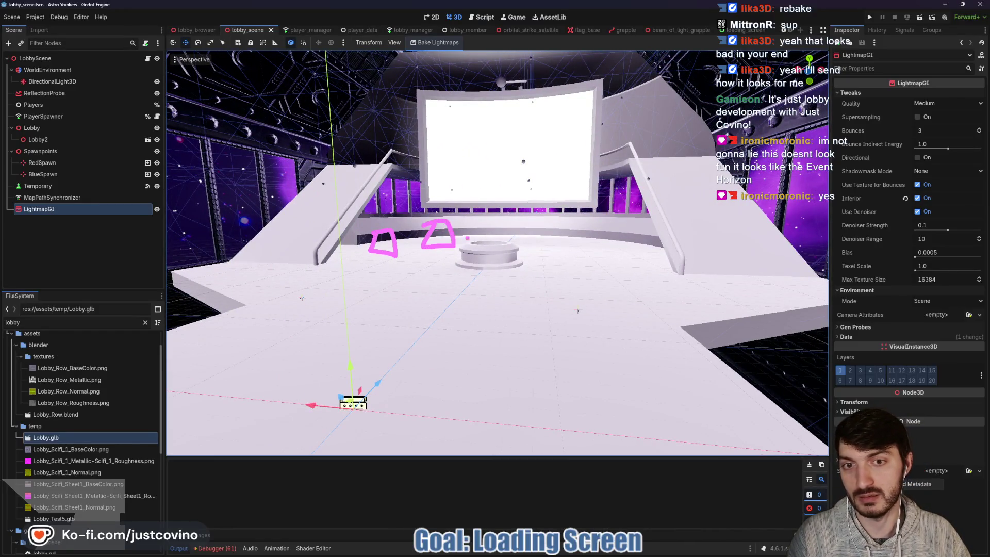
{"action": "key", "text": "w"}
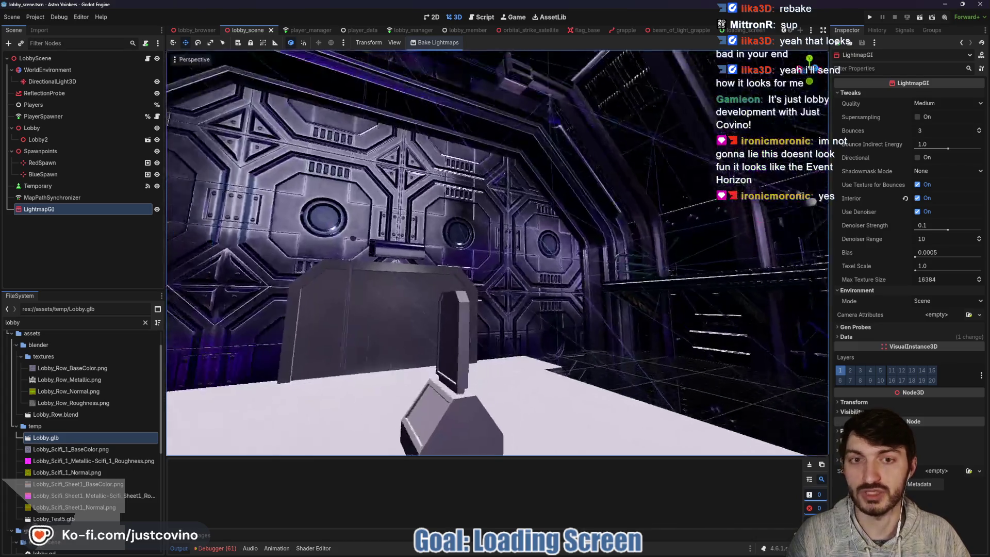
{"action": "key", "text": "d"}
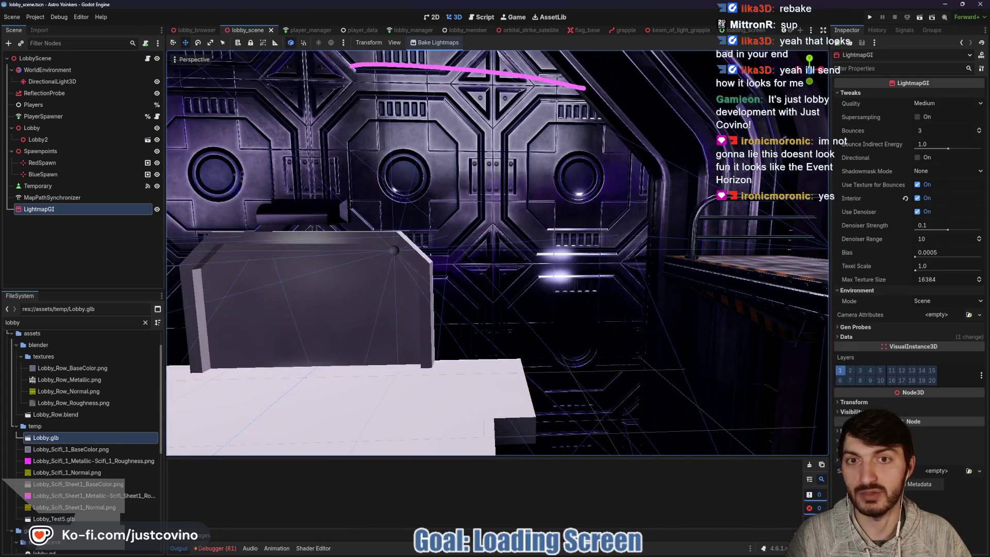
{"action": "left_click_drag", "start_coordinate": [352, 65], "coordinate": [645, 217]}
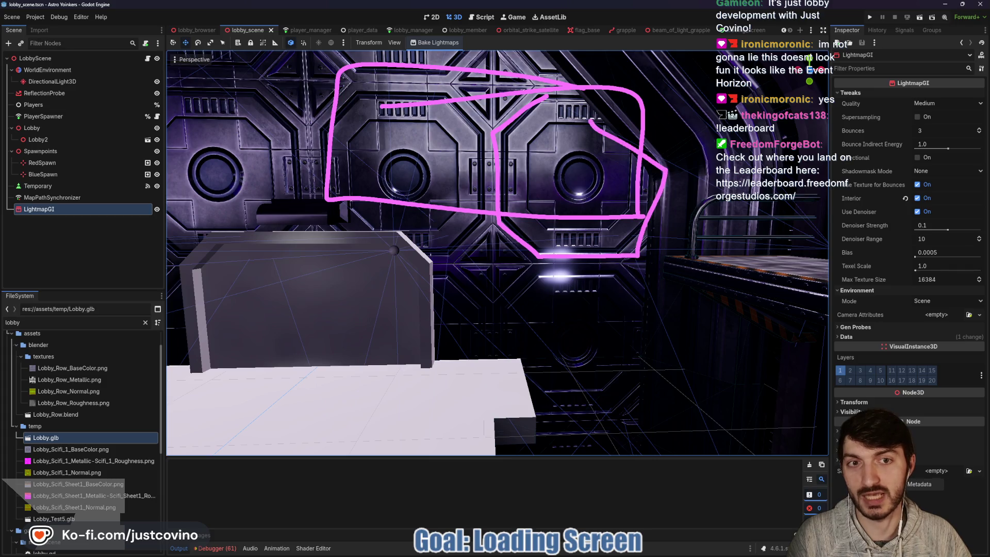
Step: Fly over the floor, podium and big screen, then open the LoadingScreen script
{"action": "key", "text": "w"}
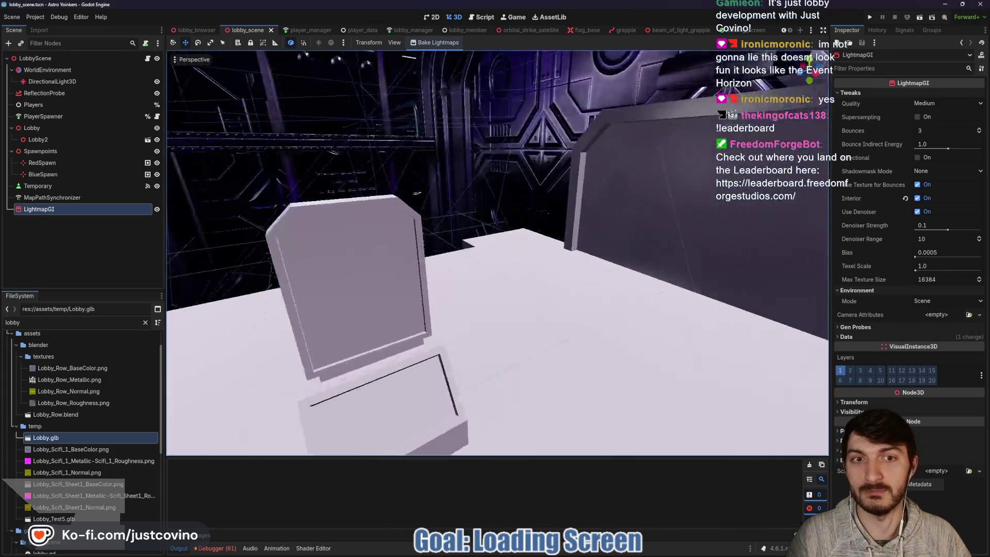
{"action": "key", "text": "w"}
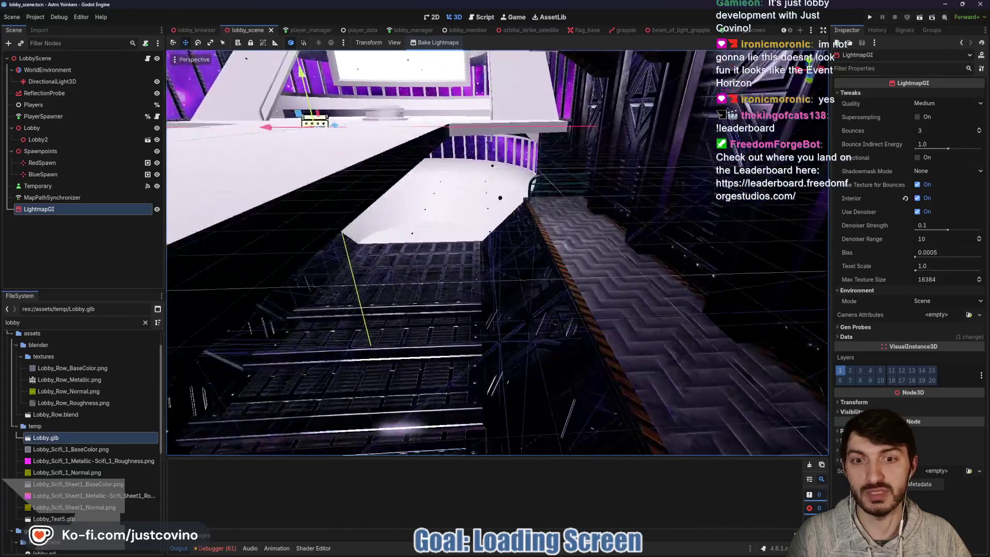
{"action": "key", "text": "w"}
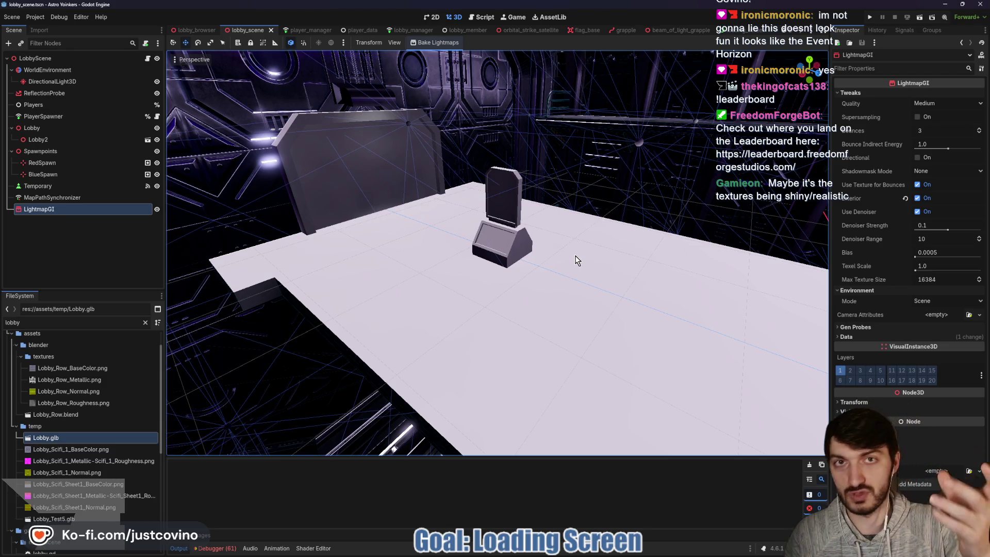
{"action": "key", "text": "s"}
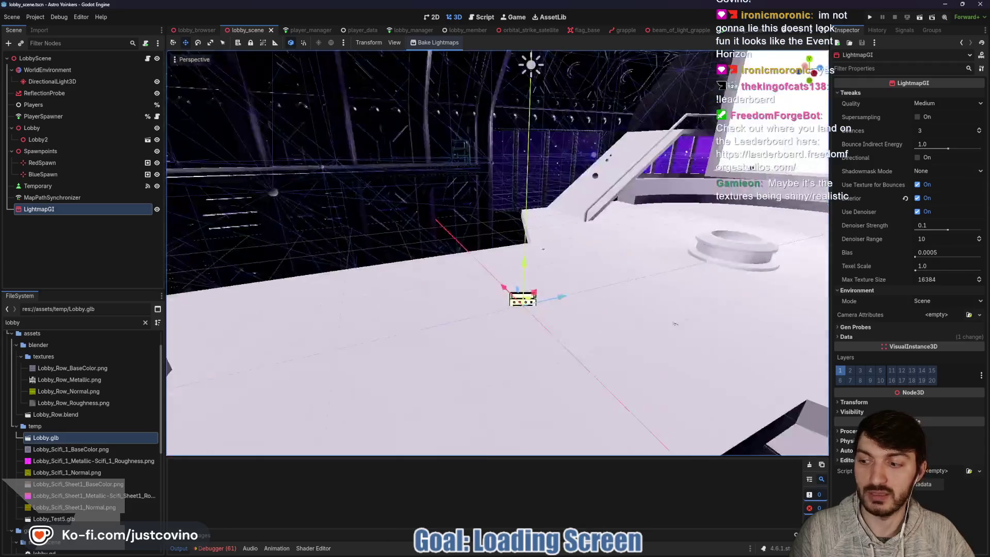
{"action": "key", "text": "w"}
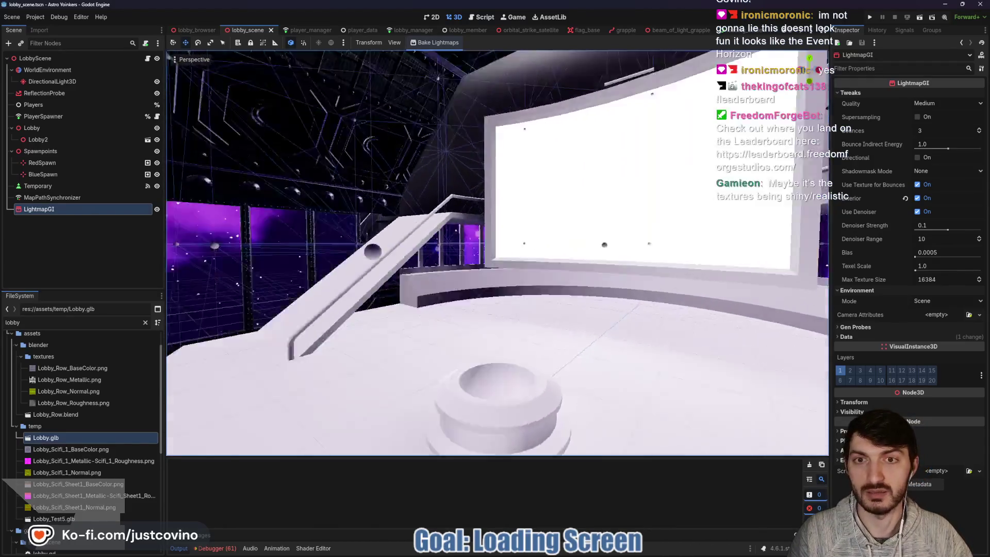
{"action": "key", "text": "w"}
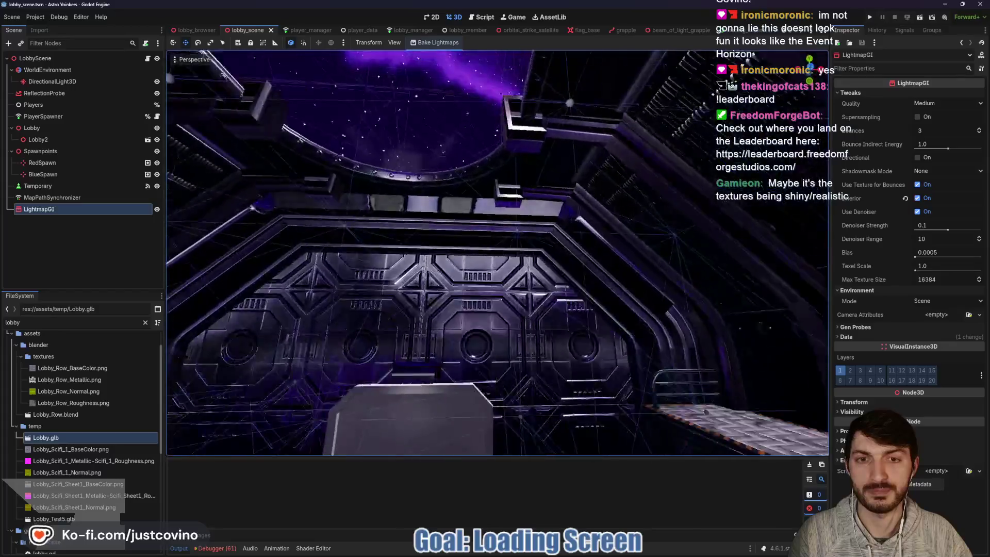
{"action": "key", "text": "s"}
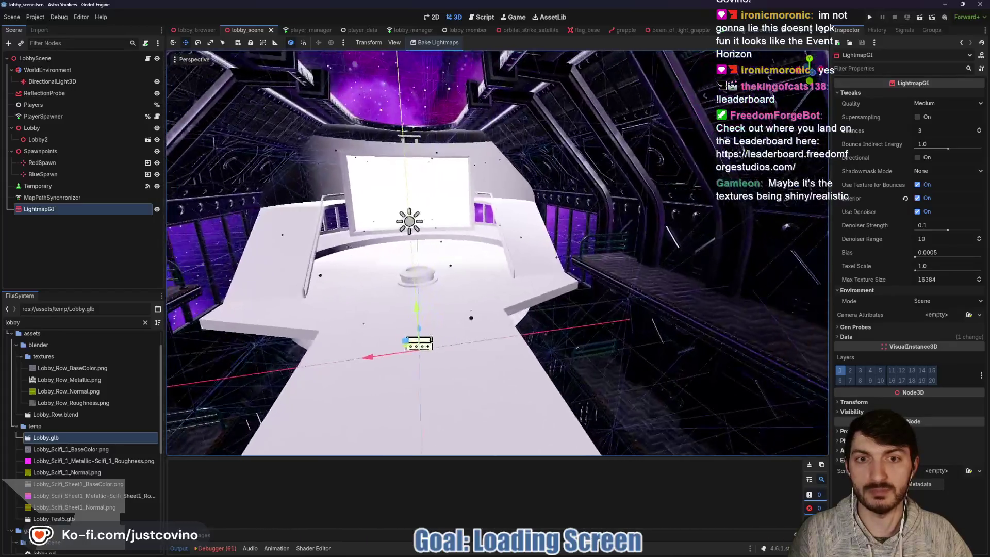
{"action": "key", "text": "w"}
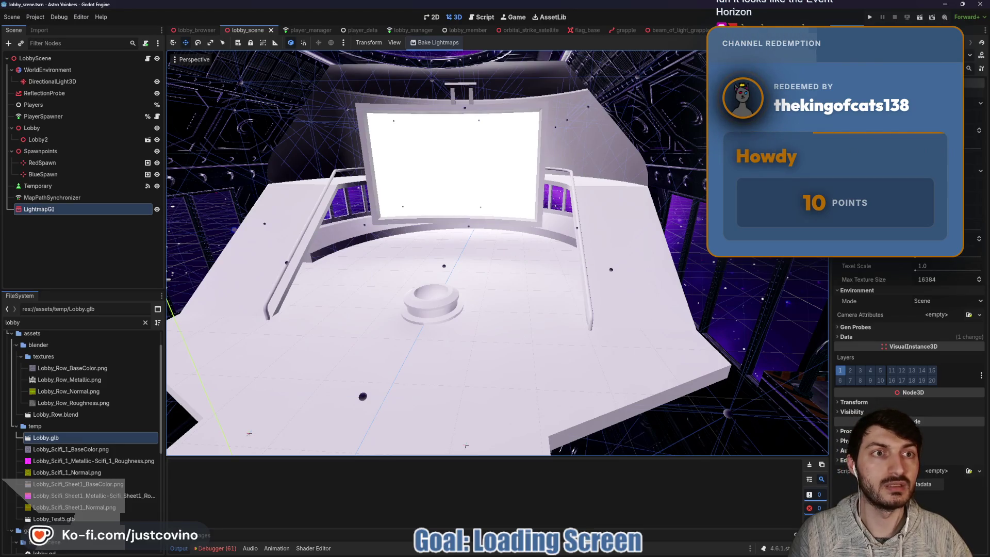
{"action": "key", "text": "ctrl+Tab"}
{"action": "left_click", "coordinate": [147, 59]}
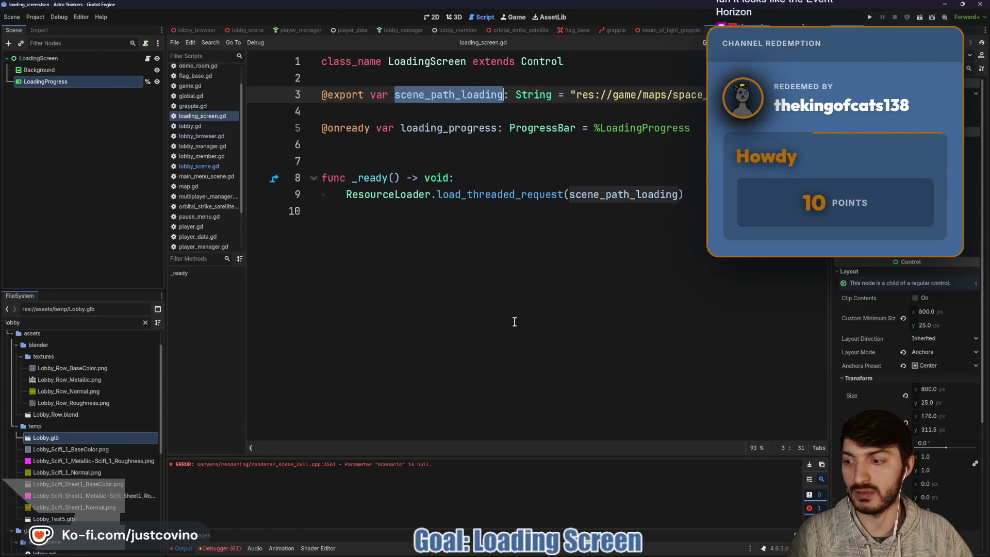
Step: Add a blank line below _ready, then play the tutorial to 1:29 where it reads load status
{"action": "left_click", "coordinate": [397, 228]}
{"action": "key", "text": "Return"}
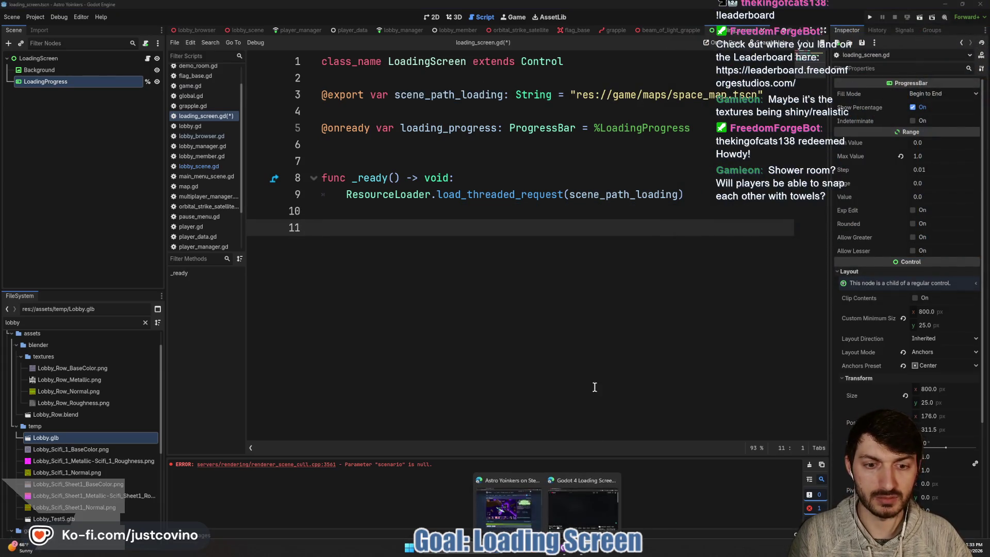
{"action": "left_click", "coordinate": [583, 495]}
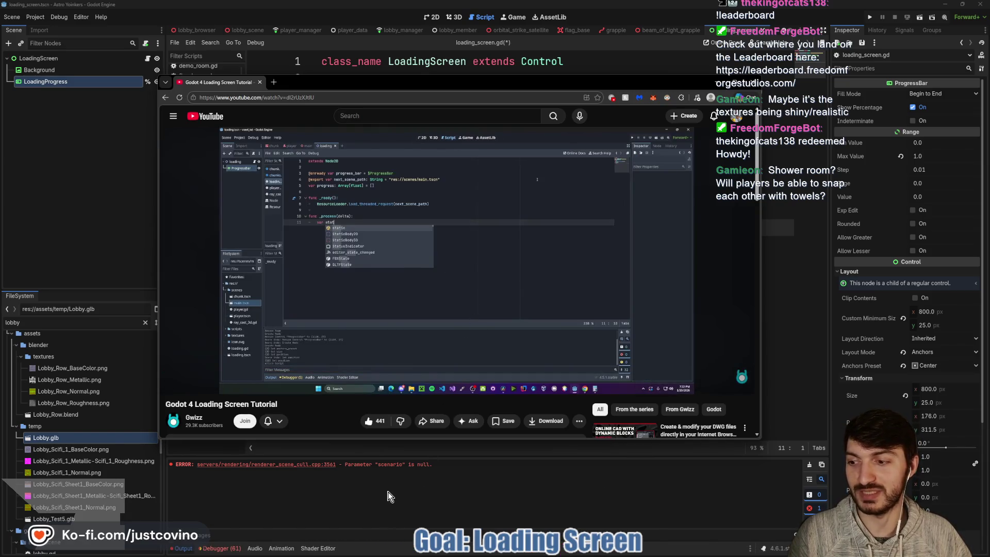
{"action": "left_click", "coordinate": [424, 313]}
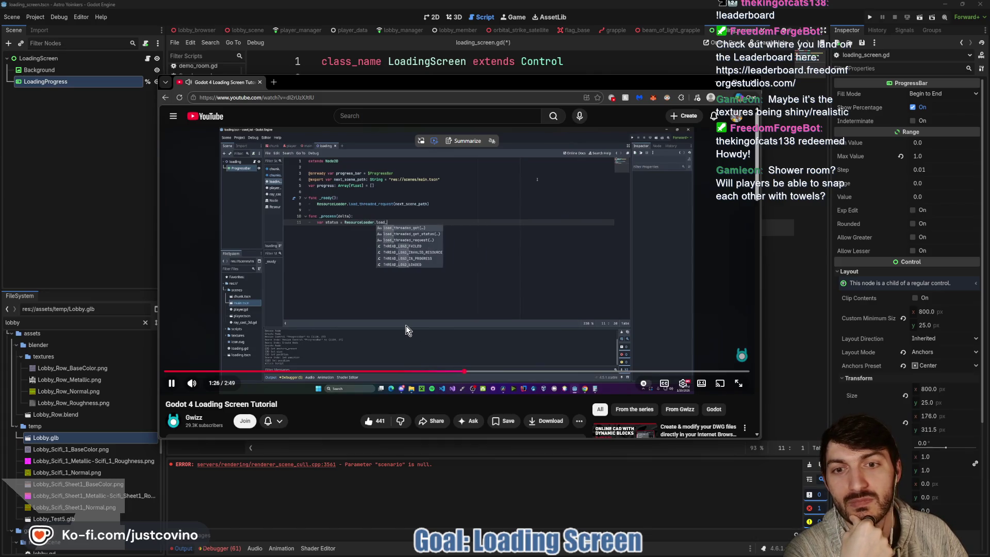
{"action": "left_click", "coordinate": [407, 326]}
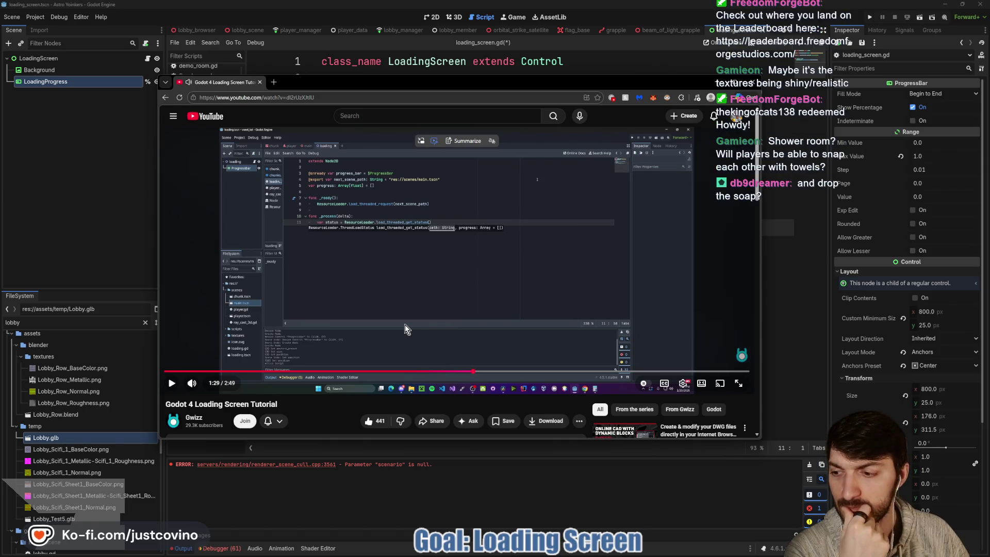
Step: Write func _process(delta) containing var status = ResourceLoader.load_threaded_get_status(scene_path_loading)
{"action": "left_click", "coordinate": [363, 505]}
{"action": "type", "text": "func _pro"}
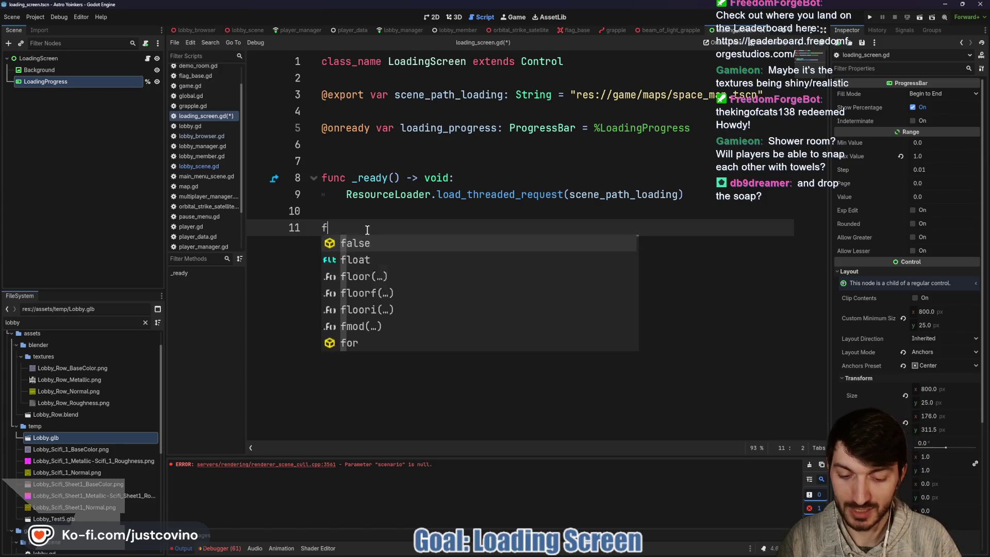
{"action": "key", "text": "Return"}
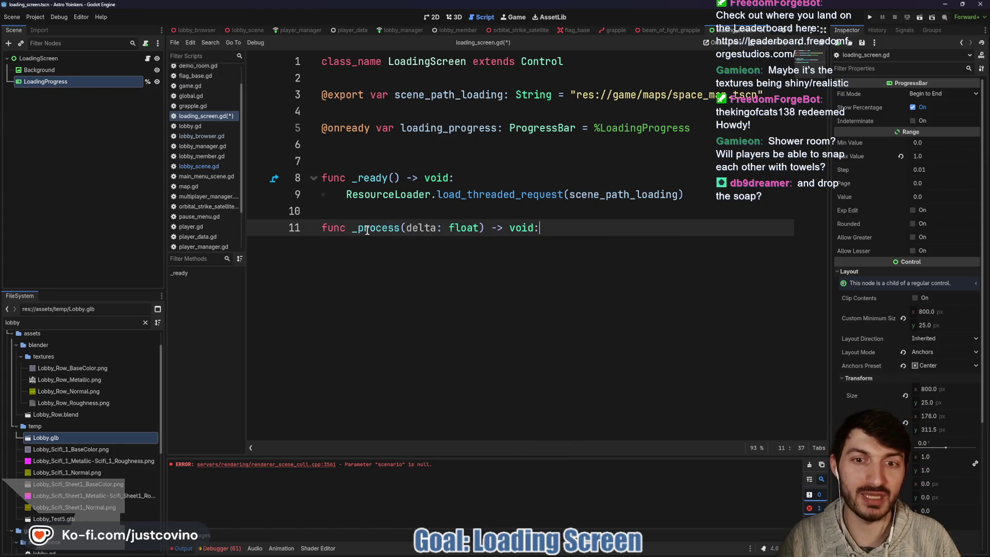
{"action": "key", "text": "Return"}
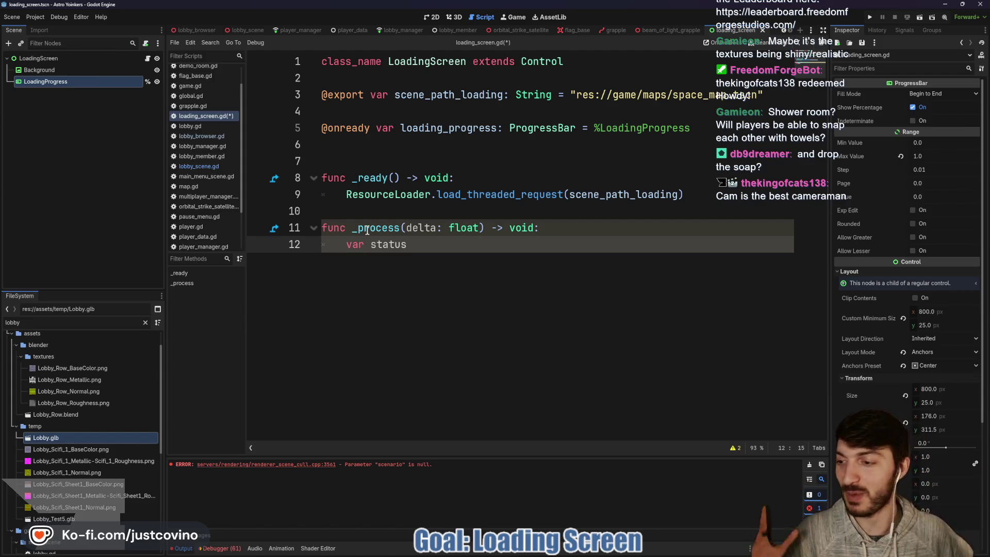
{"action": "type", "text": "var status"}
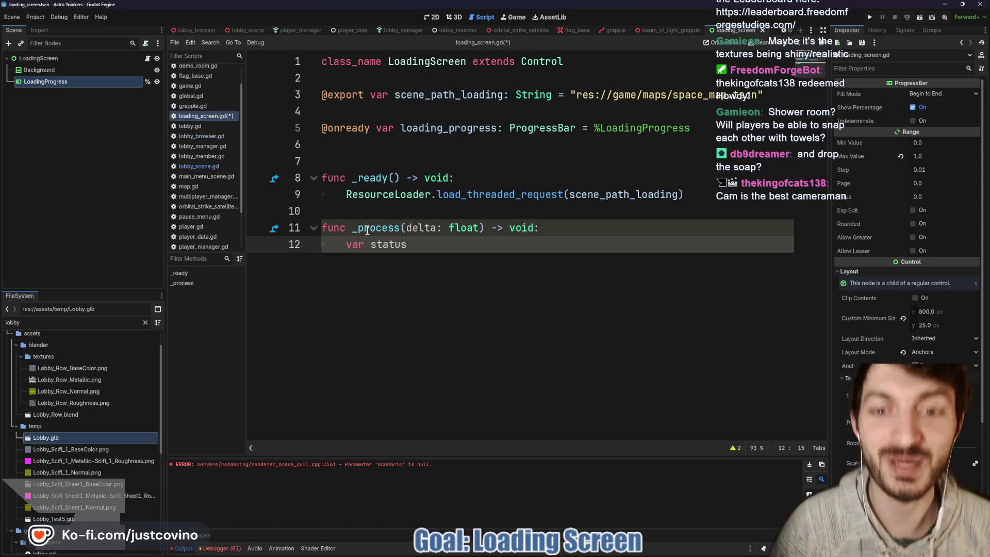
{"action": "type", "text": " = "}
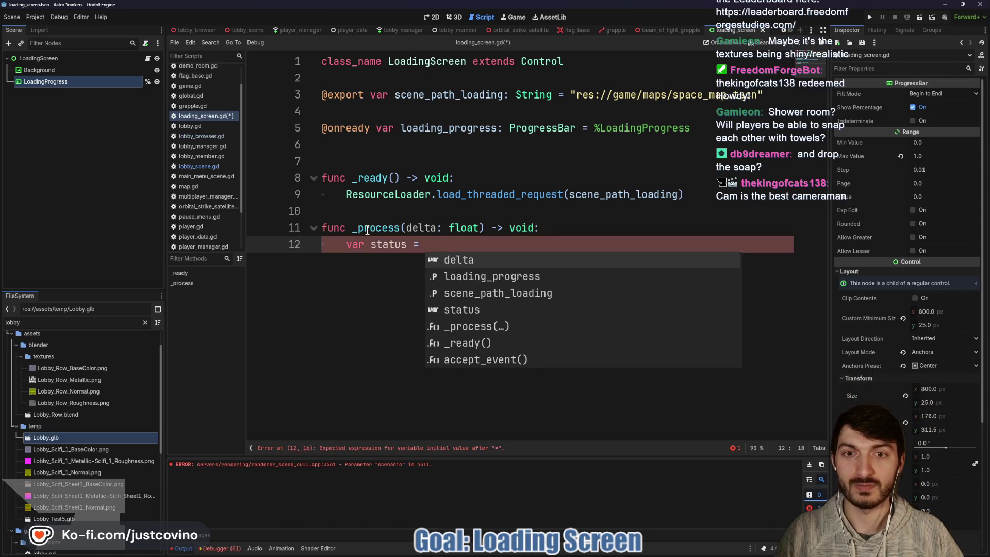
{"action": "type", "text": "Resource"}
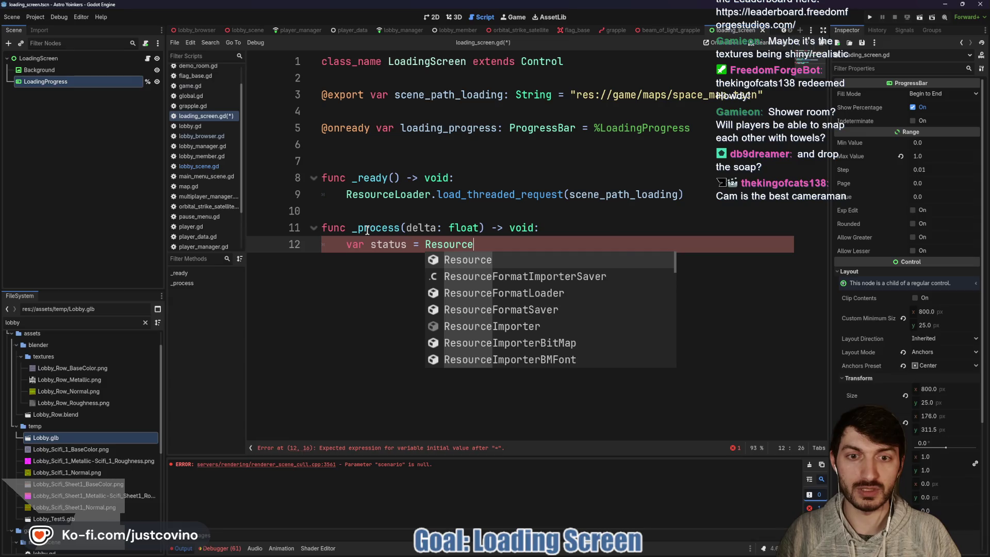
{"action": "type", "text": "Loader.load_threaded_get_s"}
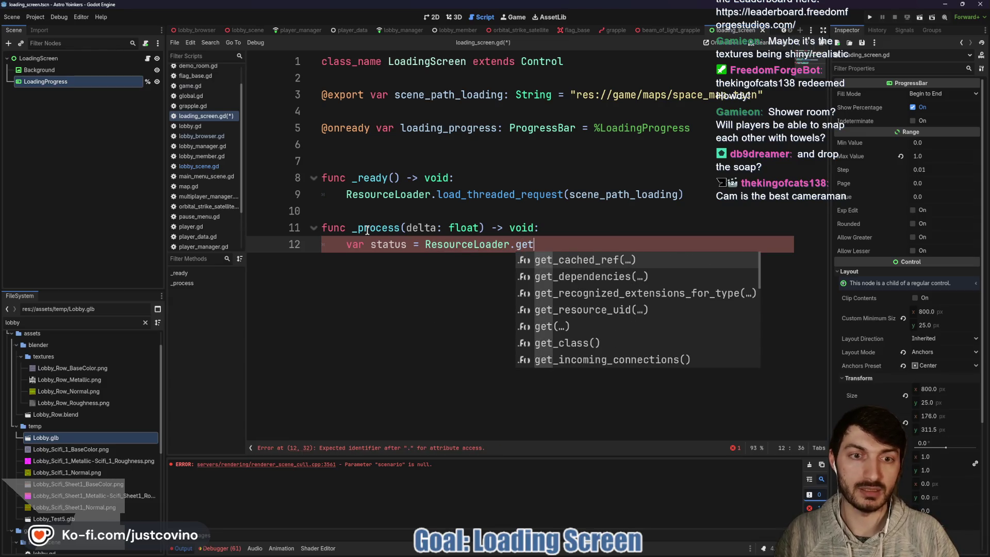
{"action": "type", "text": "tat"}
{"action": "key", "text": "Return"}
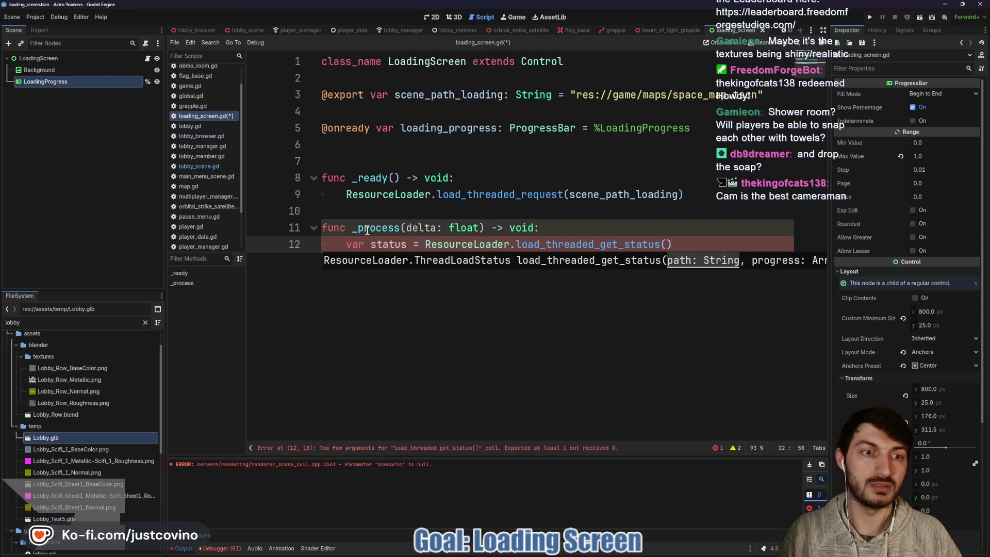
{"action": "type", "text": "scene"}
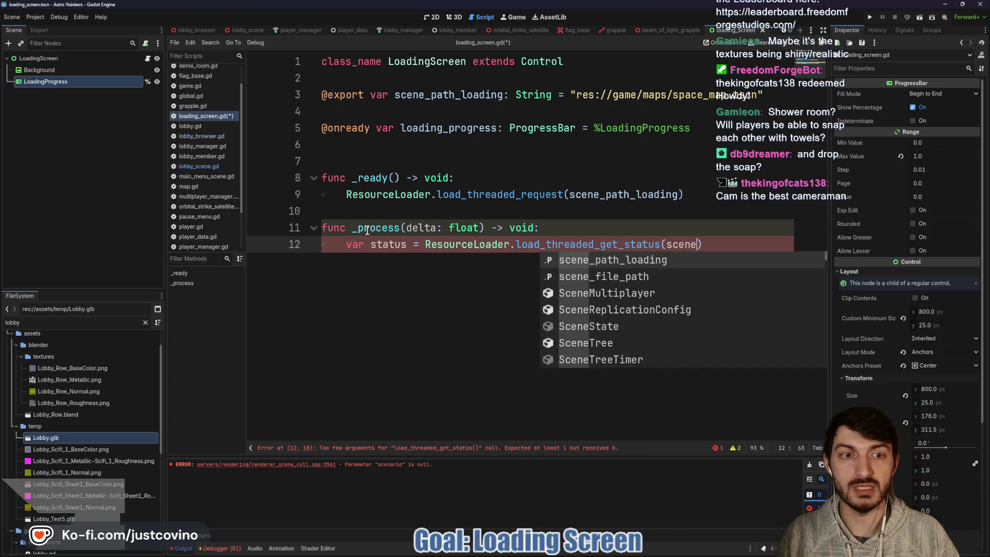
{"action": "key", "text": "Return"}
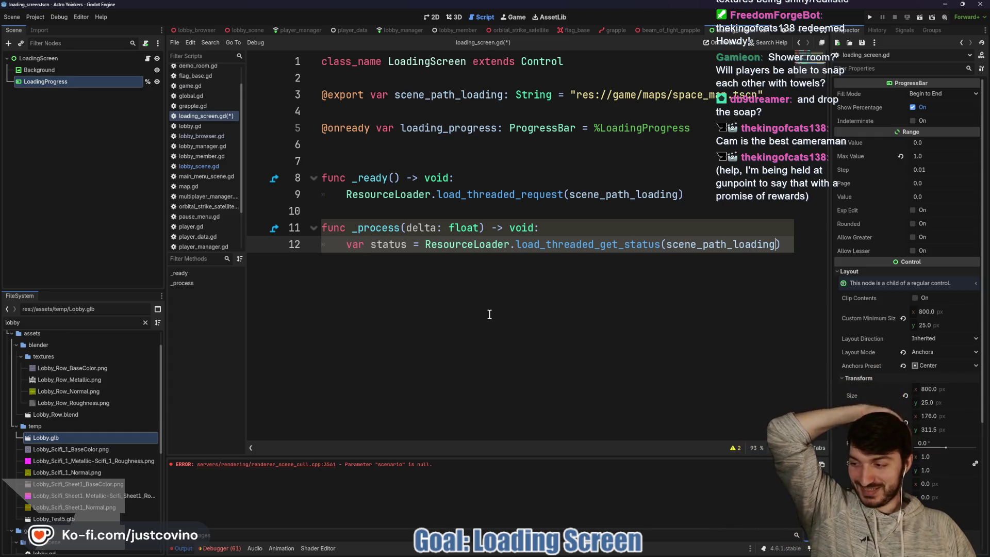
Step: Watch the next part of the tutorial, then return to the Godot script editor
{"action": "mouse_move", "coordinate": [563, 549]}
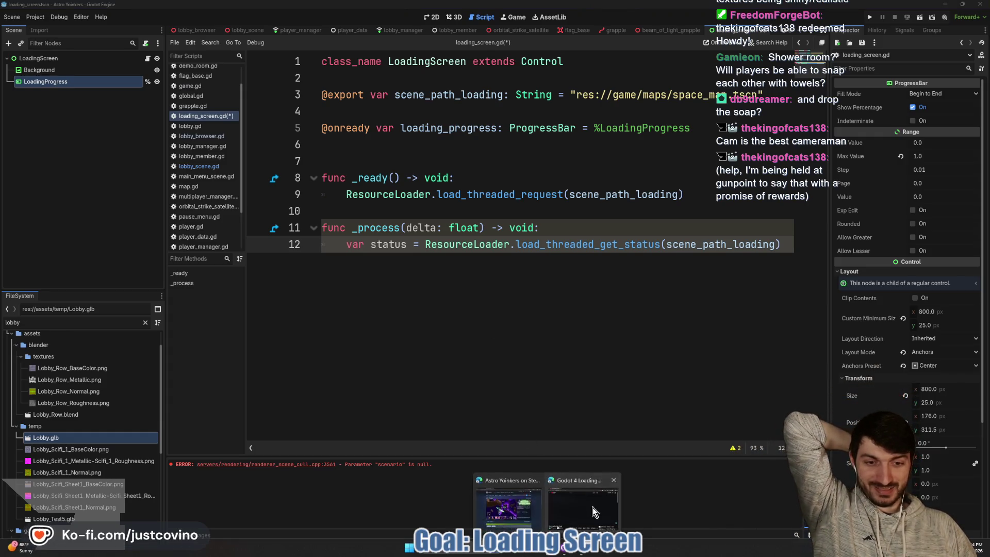
{"action": "left_click", "coordinate": [593, 509]}
{"action": "left_click", "coordinate": [454, 304]}
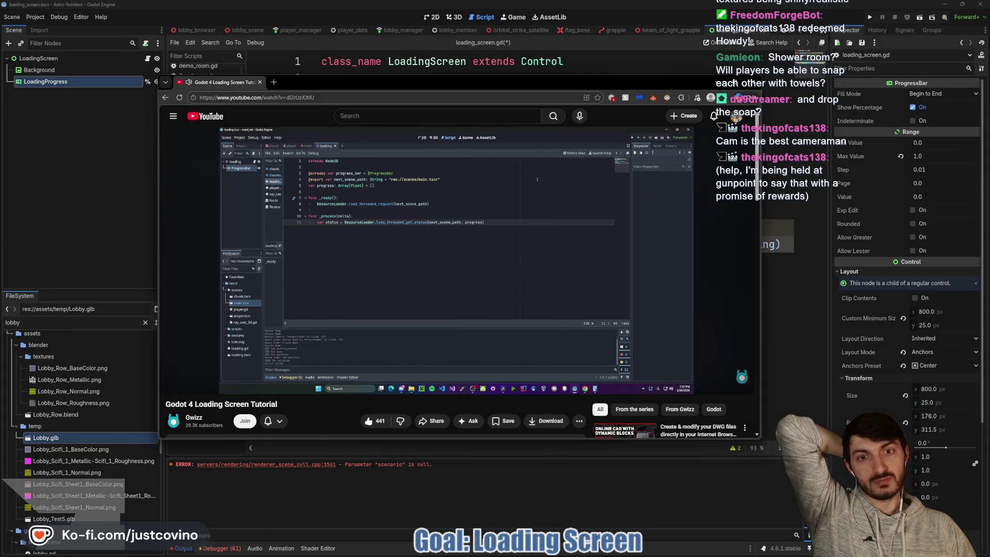
{"action": "left_click", "coordinate": [463, 305]}
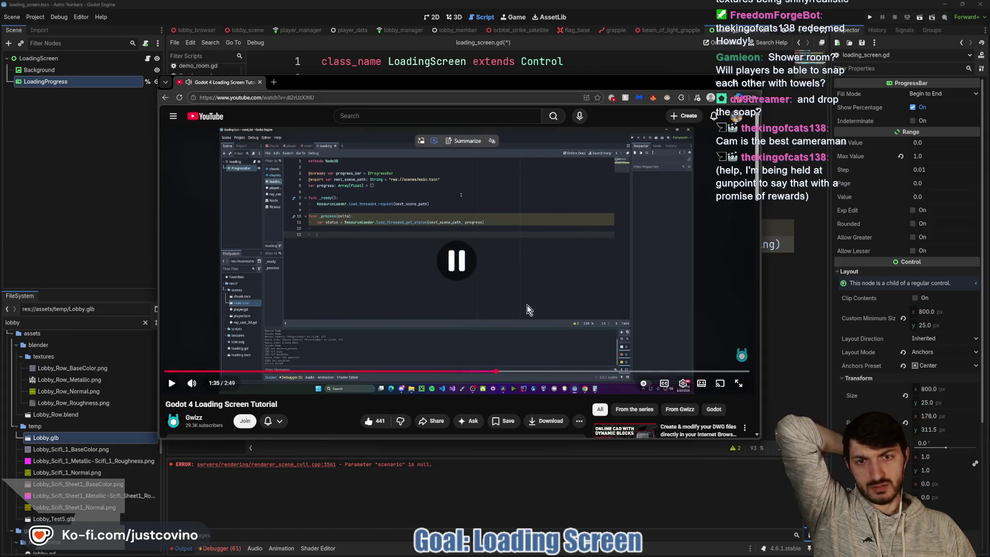
{"action": "left_click", "coordinate": [806, 288]}
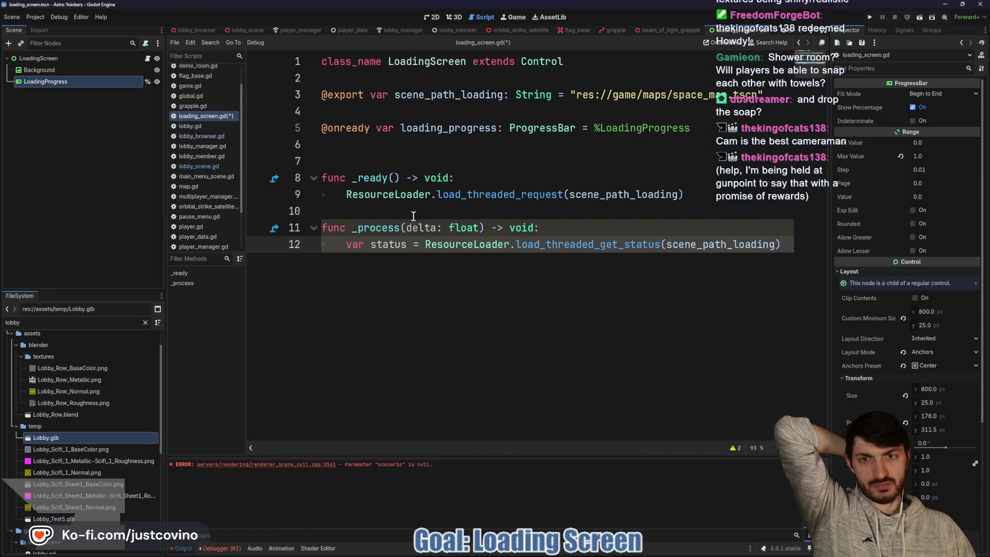
Step: Declare var progress: Array[float] = [], pass progress to load_threaded_get_status, and save
{"action": "left_click", "coordinate": [376, 147]}
{"action": "key", "text": "Return"}
{"action": "type", "text": "var progress:"}
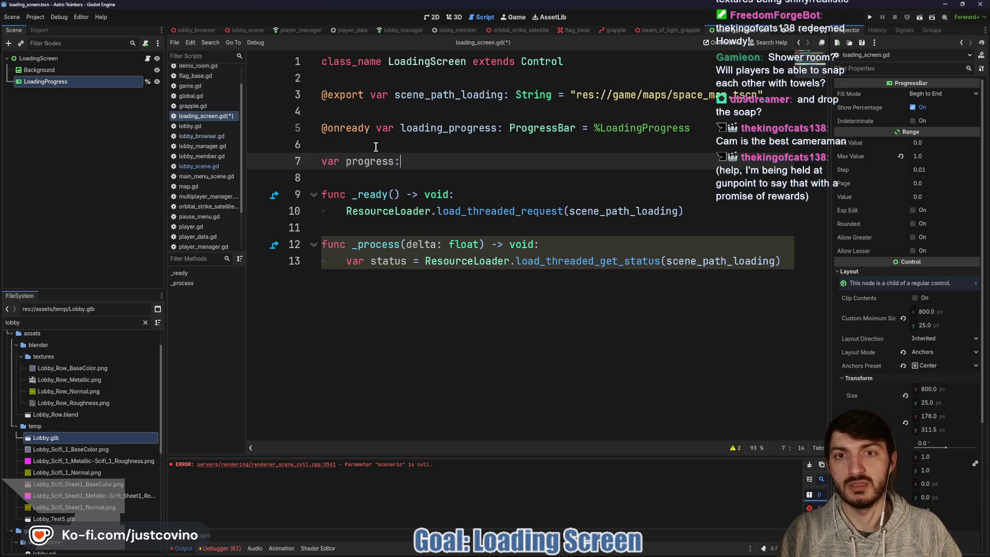
{"action": "type", "text": "Array"}
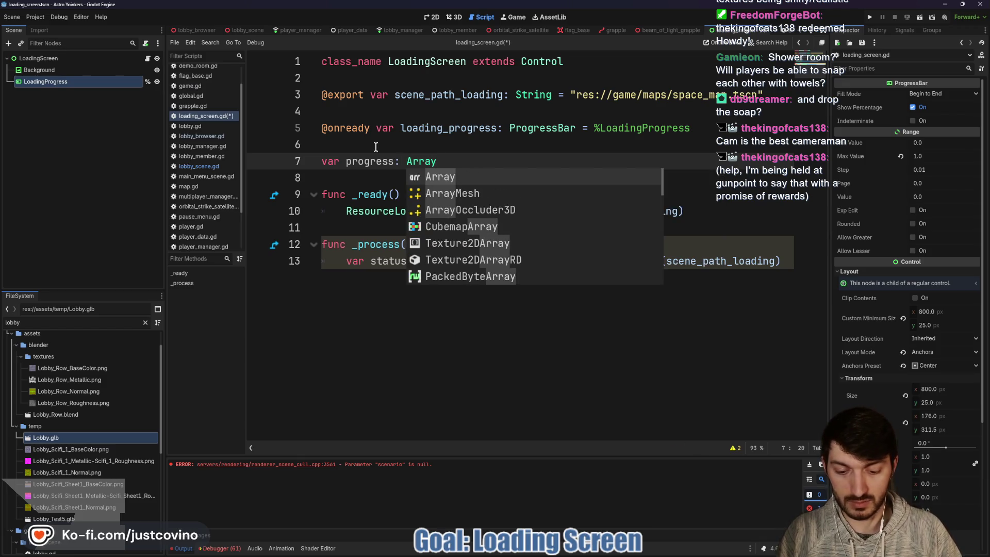
{"action": "type", "text": "[F"}
{"action": "type", "text": "oat"}
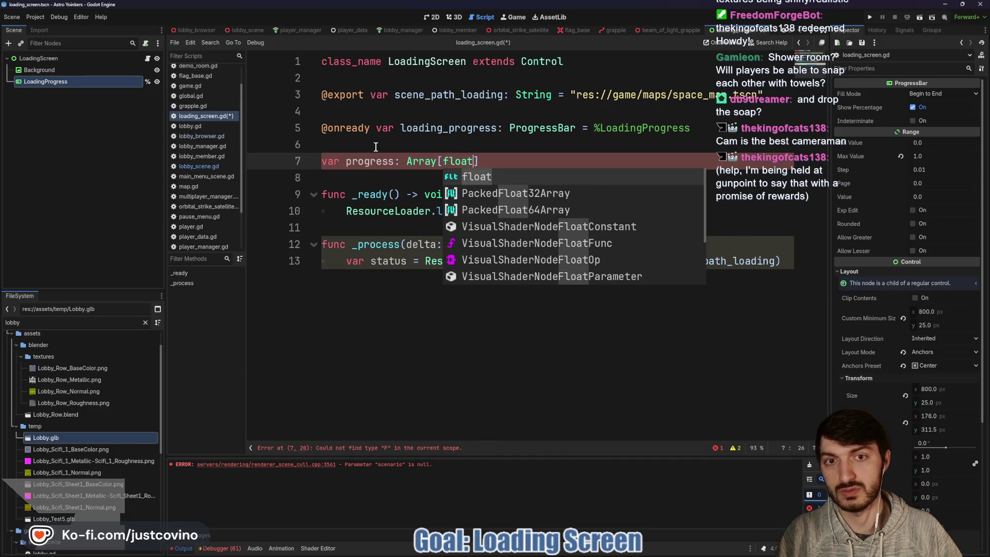
{"action": "type", "text": "]"}
{"action": "type", "text": " p["}
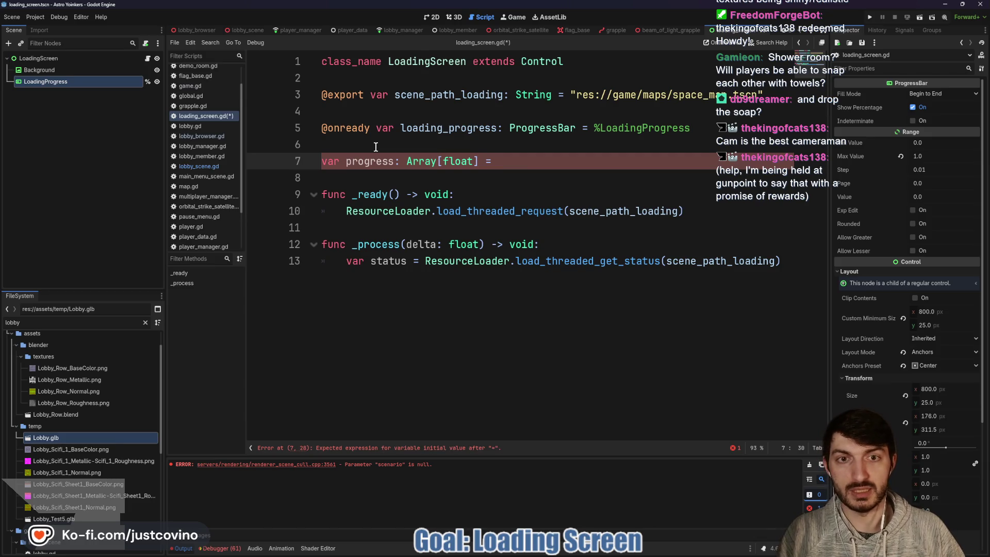
{"action": "type", "text": "[]"}
{"action": "left_click", "coordinate": [778, 261]}
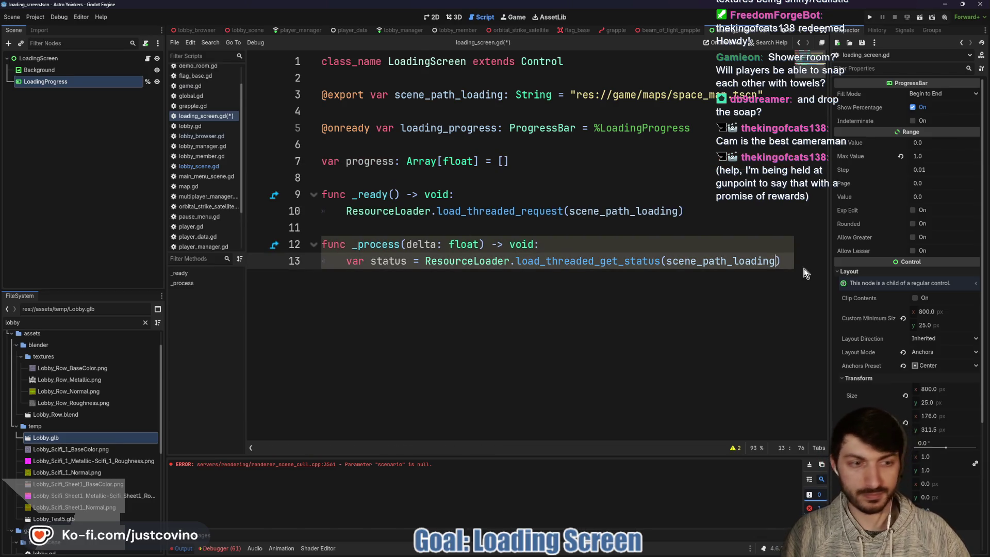
{"action": "type", "text": ", progress"}
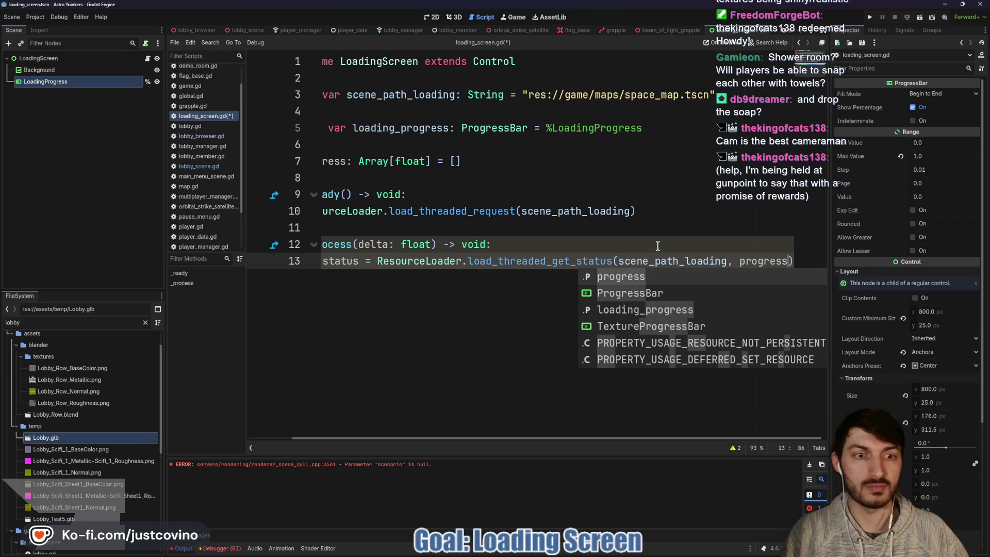
{"action": "key", "text": "ctrl+s"}
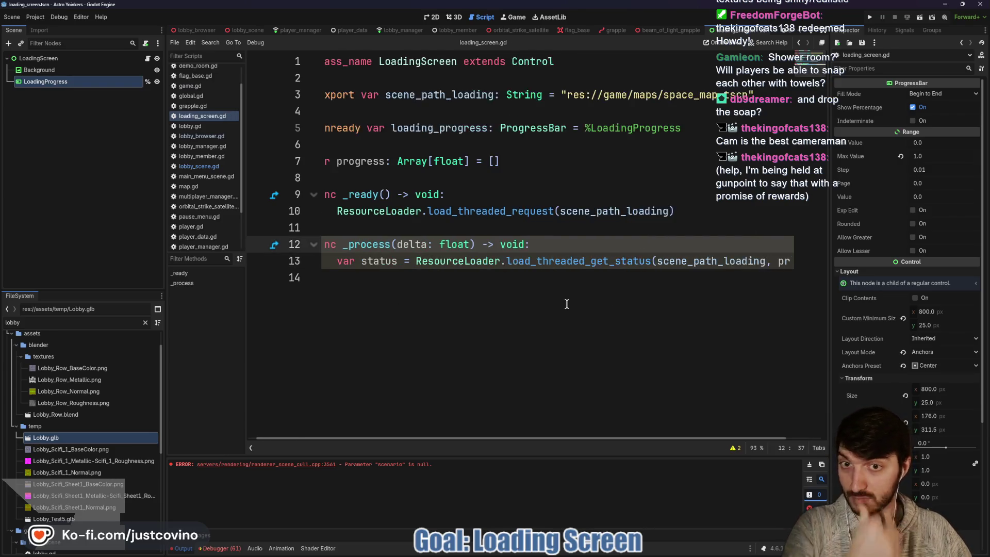
Step: Bring the tutorial video back up and resume playback
{"action": "mouse_move", "coordinate": [544, 553]}
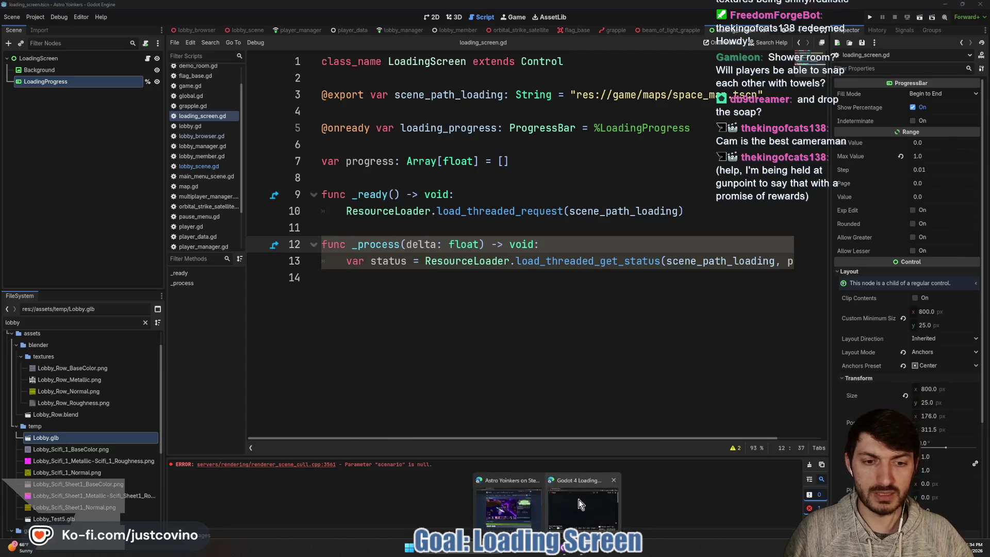
{"action": "left_click", "coordinate": [504, 500]}
{"action": "left_click", "coordinate": [445, 321]}
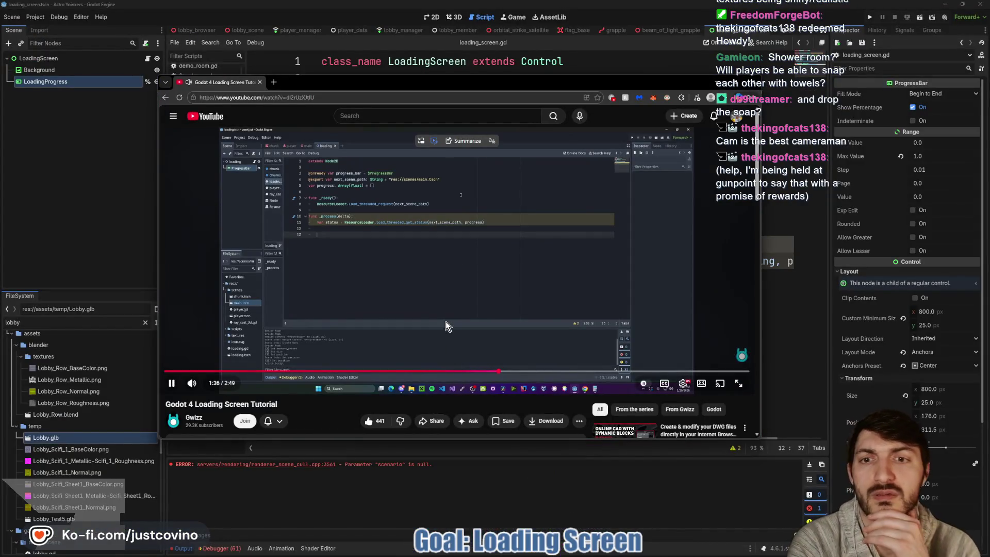
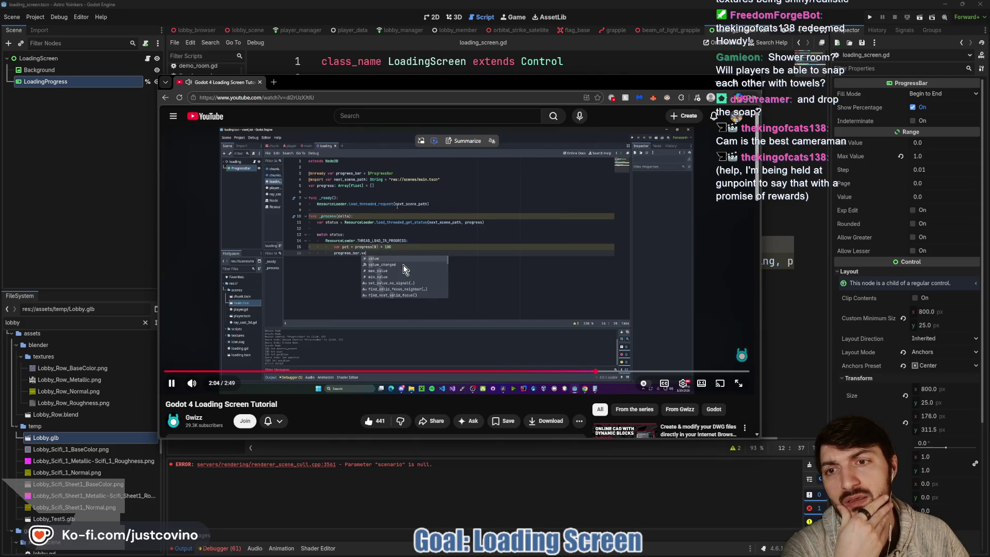
Step: Pause the tutorial on the progress-bar code, then return to the Godot editor
{"action": "left_click", "coordinate": [433, 314]}
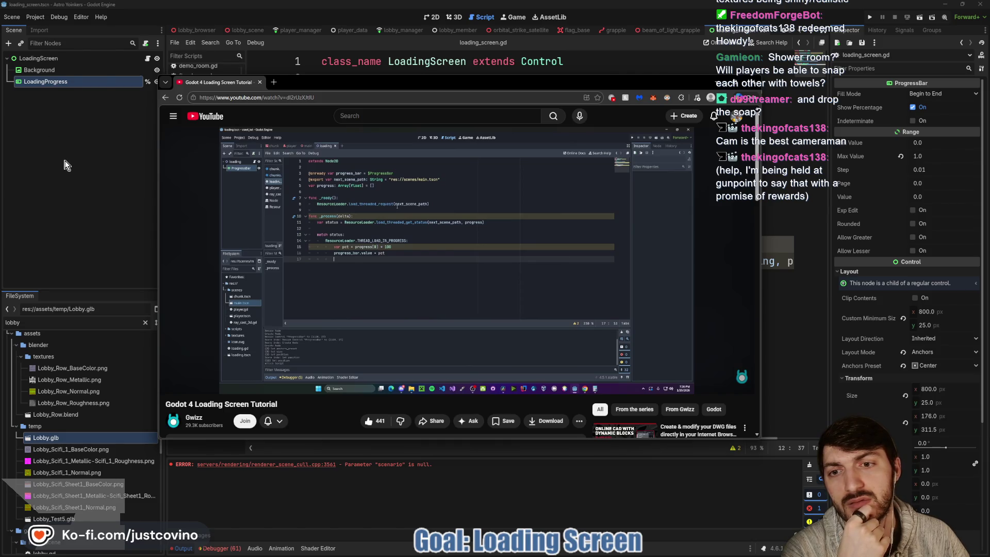
{"action": "left_click", "coordinate": [64, 165]}
Step: Revert the LoadingProgress node's Max Value to 100
{"action": "left_click", "coordinate": [39, 70]}
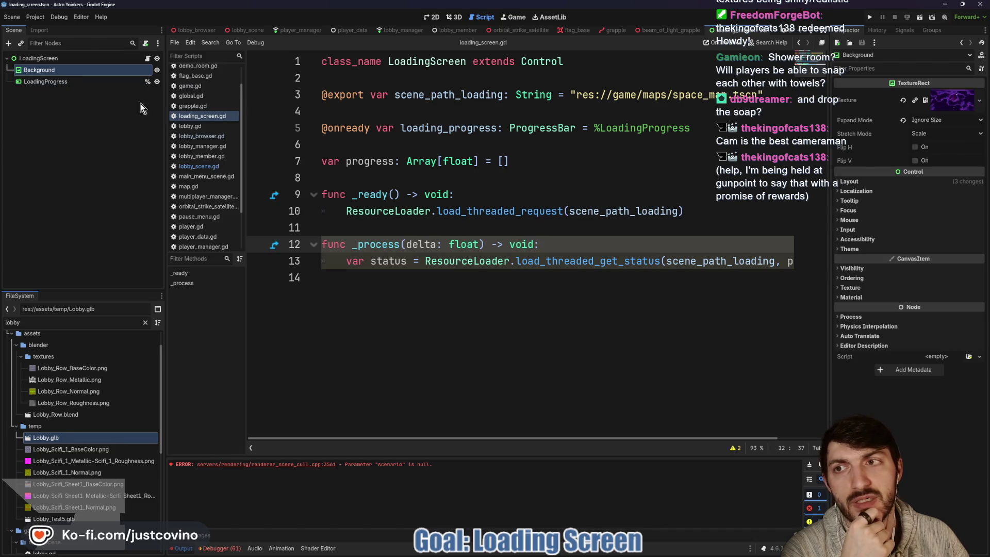
{"action": "left_click", "coordinate": [46, 81]}
{"action": "left_click", "coordinate": [898, 156]}
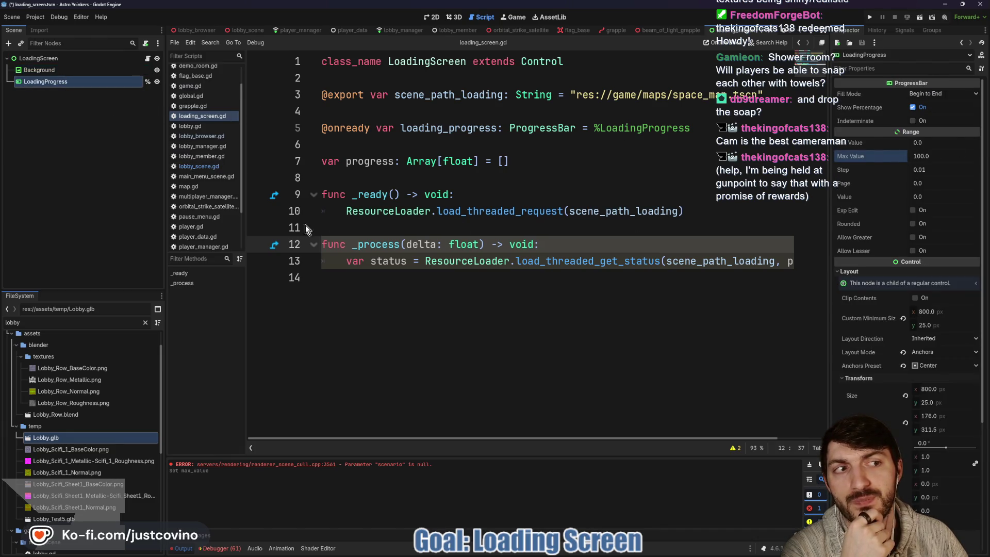
Step: In _process, add 'match status:' with a ResourceLoader.THREAD_LOAD_IN_PROGRESS case
{"action": "left_click", "coordinate": [436, 284]}
{"action": "key", "text": "Tab"}
{"action": "key", "text": "Return"}
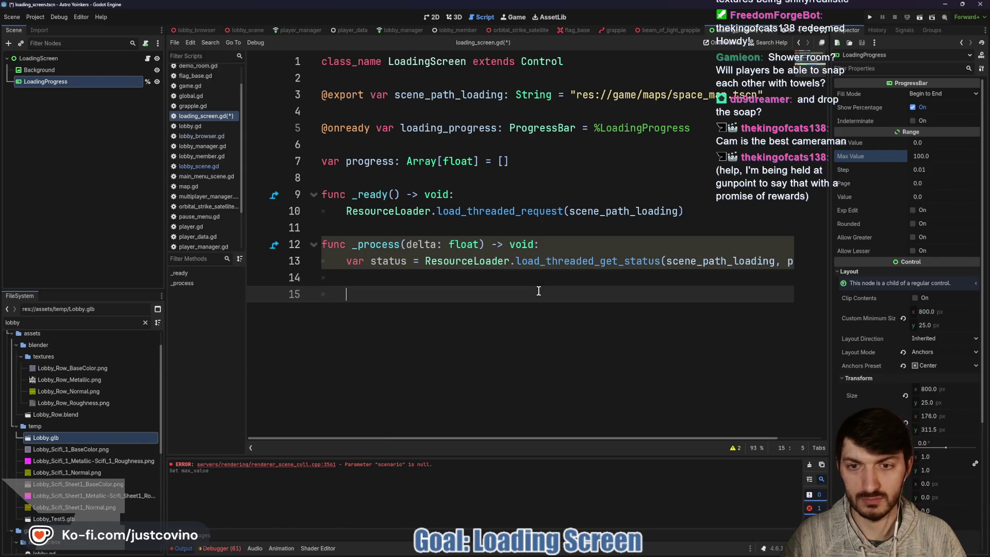
{"action": "type", "text": "match"}
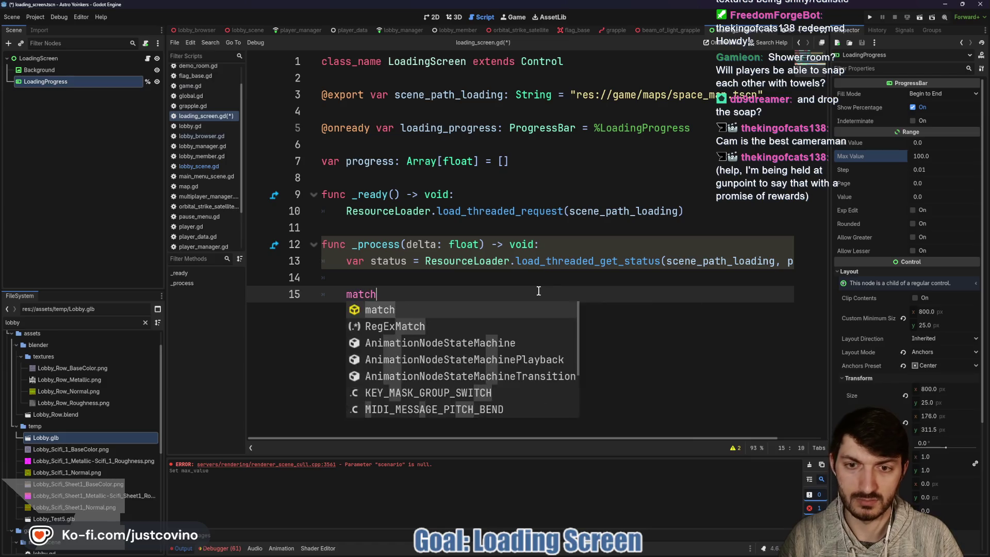
{"action": "type", "text": " status:"}
{"action": "key", "text": "Return"}
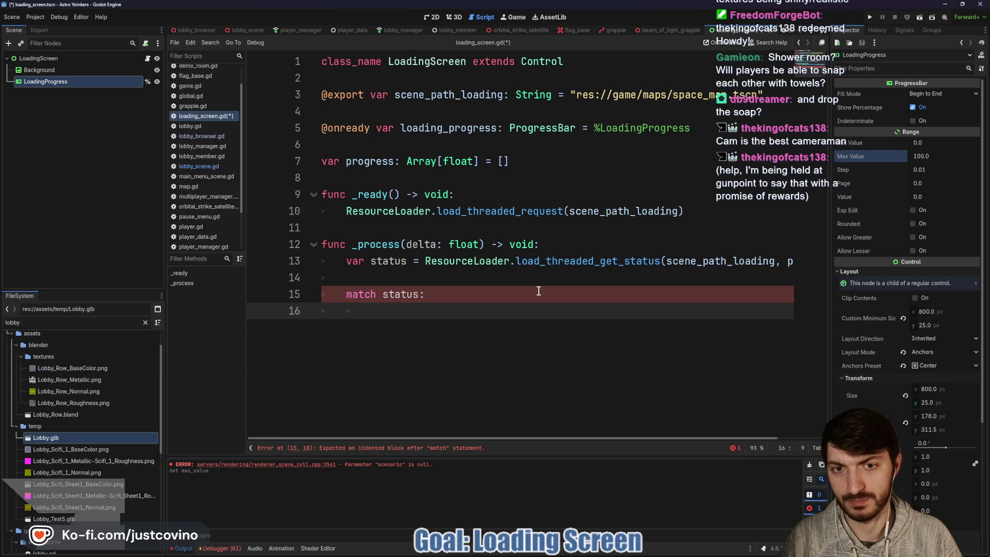
{"action": "type", "text": "ResourceLoader."}
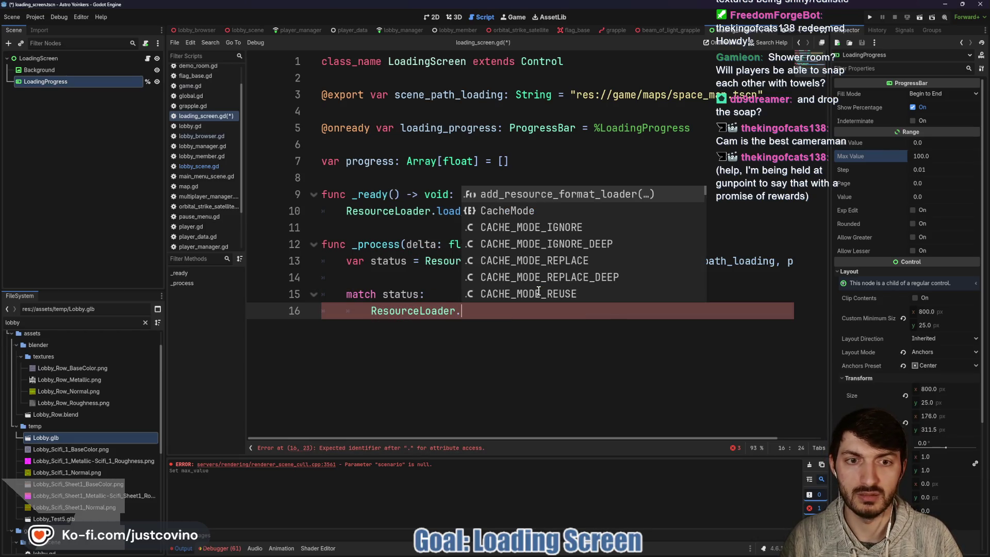
{"action": "type", "text": "TH"}
{"action": "key", "text": "Down"}
{"action": "key", "text": "Down"}
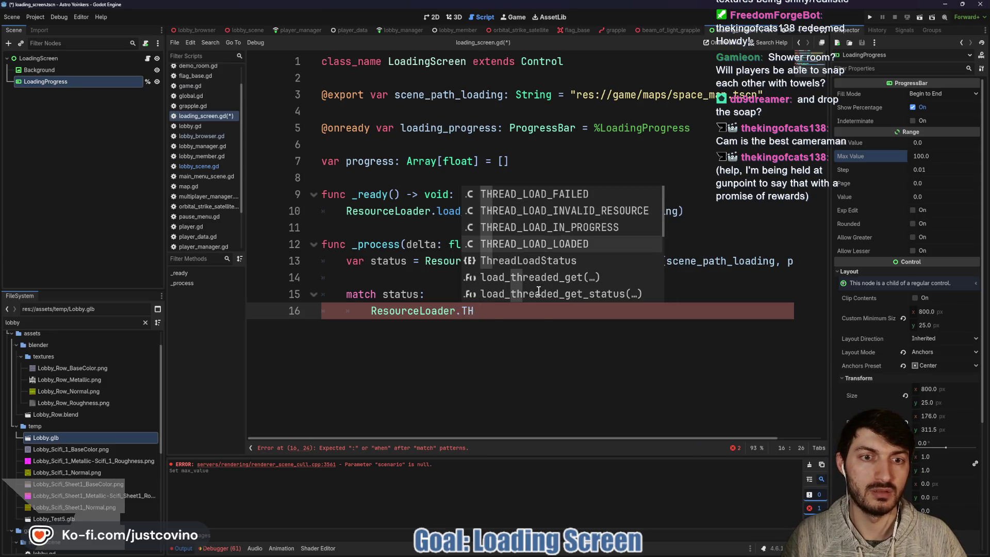
{"action": "key", "text": "Return"}
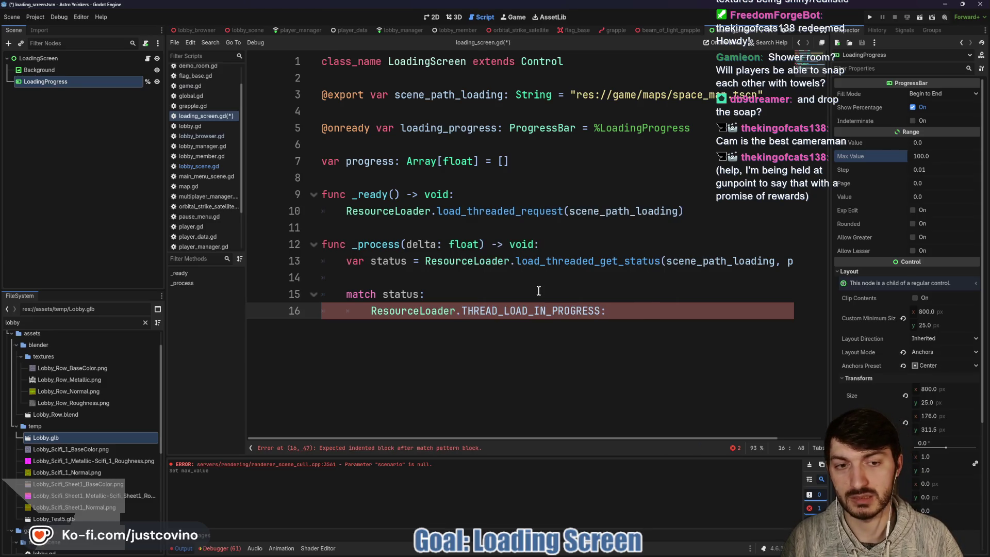
Step: In the in-progress case, add loading_progress with a 'var percentage_loaded: float =' line above it
{"action": "key", "text": "Return"}
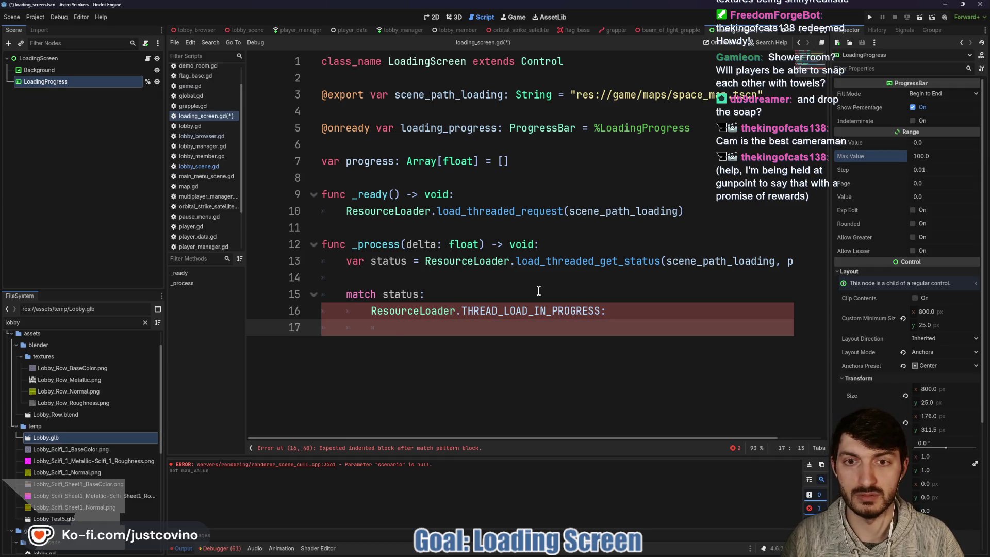
{"action": "type", "text": "loa"}
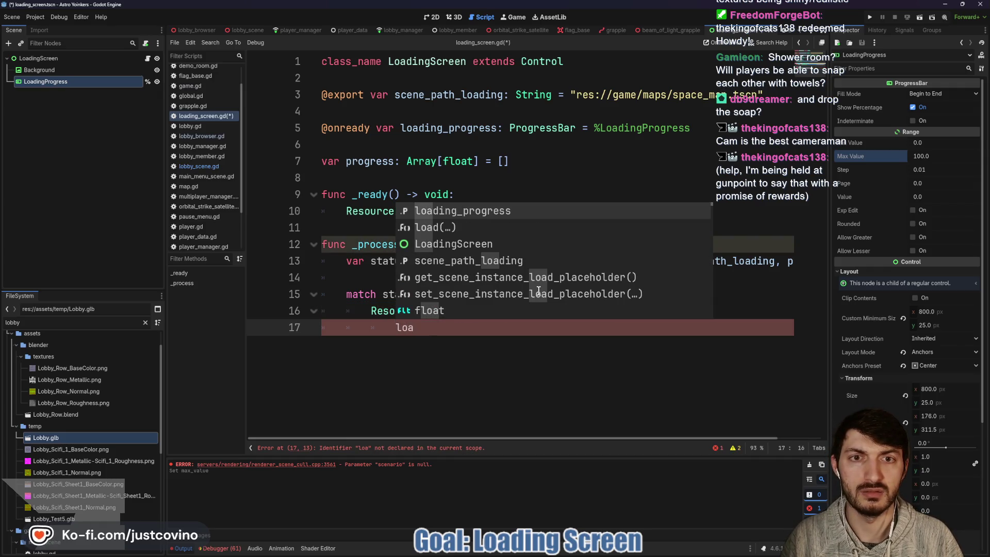
{"action": "key", "text": "Return"}
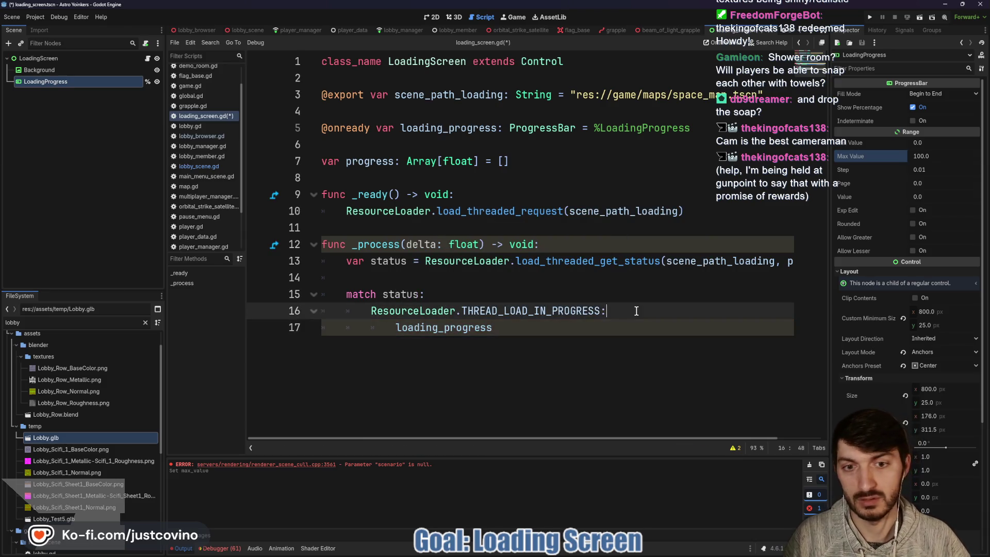
{"action": "key", "text": "Home"}
{"action": "key", "text": "Return"}
{"action": "key", "text": "Up"}
{"action": "type", "text": "var percentage"}
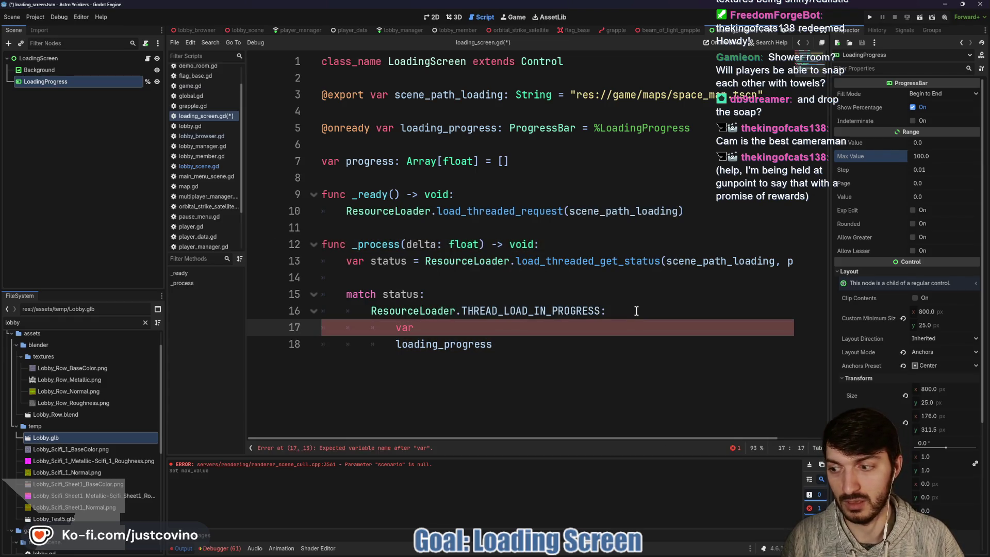
{"action": "type", "text": "_loaded"}
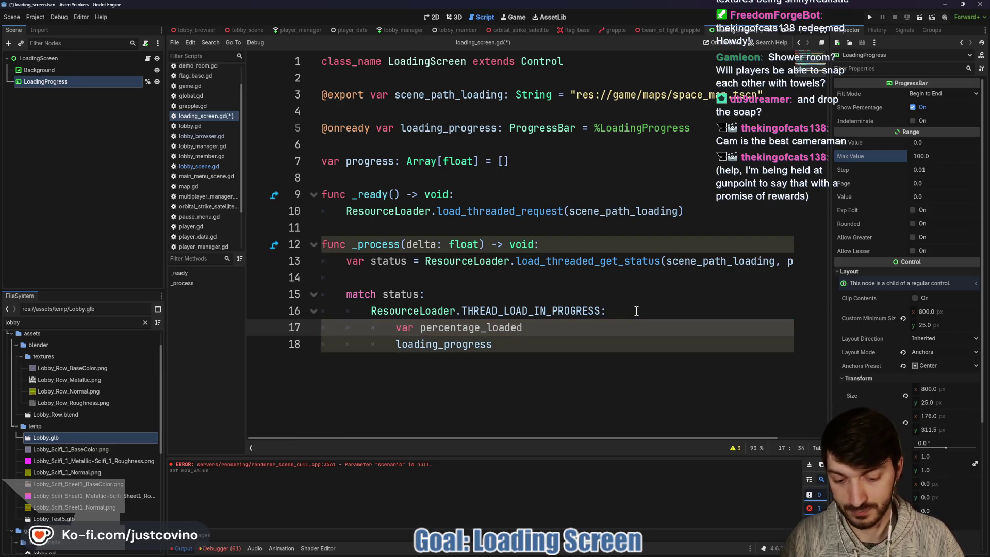
{"action": "type", "text": ": float ="}
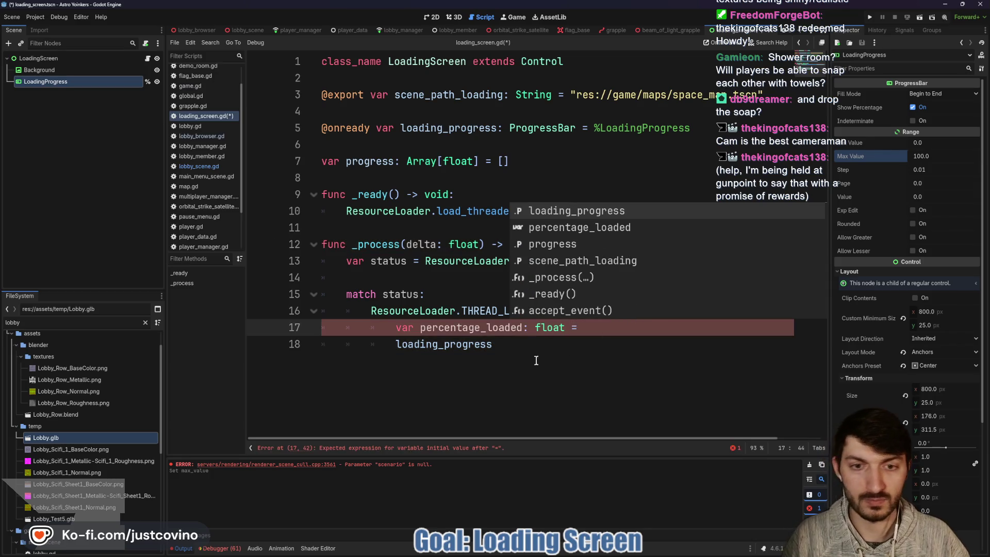
Step: Check the tutorial's code and complete percentage_loaded as progress[0] * 10
{"action": "mouse_move", "coordinate": [551, 554]}
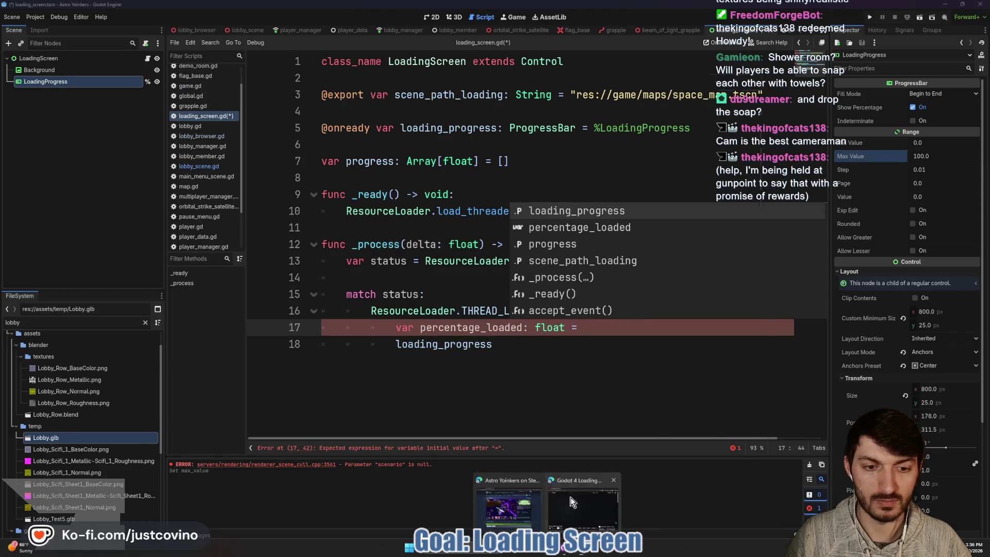
{"action": "left_click", "coordinate": [583, 520]}
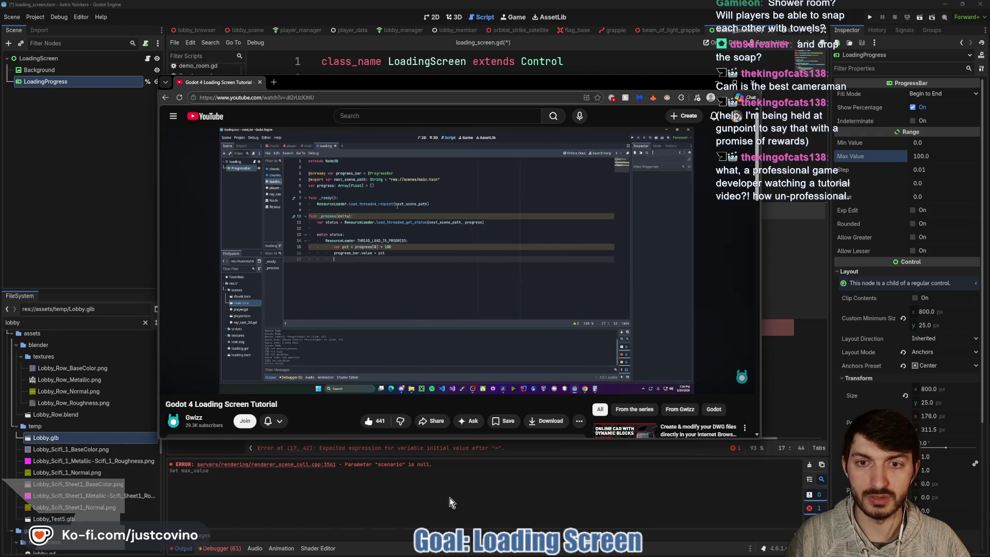
{"action": "left_click", "coordinate": [460, 495]}
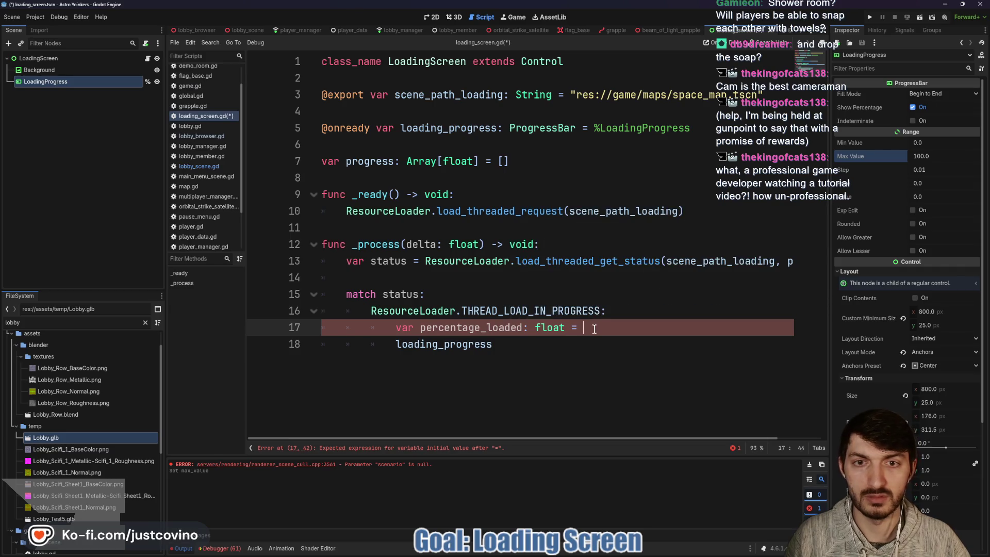
{"action": "type", "text": "progress"}
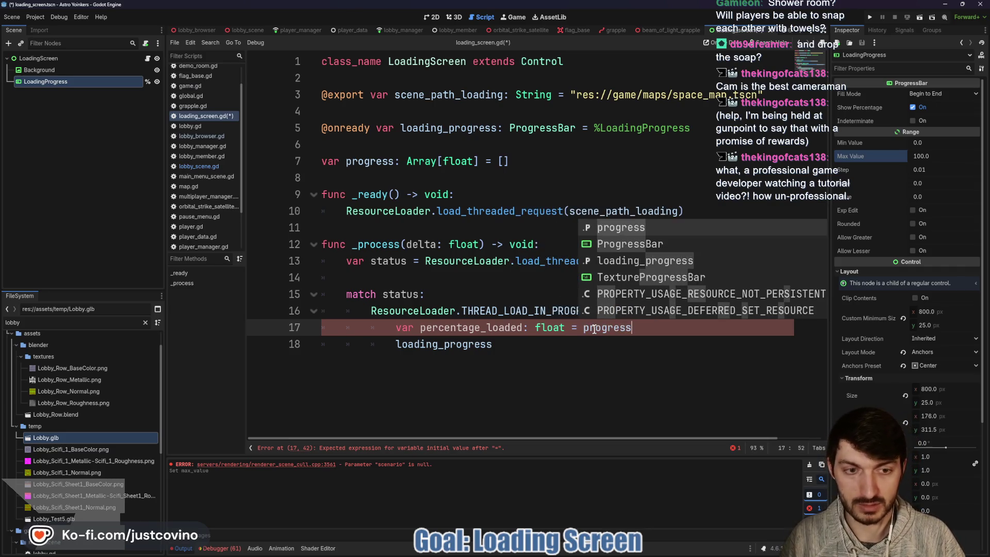
{"action": "type", "text": "[0] * 100"}
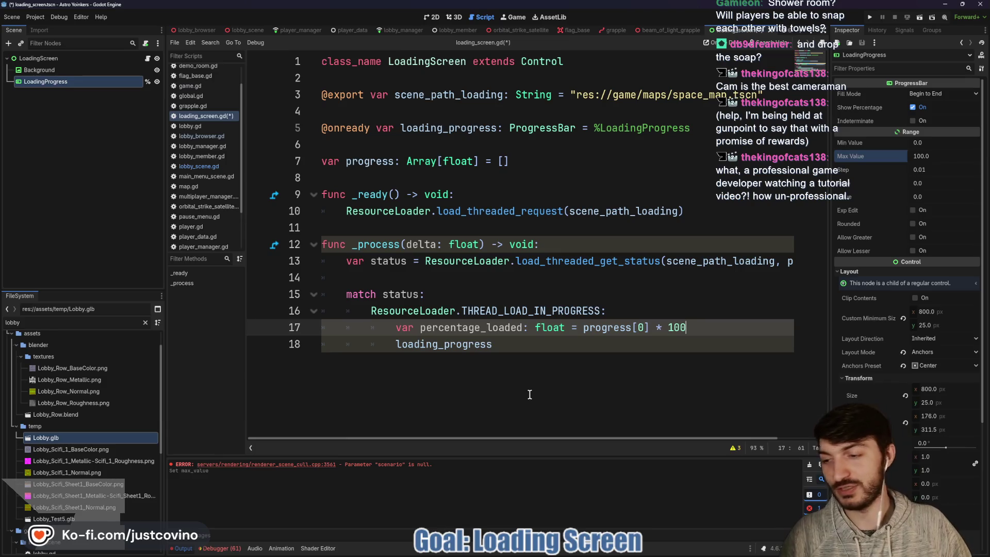
Step: Make line 18 'loading_progress.value = percentage_loaded' and save loading_screen.gd
{"action": "left_click", "coordinate": [515, 343]}
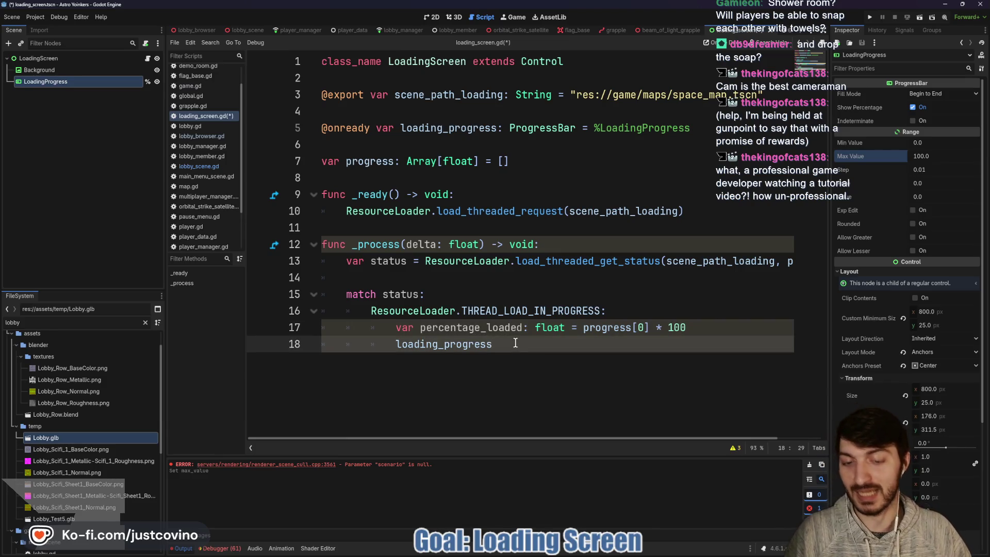
{"action": "type", "text": ".value "}
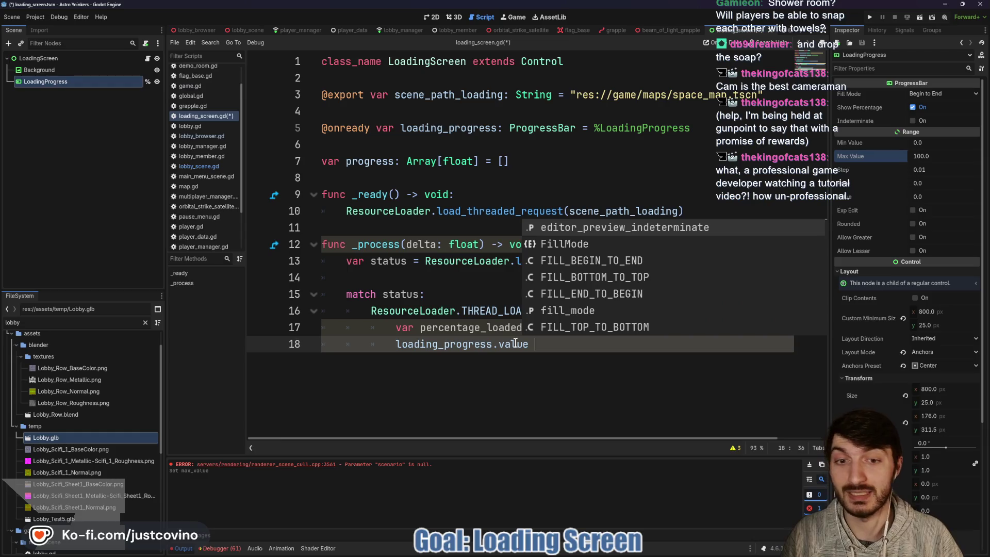
{"action": "type", "text": "perc"}
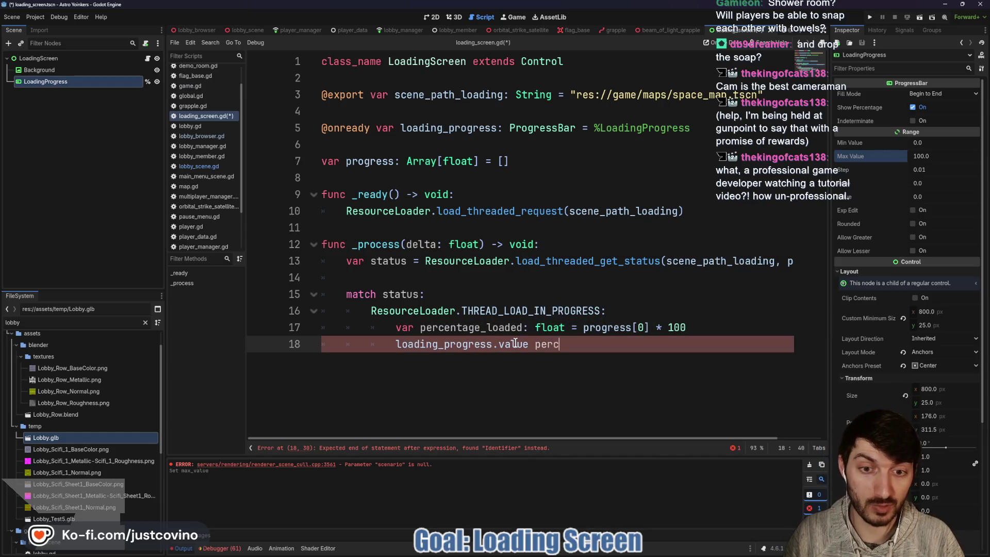
{"action": "type", "text": "etage"}
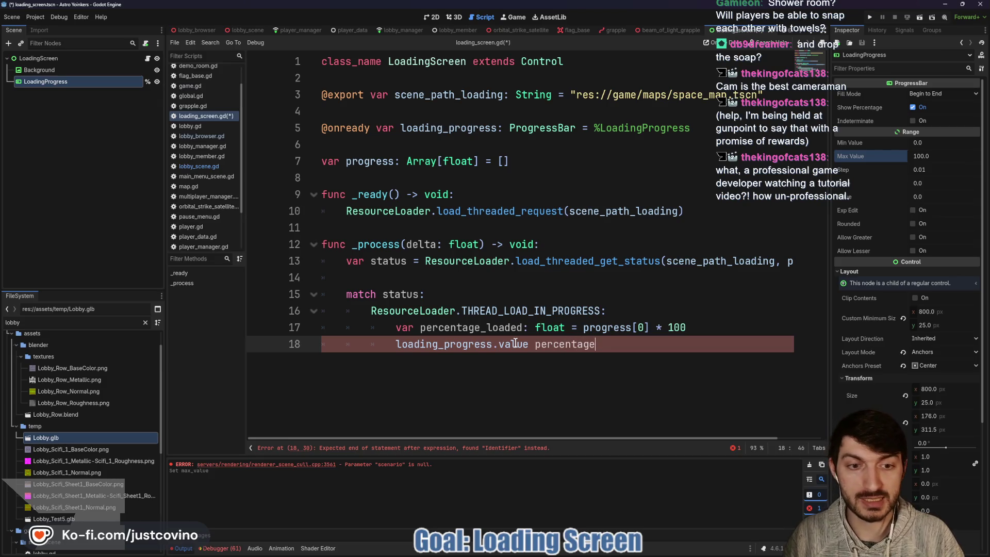
{"action": "key", "text": "BackSpace"}
{"action": "key", "text": "BackSpace"}
{"action": "key", "text": "BackSpace"}
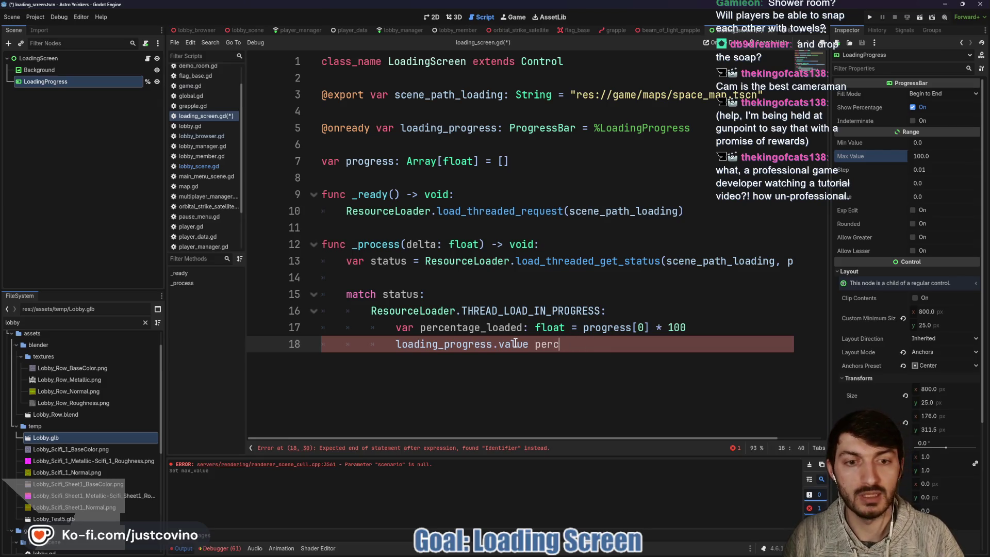
{"action": "type", "text": "= perce"}
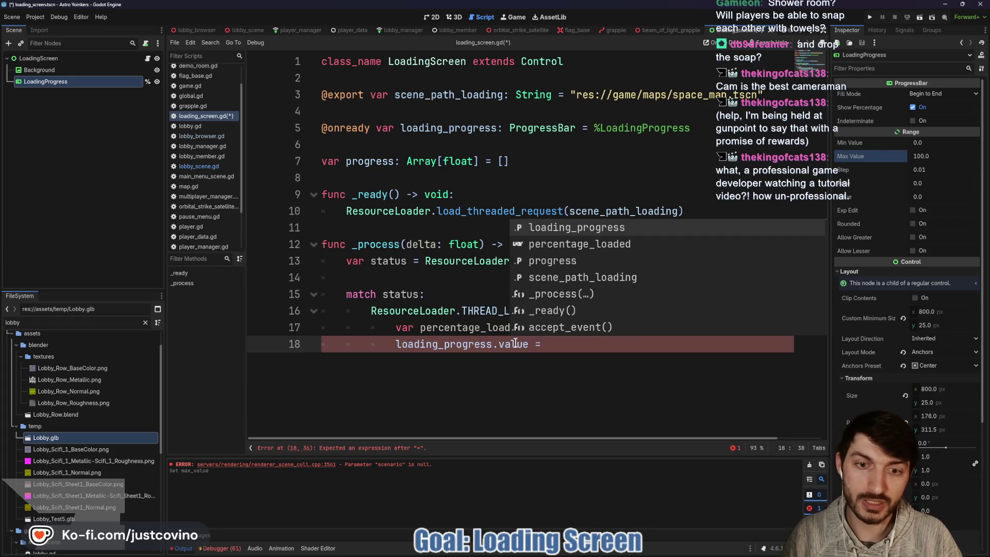
{"action": "key", "text": "Return"}
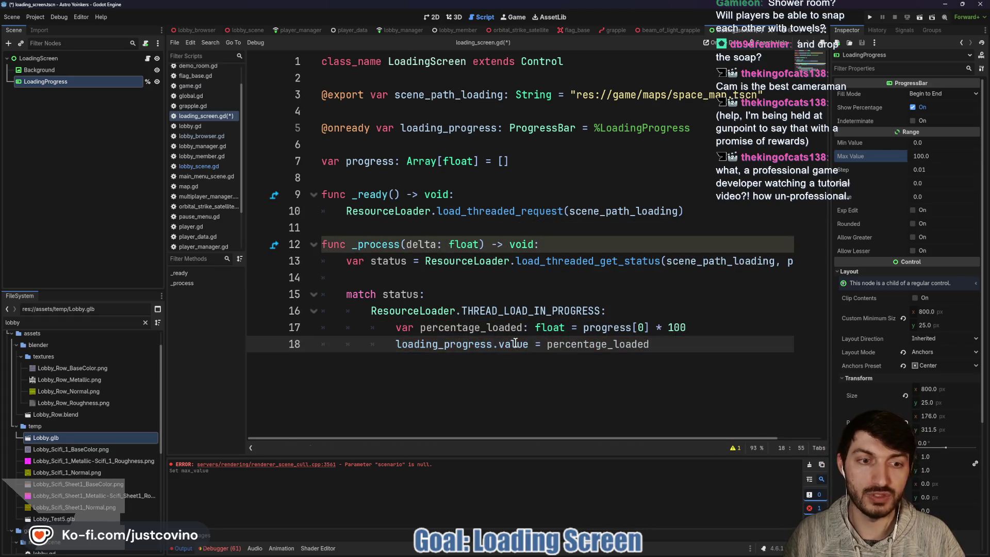
{"action": "key", "text": "ctrl+s"}
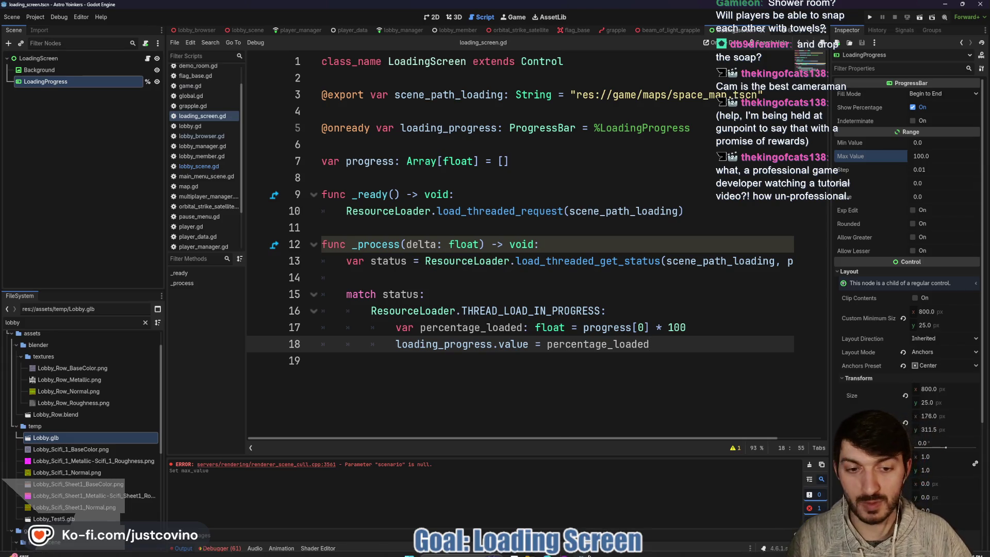
Step: Play the tutorial in short bursts to 2:29, showing the THREAD_LOAD_LOADED code, then return to Godot
{"action": "mouse_move", "coordinate": [567, 548]}
{"action": "left_click", "coordinate": [561, 525]}
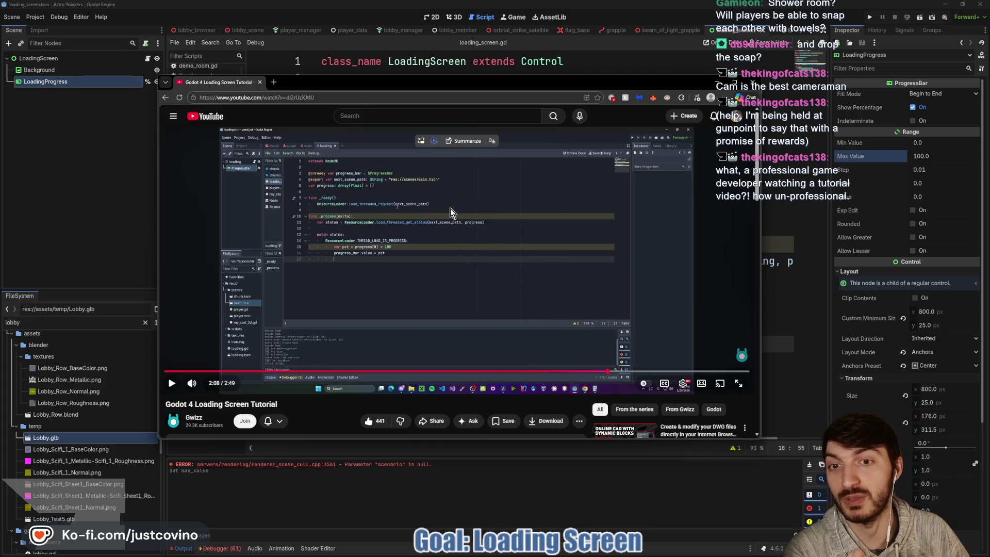
{"action": "left_click", "coordinate": [472, 260]}
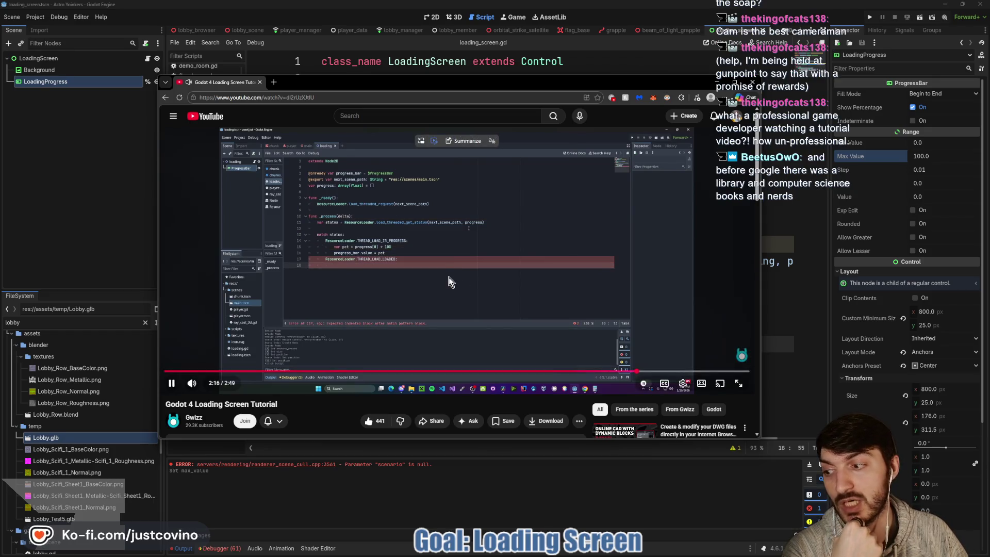
{"action": "left_click", "coordinate": [457, 312]}
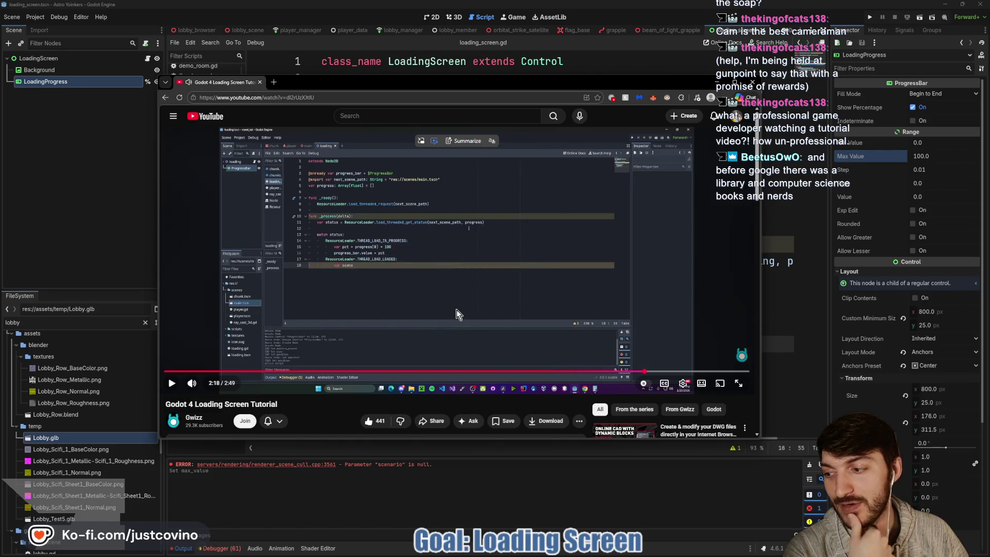
{"action": "left_click", "coordinate": [456, 310]}
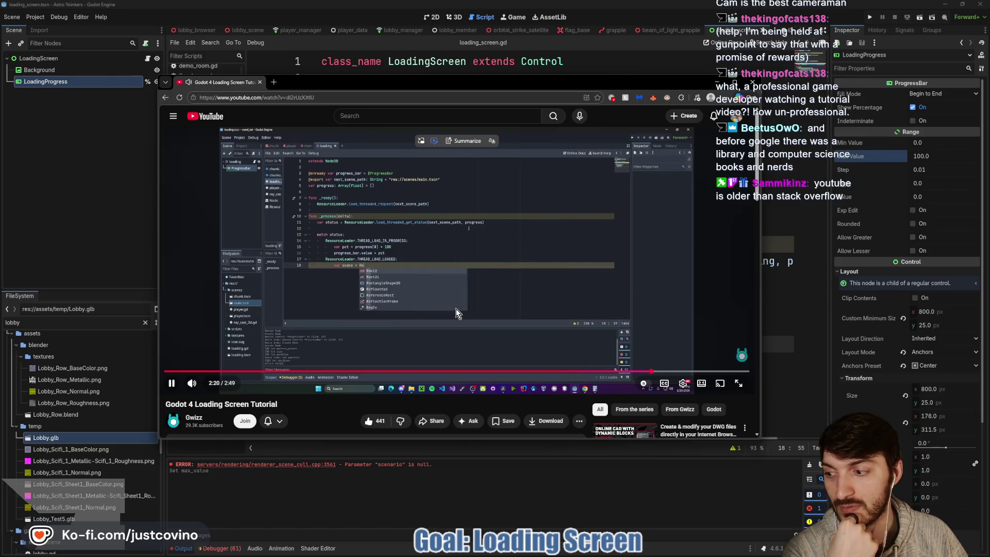
{"action": "left_click", "coordinate": [424, 294]}
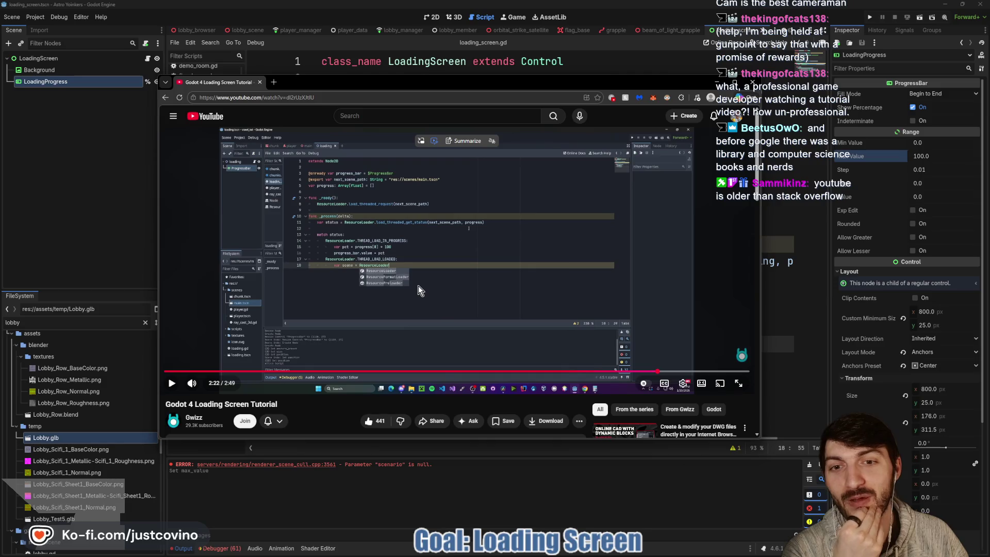
{"action": "left_click", "coordinate": [416, 285]}
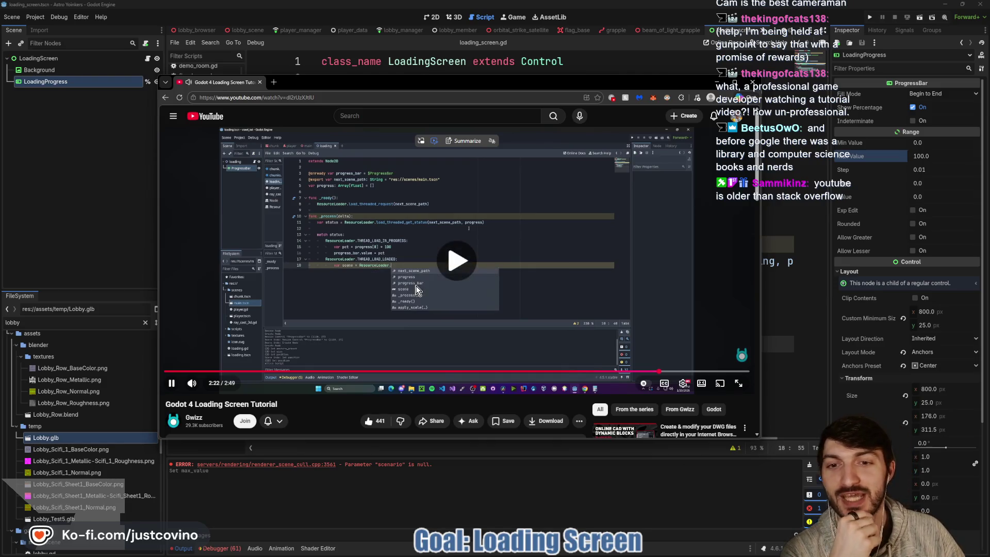
{"action": "left_click", "coordinate": [389, 312]}
{"action": "left_click", "coordinate": [387, 307]}
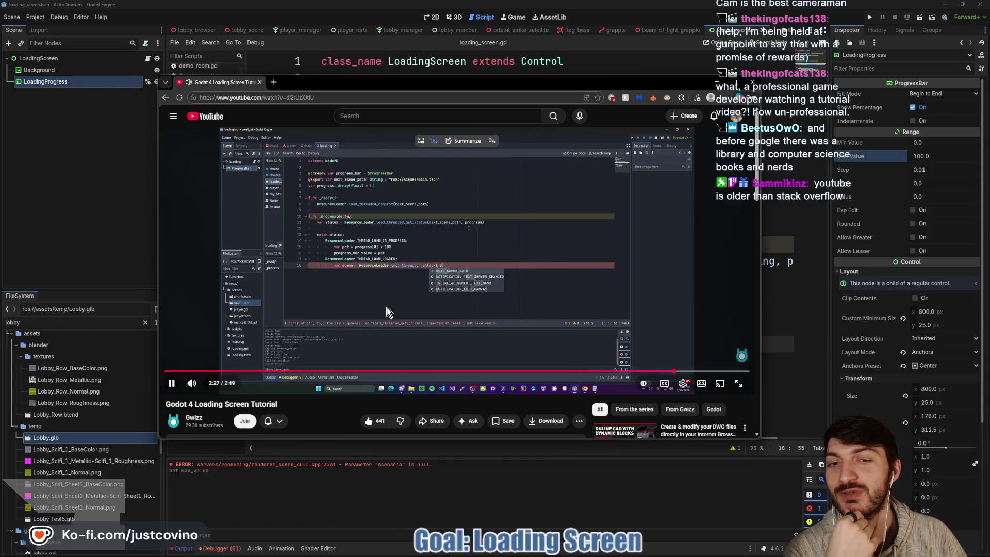
{"action": "left_click", "coordinate": [387, 309]}
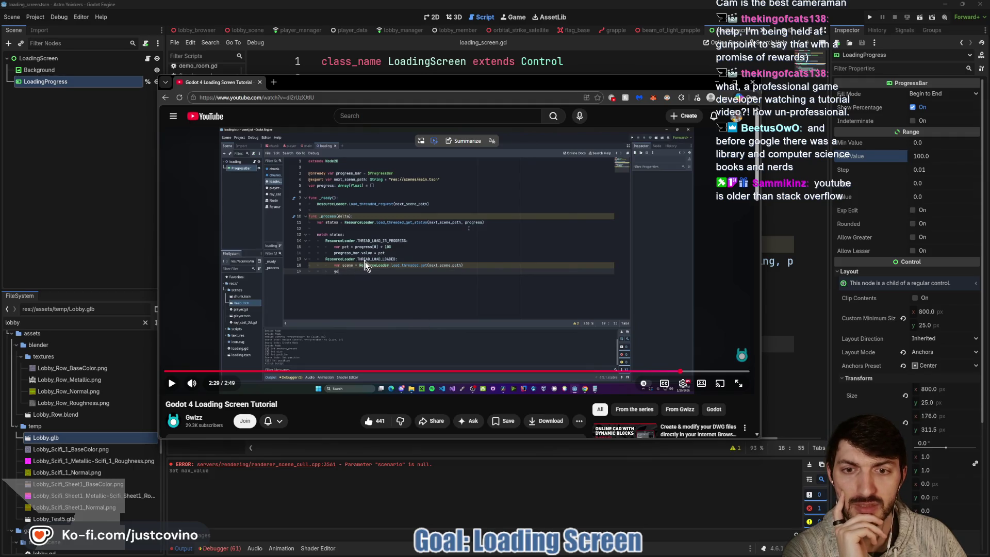
{"action": "left_click", "coordinate": [445, 492]}
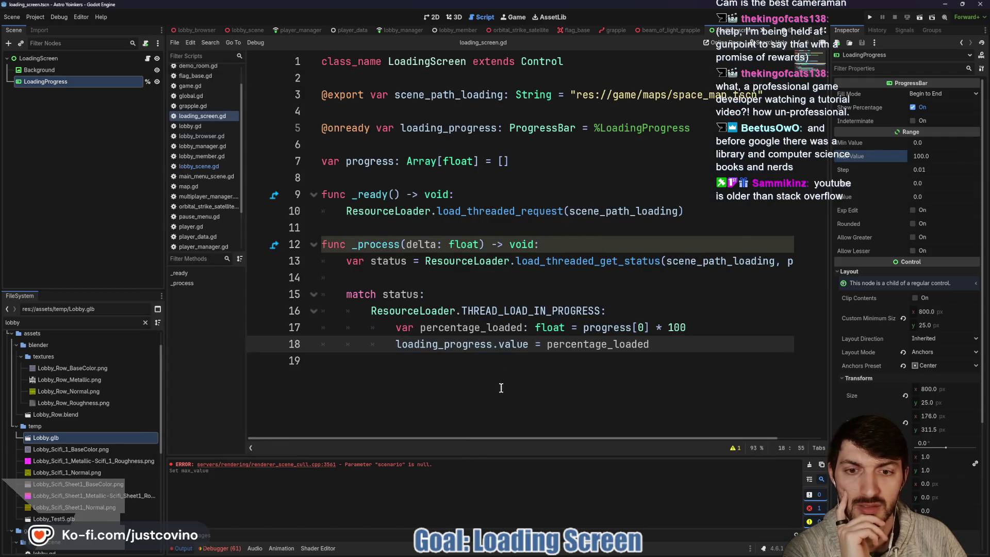
Step: Add a 'ResourceLoader.THREAD_LOAD_LOADED:' case on line 19 of the match
{"action": "left_click", "coordinate": [482, 360]}
{"action": "key", "text": "Tab"}
{"action": "key", "text": "Tab"}
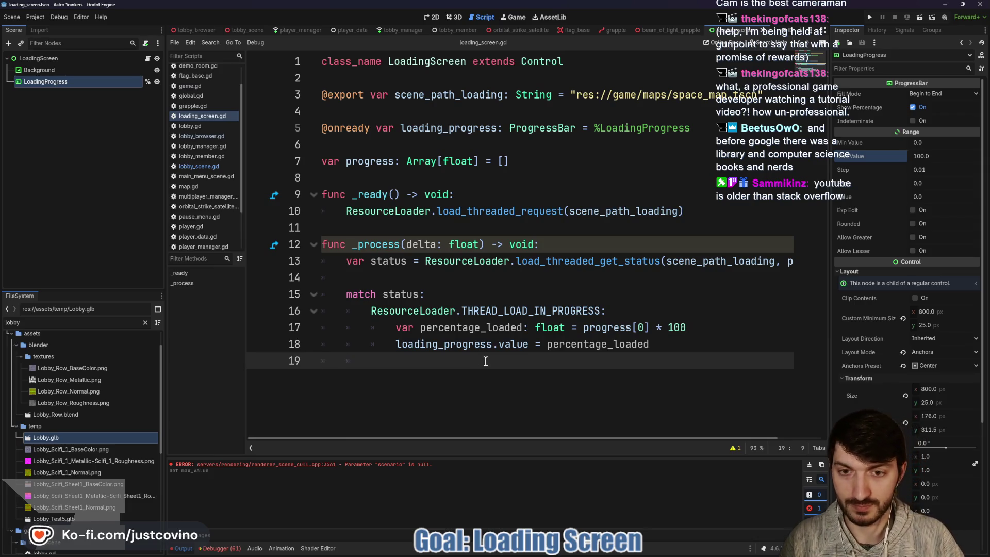
{"action": "type", "text": "Resouce"}
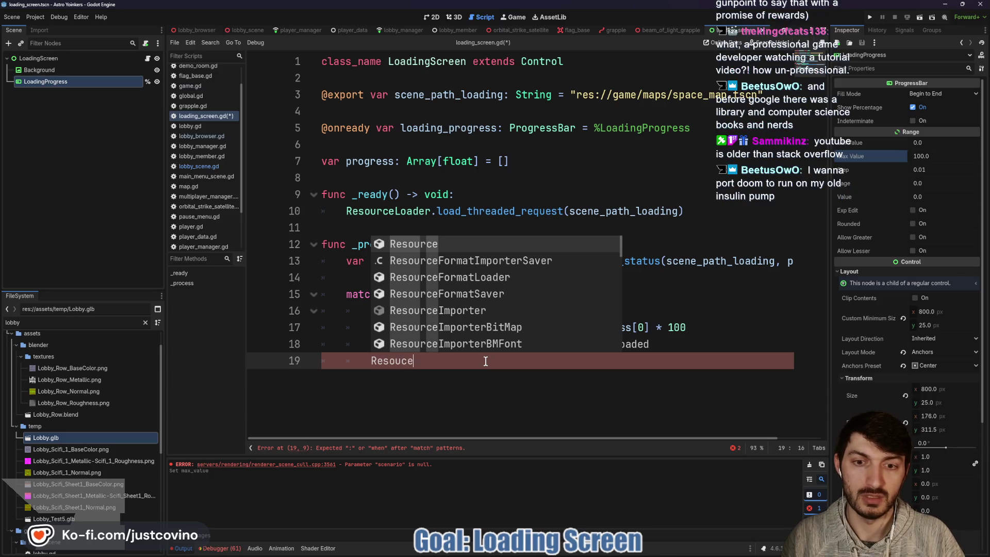
{"action": "key", "text": "BackSpace"}
{"action": "type", "text": "rceLoader"}
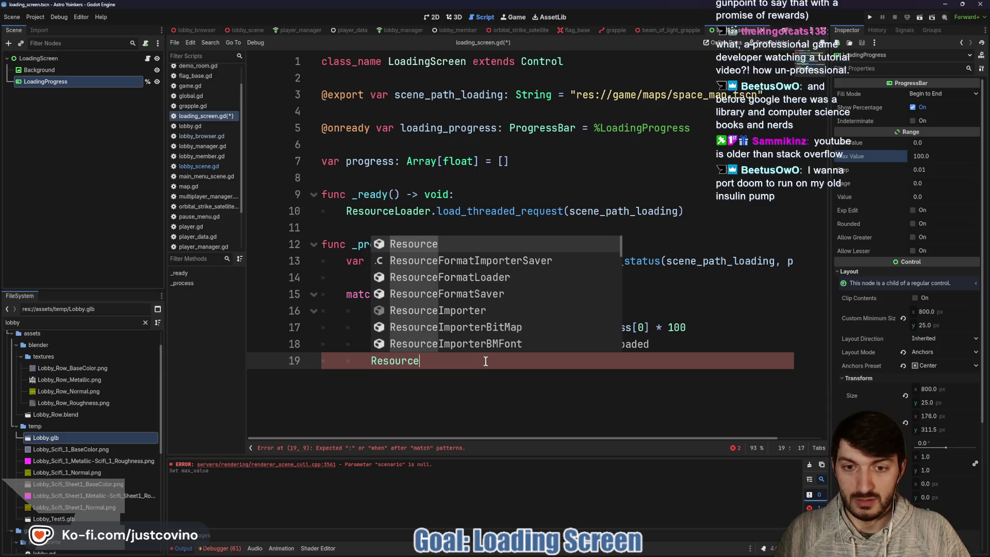
{"action": "type", "text": ".TH"}
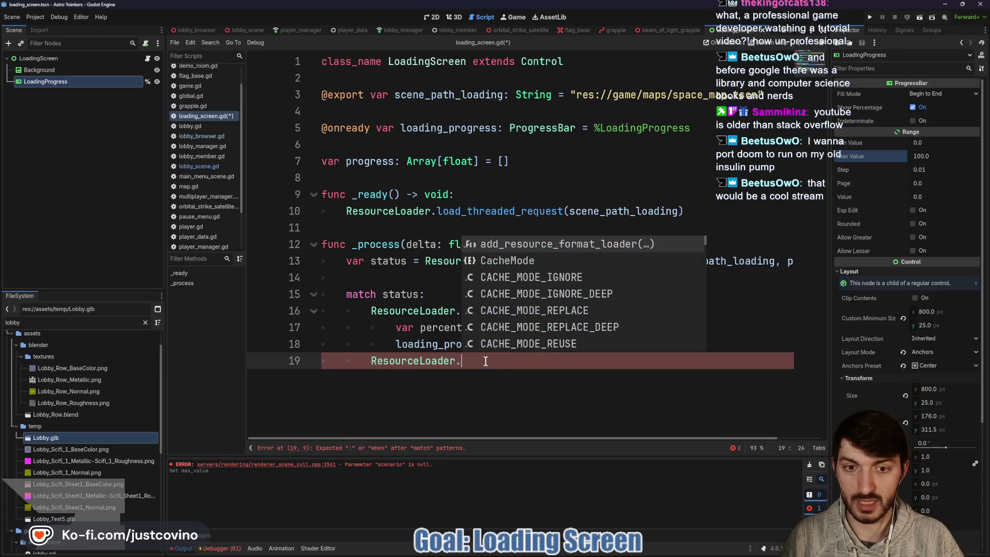
{"action": "key", "text": "Down"}
{"action": "key", "text": "Down"}
{"action": "key", "text": "Down"}
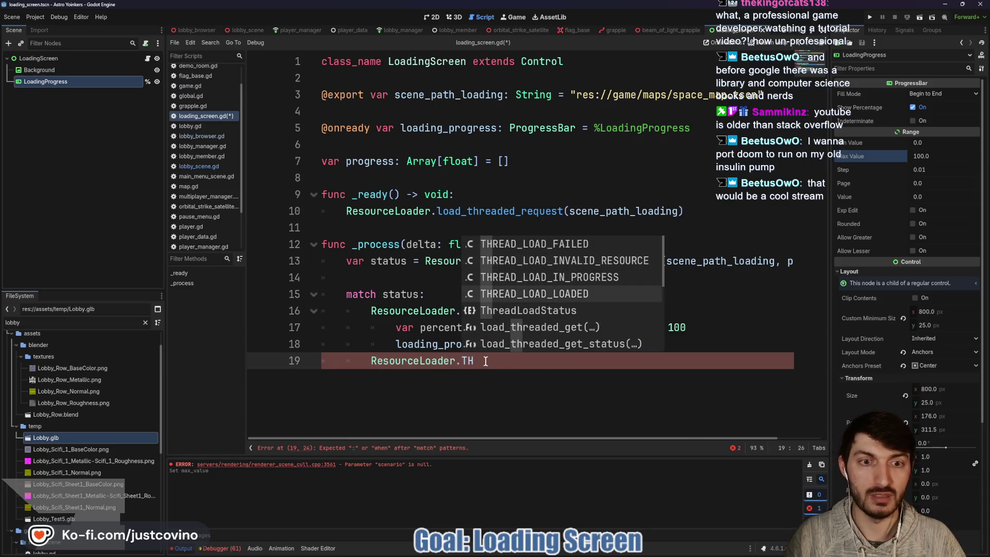
{"action": "key", "text": "Return"}
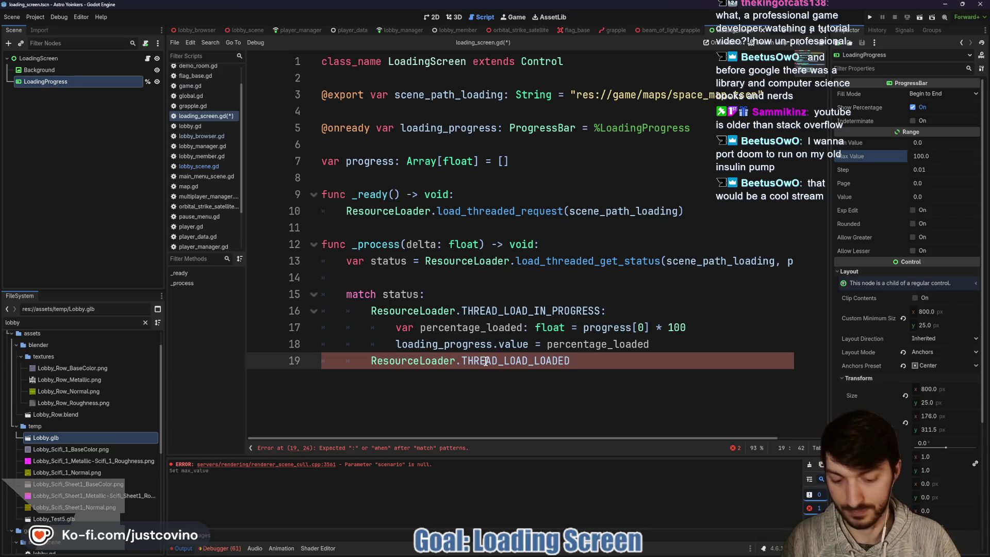
{"action": "type", "text": ":"}
{"action": "key", "text": "Return"}
Step: Insert a blank line before the loaded case and bring the tutorial back for reference
{"action": "left_click", "coordinate": [669, 345]}
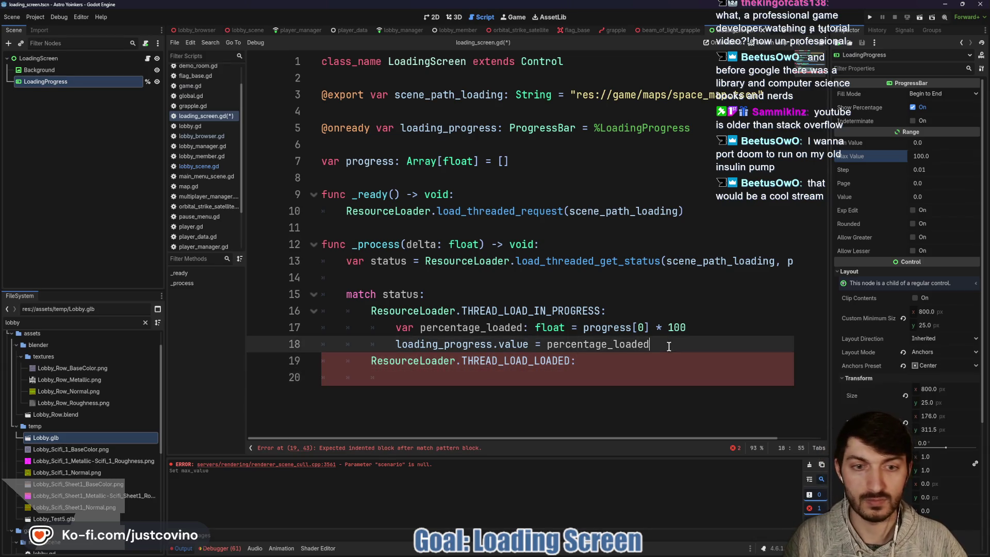
{"action": "key", "text": "Return"}
{"action": "left_click", "coordinate": [516, 397]}
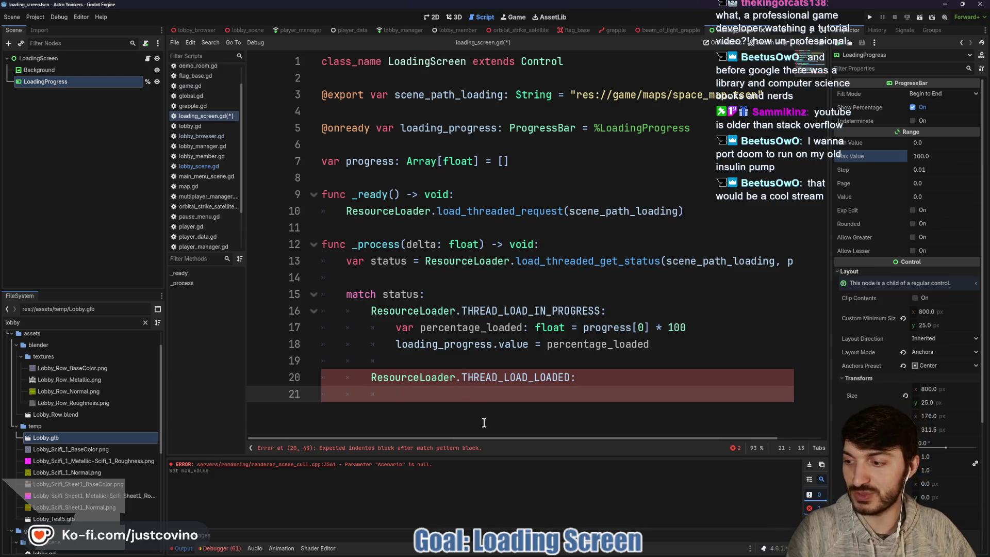
{"action": "mouse_move", "coordinate": [540, 556]}
{"action": "left_click", "coordinate": [583, 513]}
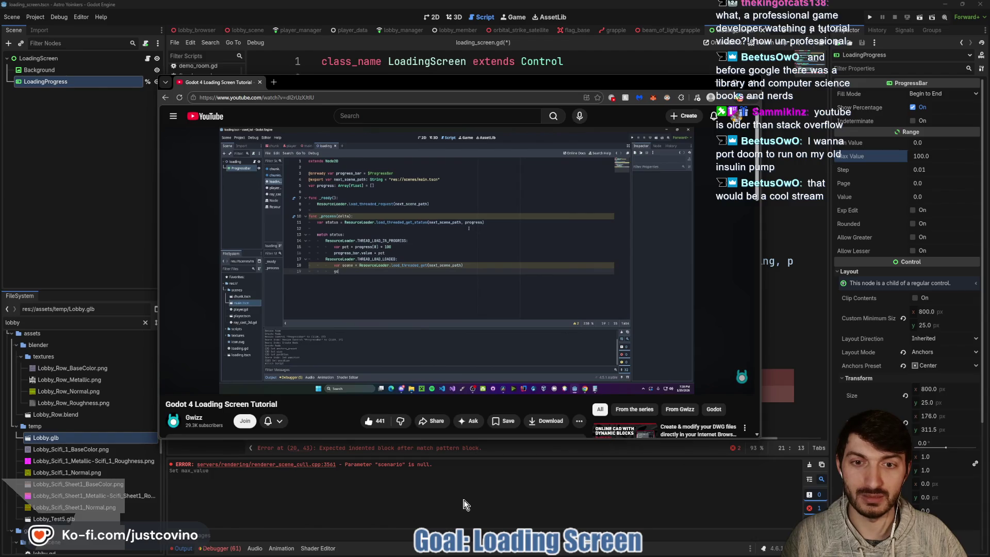
Step: Complete line 21 as '= ResourceLoader.load_threaded_get(scene_path_loading)'
{"action": "left_click", "coordinate": [465, 502]}
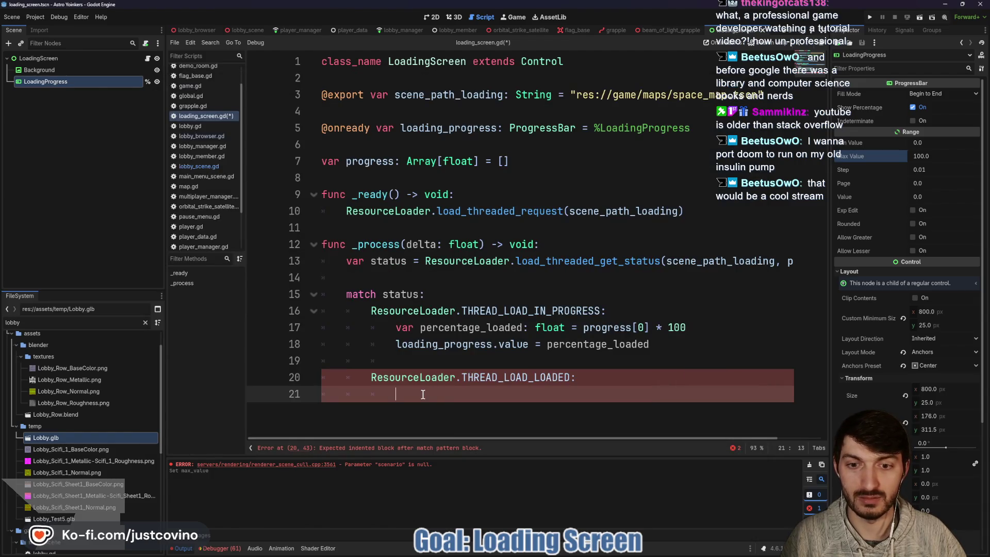
{"action": "type", "text": "var scene= "}
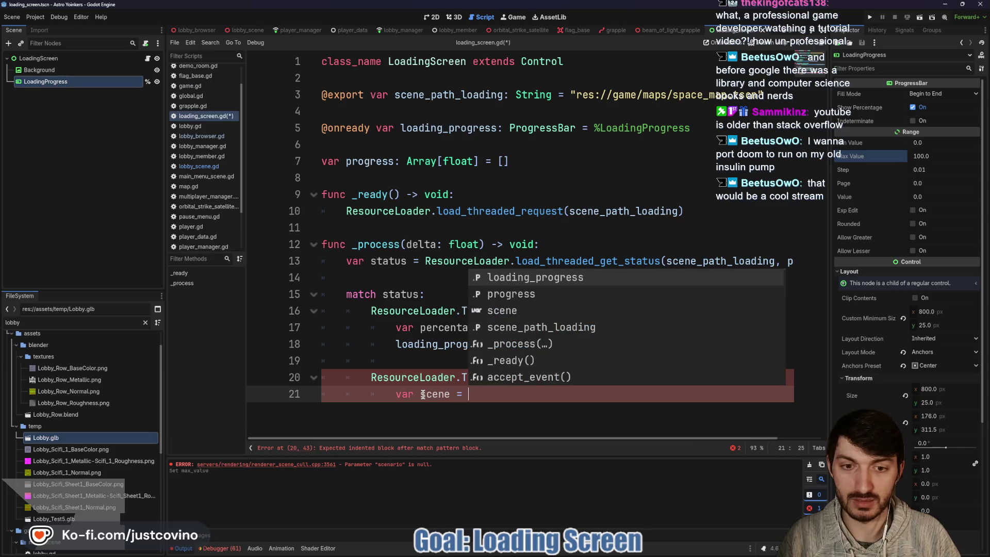
{"action": "type", "text": "Resource"}
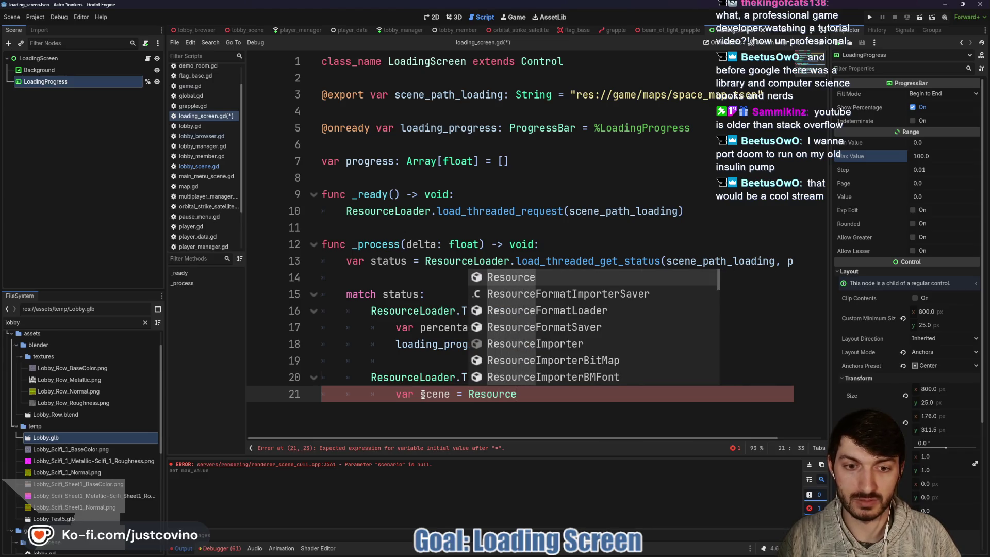
{"action": "type", "text": "Loader.load"}
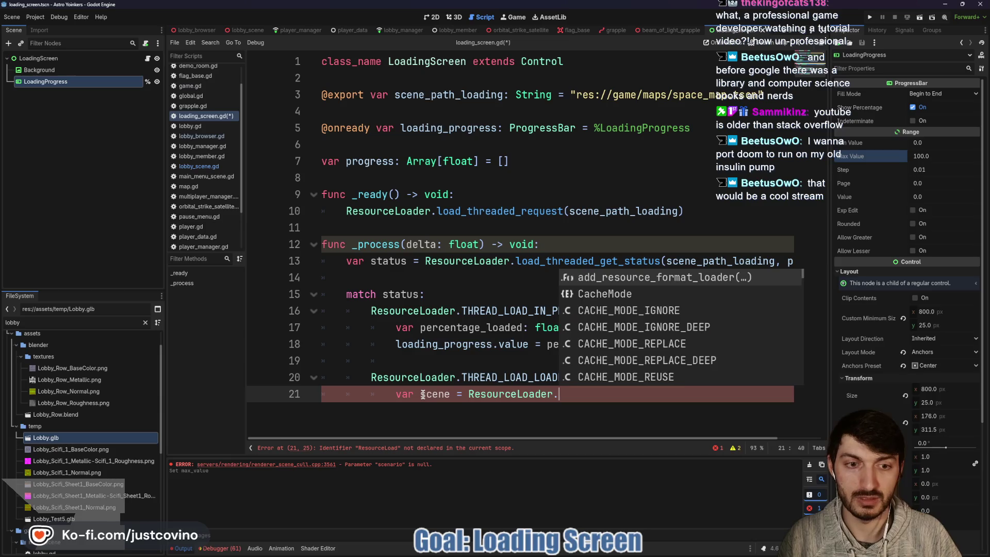
{"action": "key", "text": "Down"}
{"action": "key", "text": "Return"}
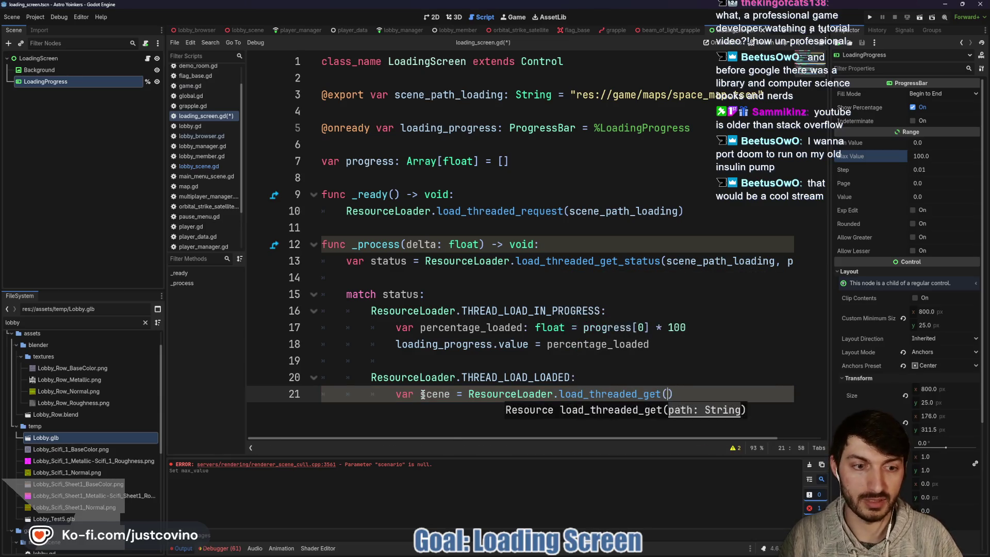
{"action": "type", "text": "scene"}
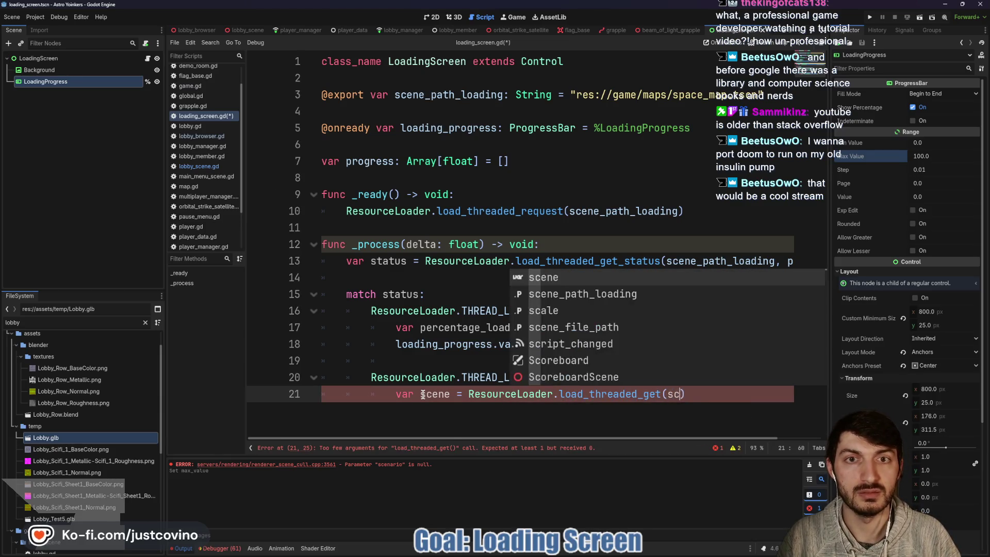
{"action": "key", "text": "Down"}
{"action": "key", "text": "Return"}
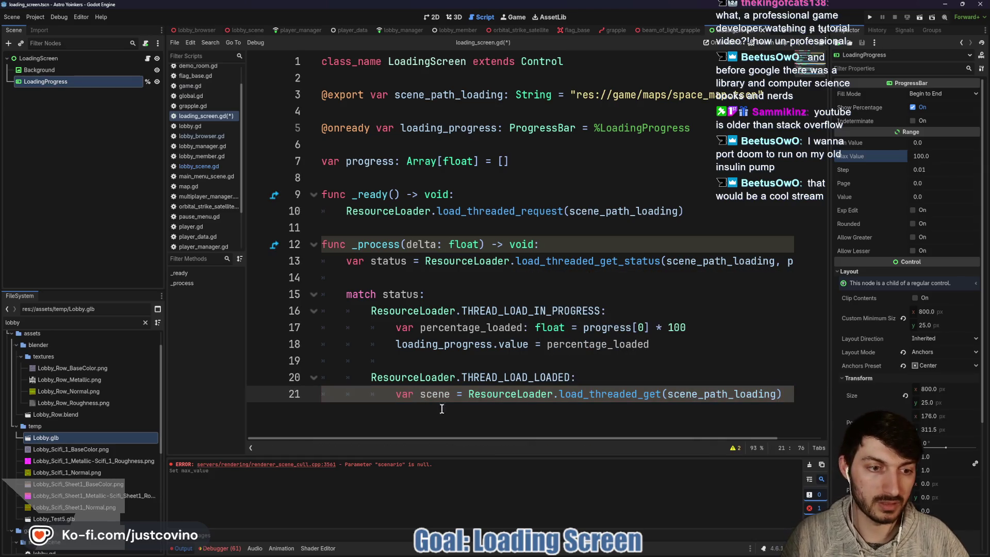
Step: Bring the YouTube tutorial back and resume playback
{"action": "mouse_move", "coordinate": [549, 547]}
{"action": "left_click", "coordinate": [564, 514]}
{"action": "left_click", "coordinate": [446, 325]}
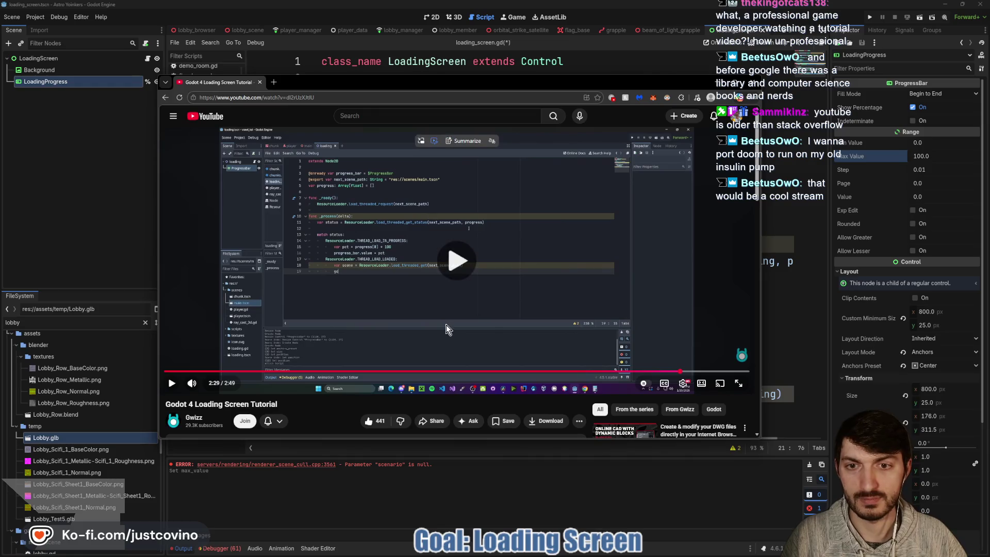
Step: Pause the tutorial and add a Global.change_map() call on line 22
{"action": "left_click", "coordinate": [390, 307]}
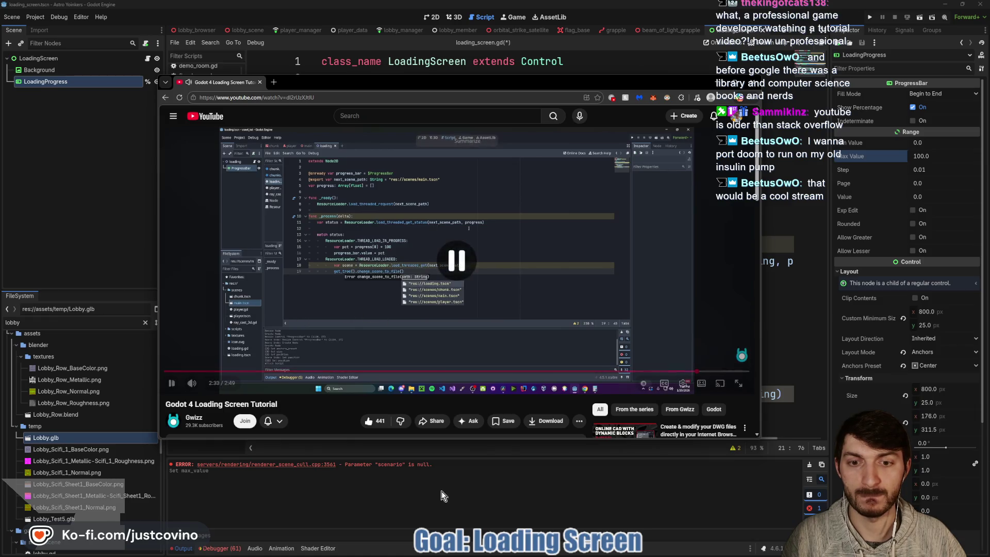
{"action": "key", "text": "alt+Tab"}
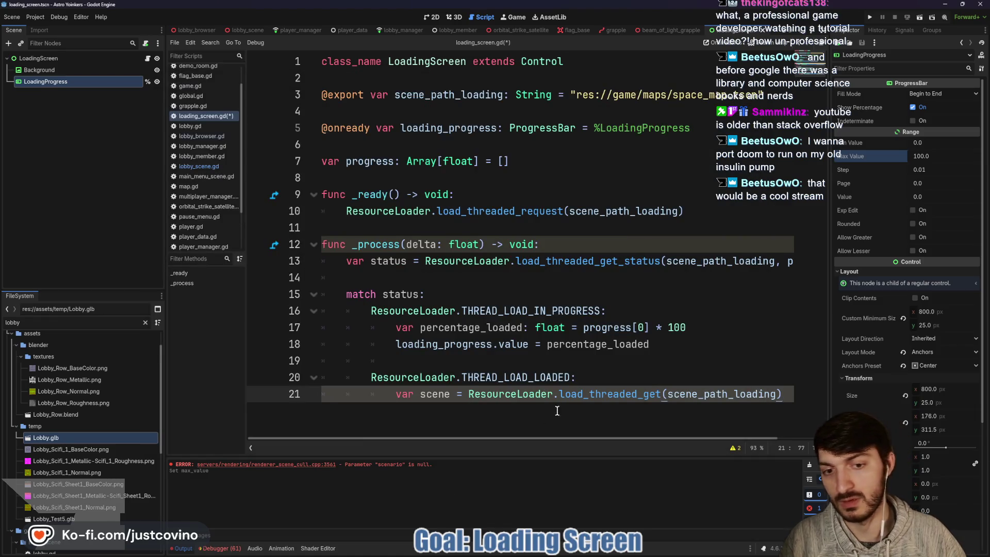
{"action": "key", "text": "Return"}
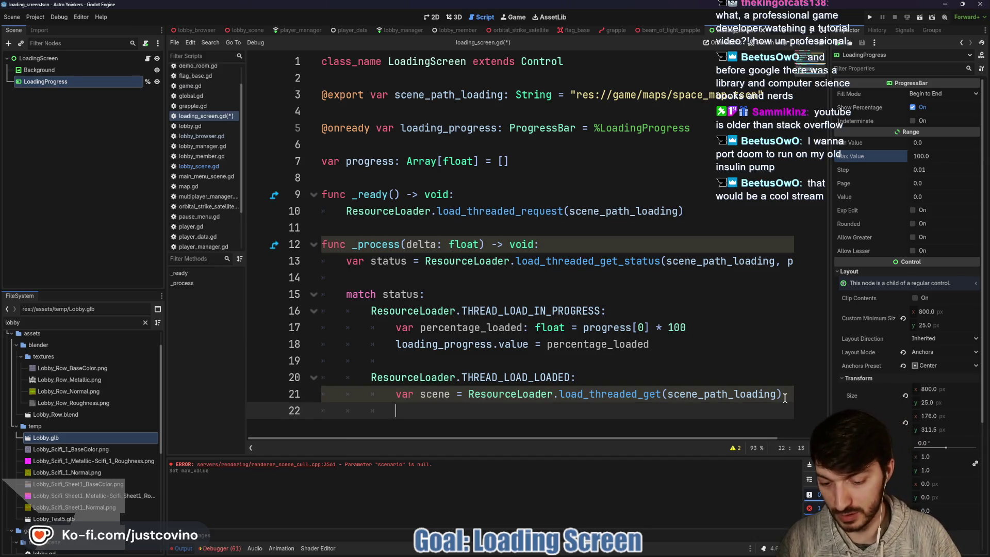
{"action": "type", "text": "Global"}
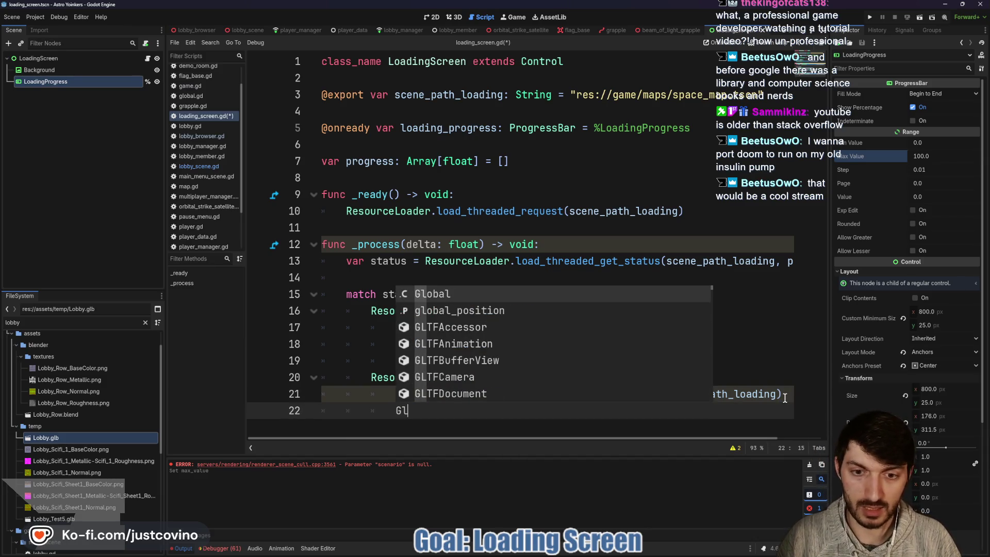
{"action": "type", "text": ".chang"}
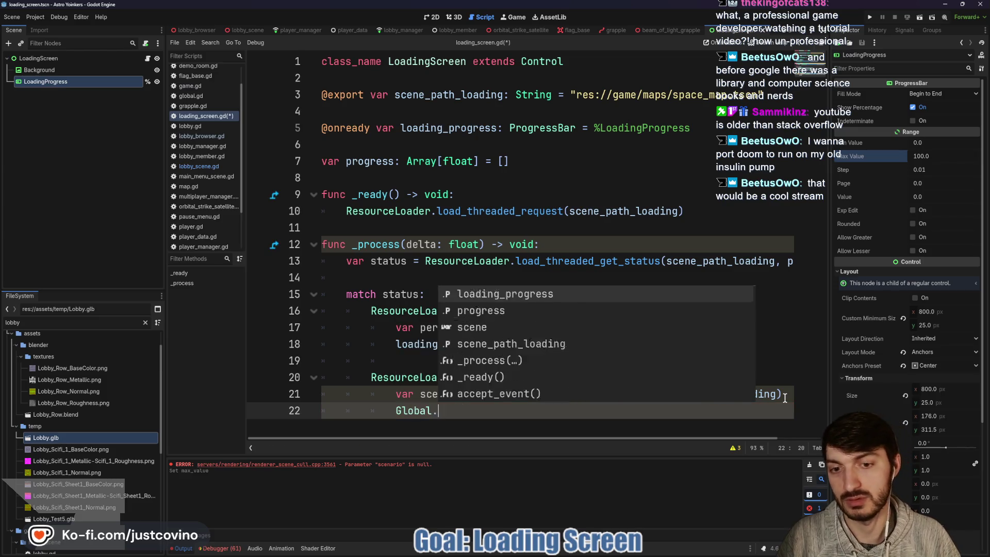
{"action": "key", "text": "Return"}
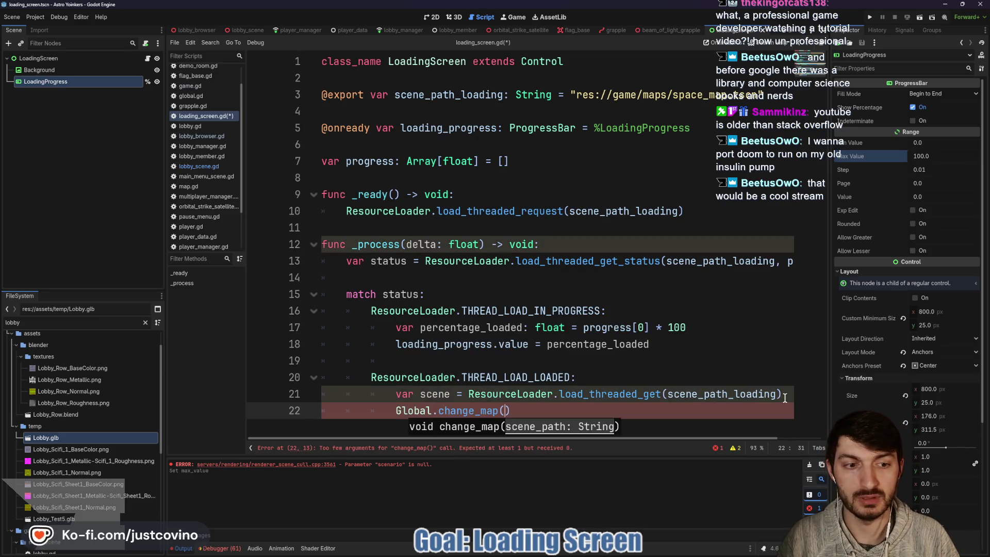
Step: Make scene the change_map argument and save the script
{"action": "type", "text": "scene"}
{"action": "key", "text": "Down"}
{"action": "key", "text": "Return"}
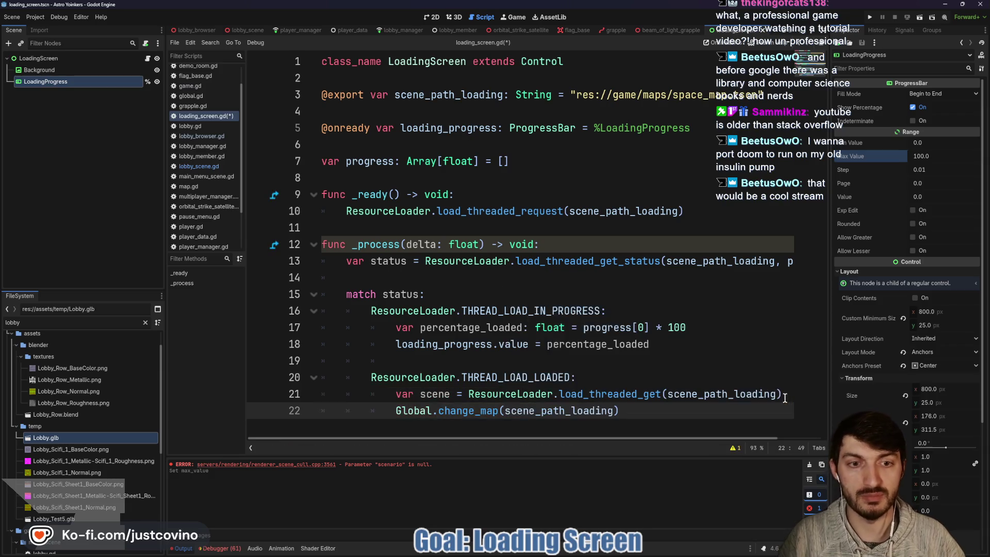
{"action": "left_click", "coordinate": [670, 413]}
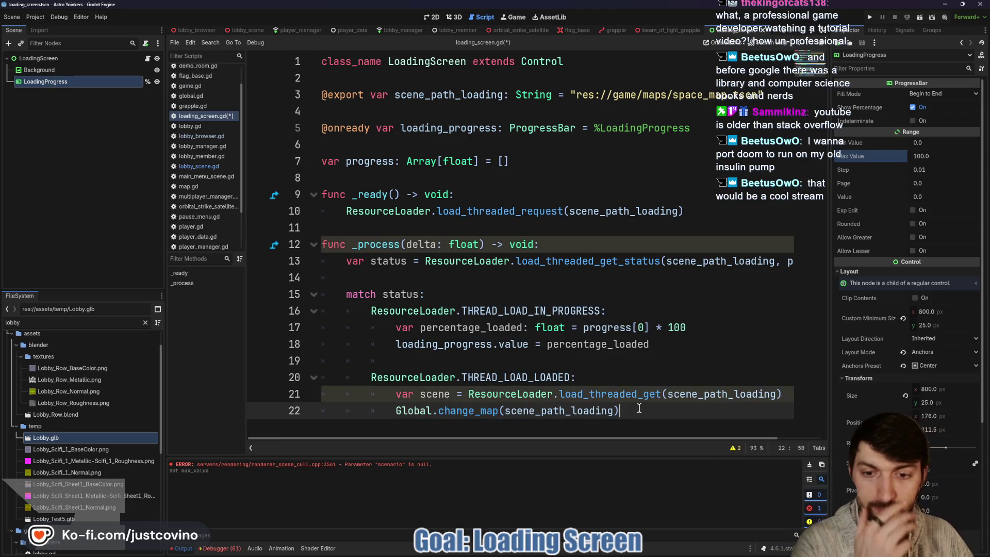
{"action": "left_click_drag", "start_coordinate": [615, 413], "coordinate": [504, 413]}
{"action": "type", "text": "scene"}
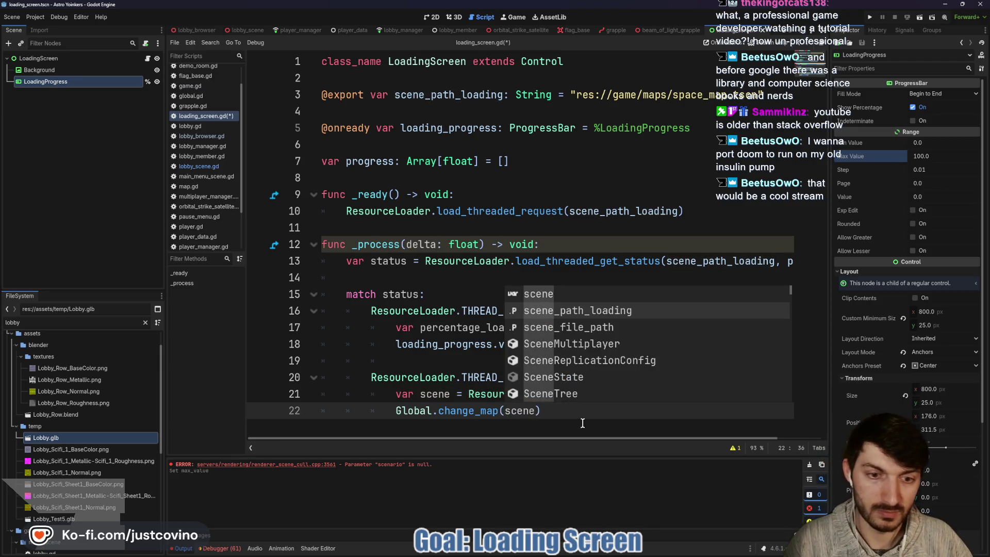
{"action": "left_click", "coordinate": [575, 415]}
{"action": "key", "text": "ctrl+s"}
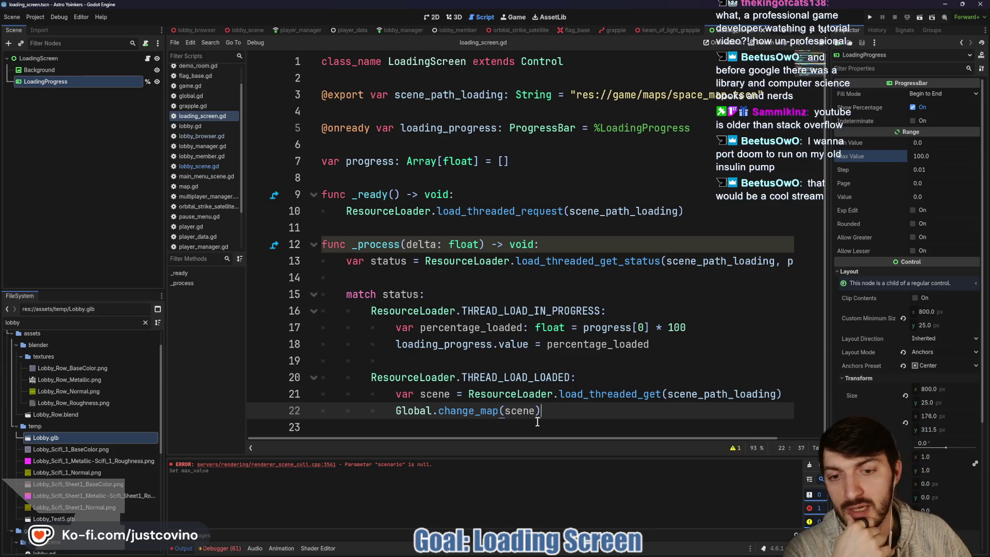
Step: Add an empty line below, check the next part of the tutorial, and return to line 22
{"action": "left_click", "coordinate": [524, 428]}
{"action": "key", "text": "Return"}
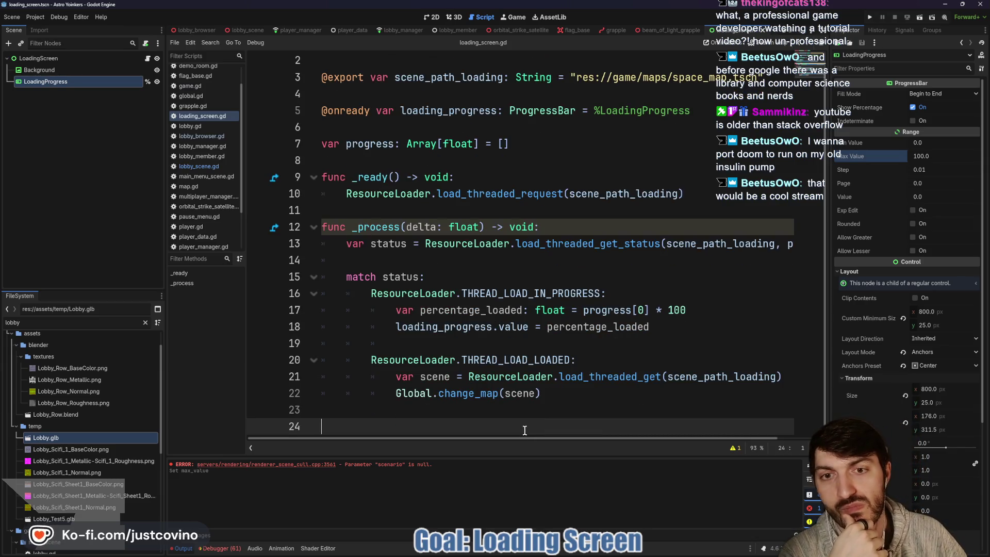
{"action": "left_click", "coordinate": [551, 553]}
{"action": "left_click", "coordinate": [472, 328]}
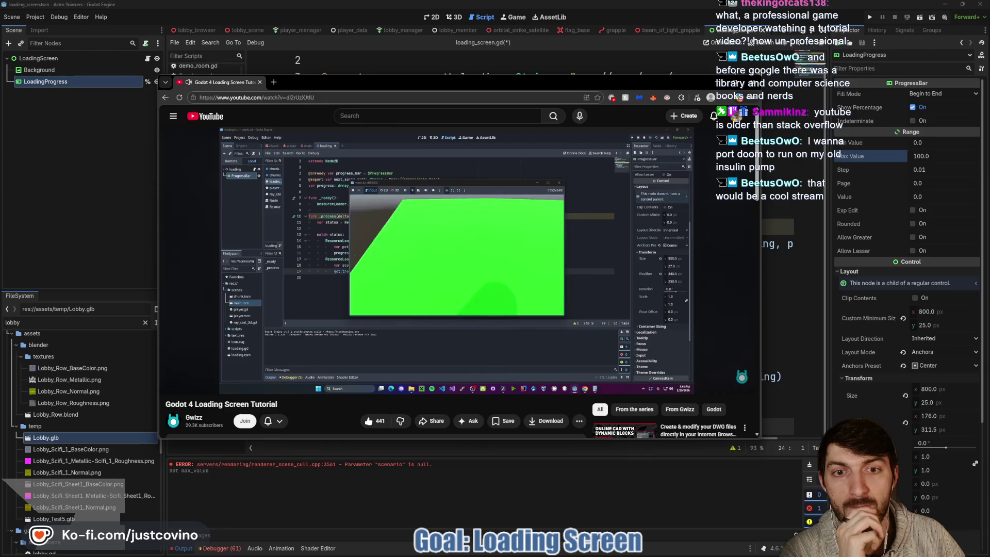
{"action": "left_click", "coordinate": [432, 292]}
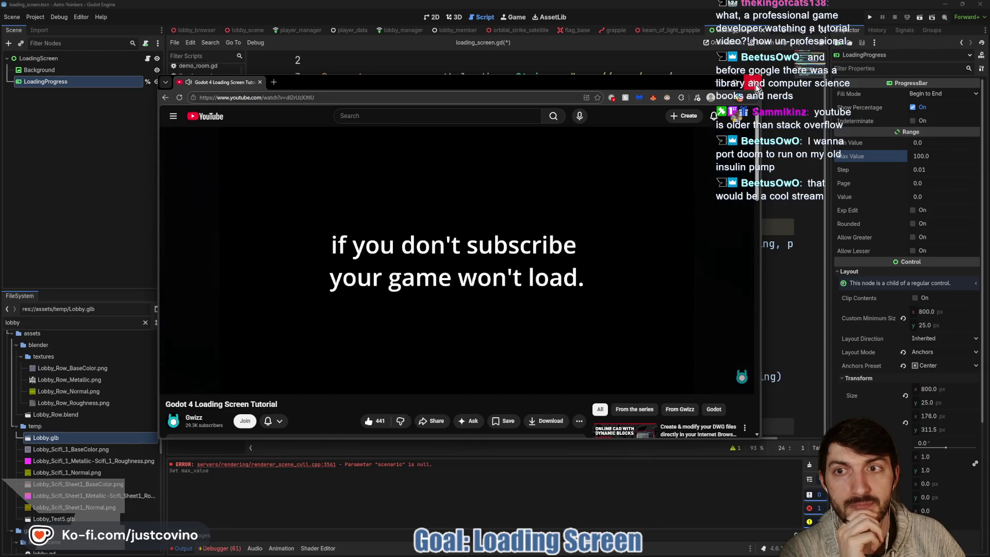
{"action": "key", "text": "alt+Tab"}
{"action": "left_click", "coordinate": [551, 400]}
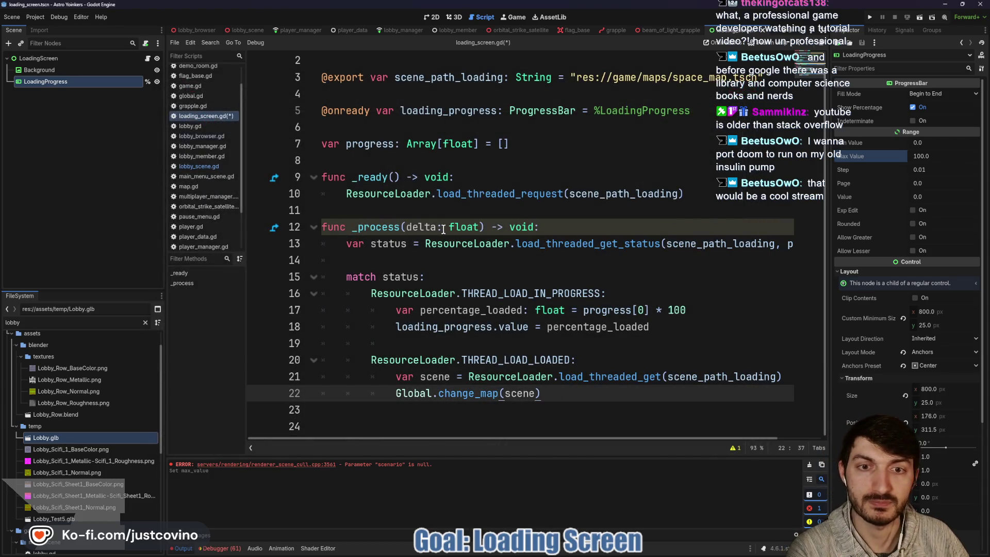
Step: Rename the _process parameter to _delta and add a blank line above _process
{"action": "left_click", "coordinate": [405, 227]}
{"action": "type", "text": "_"}
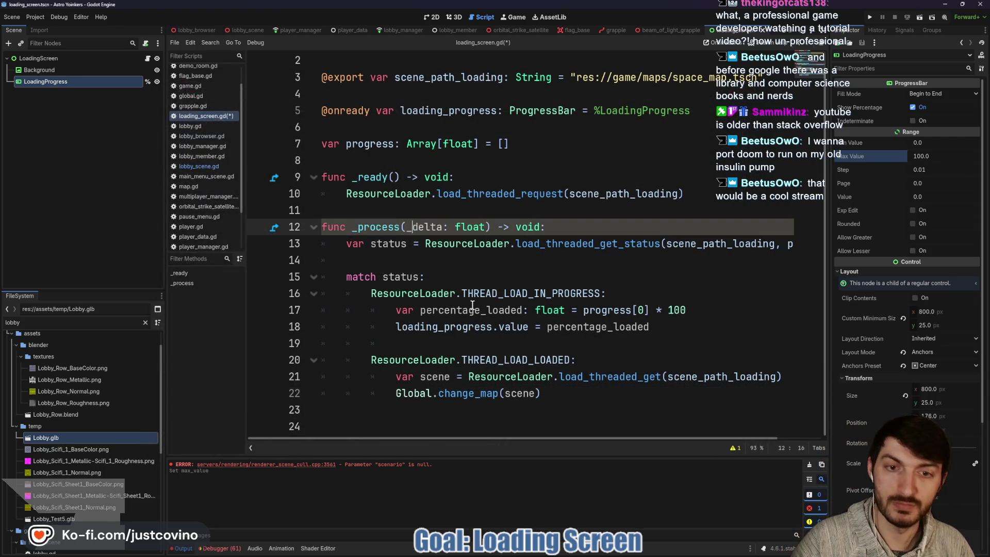
{"action": "left_click", "coordinate": [417, 211]}
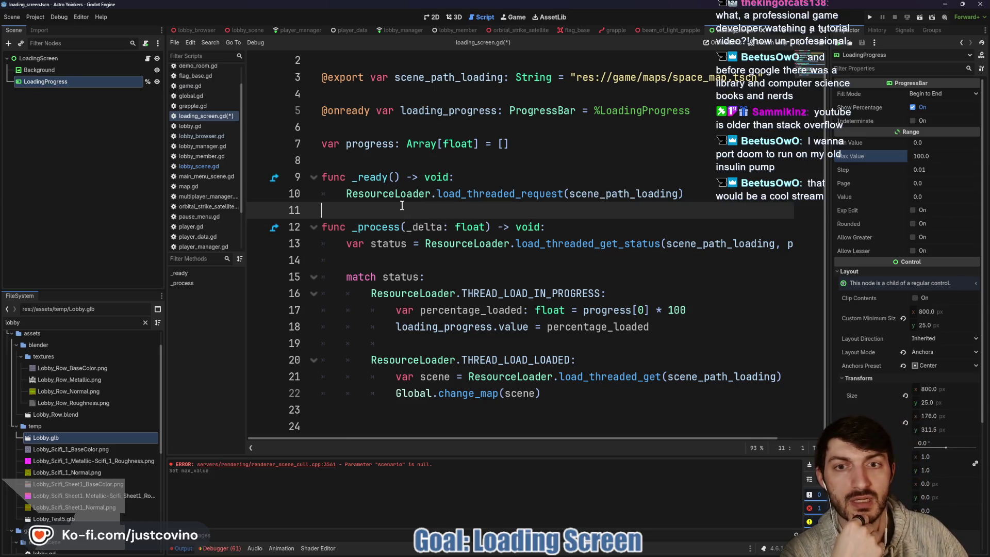
{"action": "key", "text": "Return"}
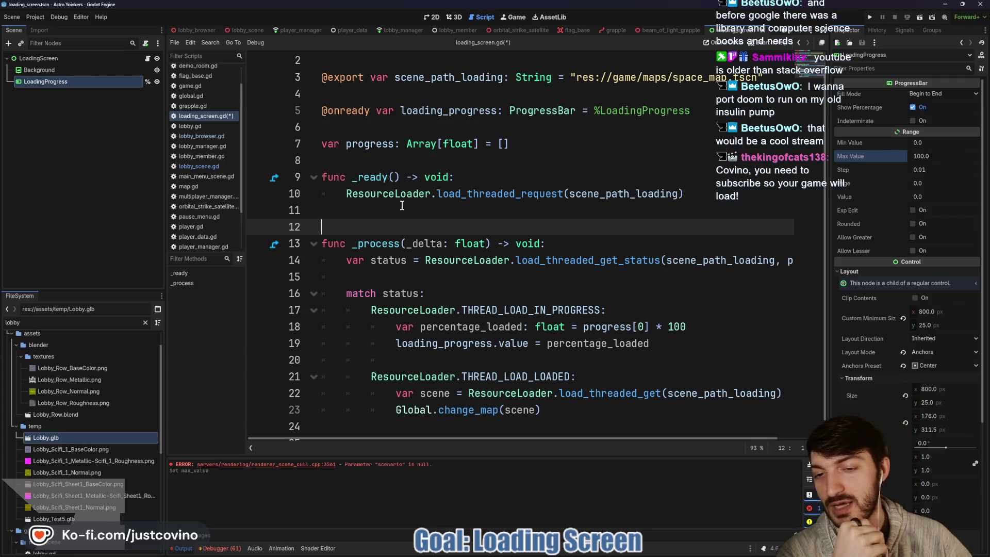
{"action": "left_click", "coordinate": [548, 551]}
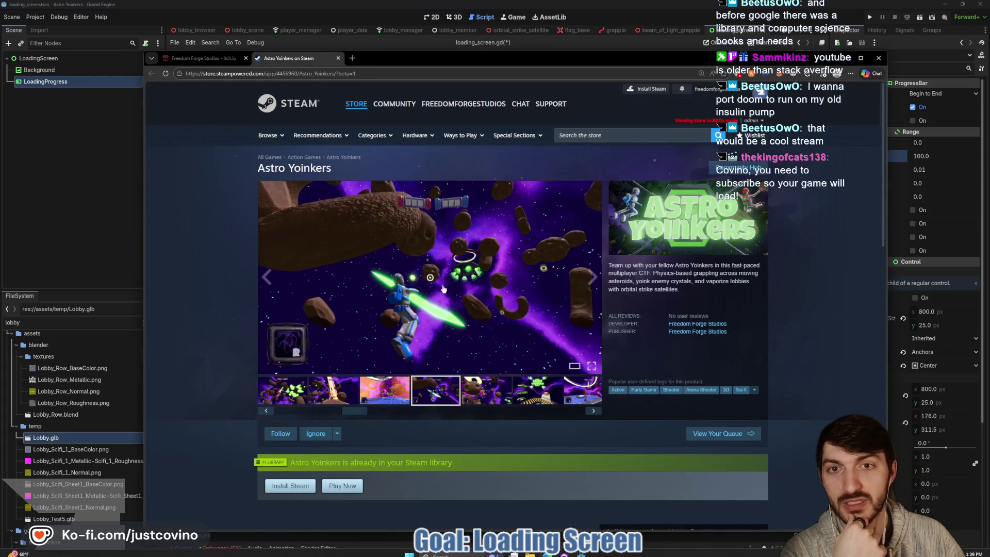
Step: Hide the Astro Yoinkers Steam page to get back to Godot
{"action": "left_click", "coordinate": [81, 266]}
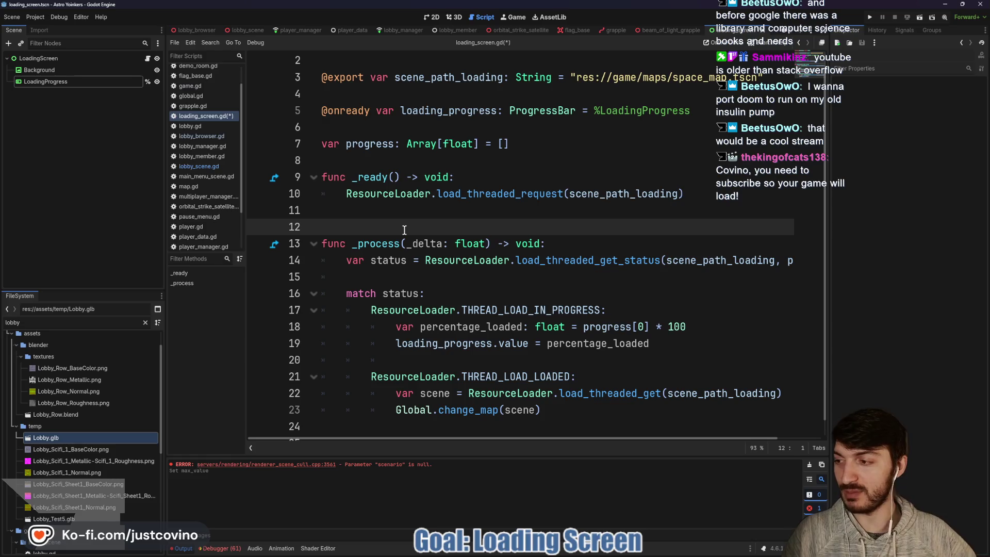
Step: Save the script and insert a blank line above func _ready()
{"action": "key", "text": "ctrl+s"}
{"action": "left_click", "coordinate": [372, 176]}
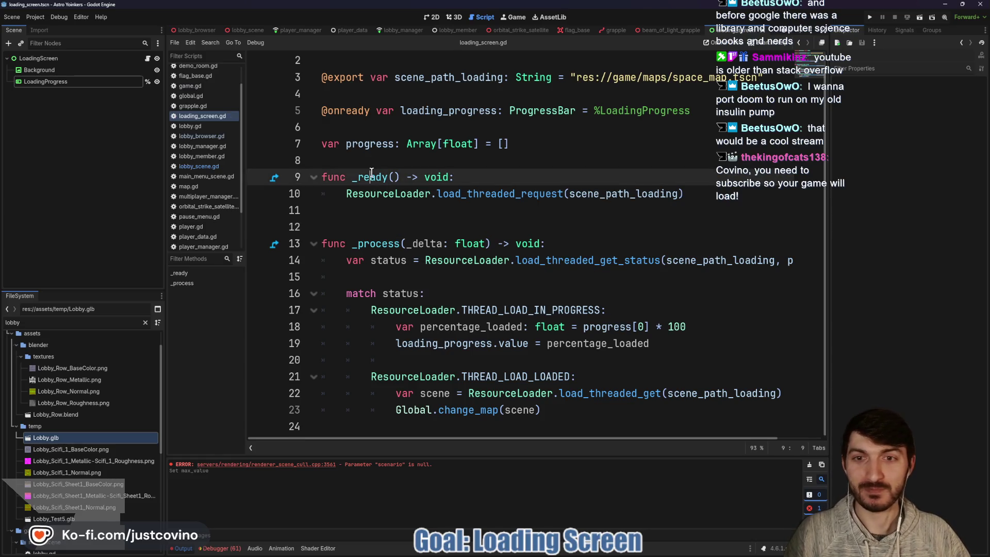
{"action": "key", "text": "ctrl+shift+Return"}
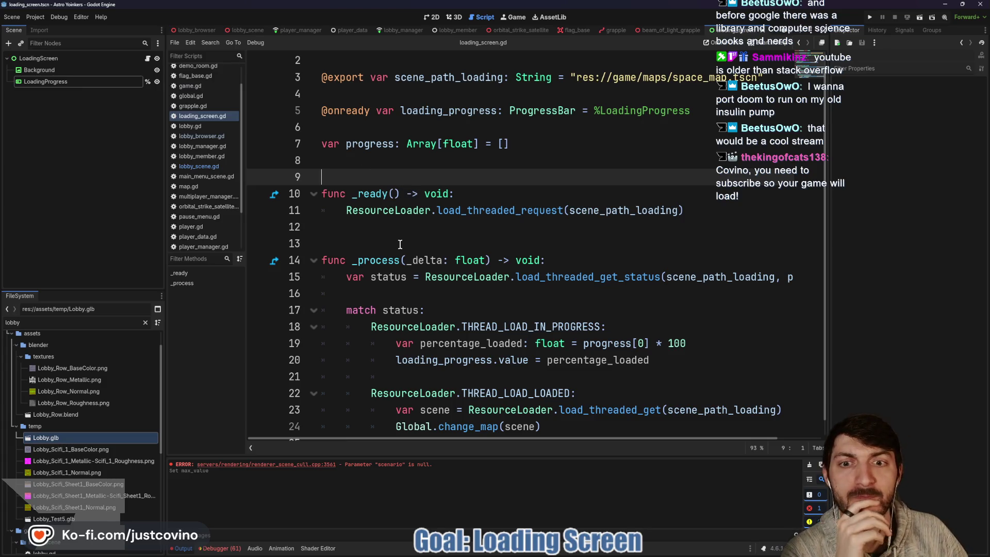
Step: Add empty lines after the loaded branch's Global.change_map(scene) call
{"action": "scroll", "coordinate": [395, 243], "scroll_direction": "down", "scroll_amount": 1}
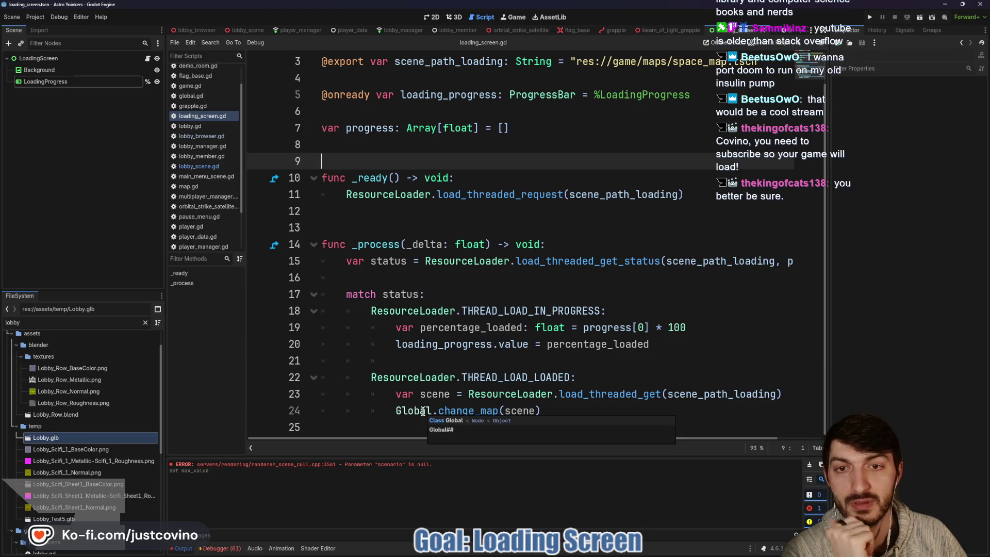
{"action": "mouse_move", "coordinate": [422, 410]}
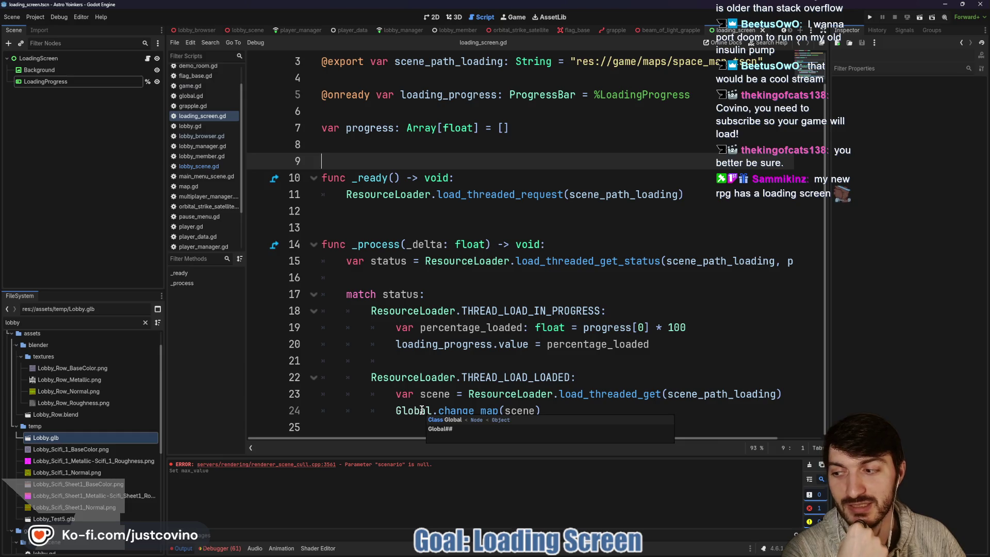
{"action": "left_click", "coordinate": [389, 426]}
{"action": "mouse_move", "coordinate": [483, 394]}
{"action": "key", "text": "Return"}
{"action": "key", "text": "Return"}
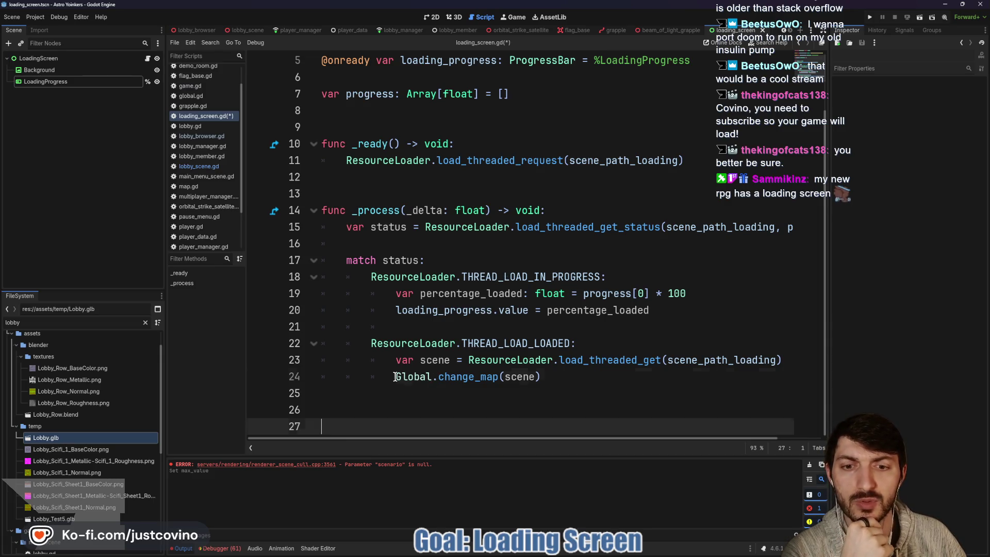
{"action": "left_click_drag", "start_coordinate": [394, 377], "coordinate": [541, 377]}
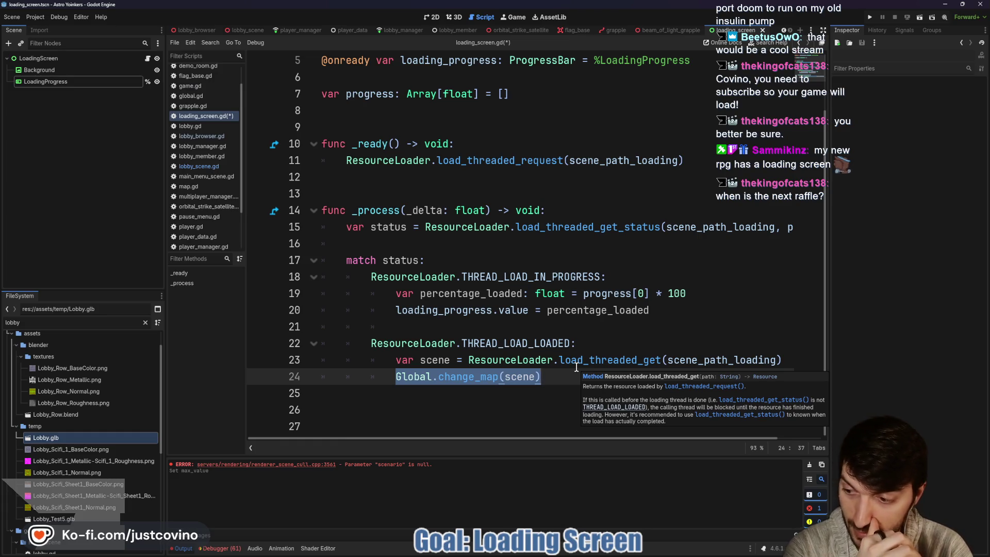
{"action": "left_click", "coordinate": [512, 401]}
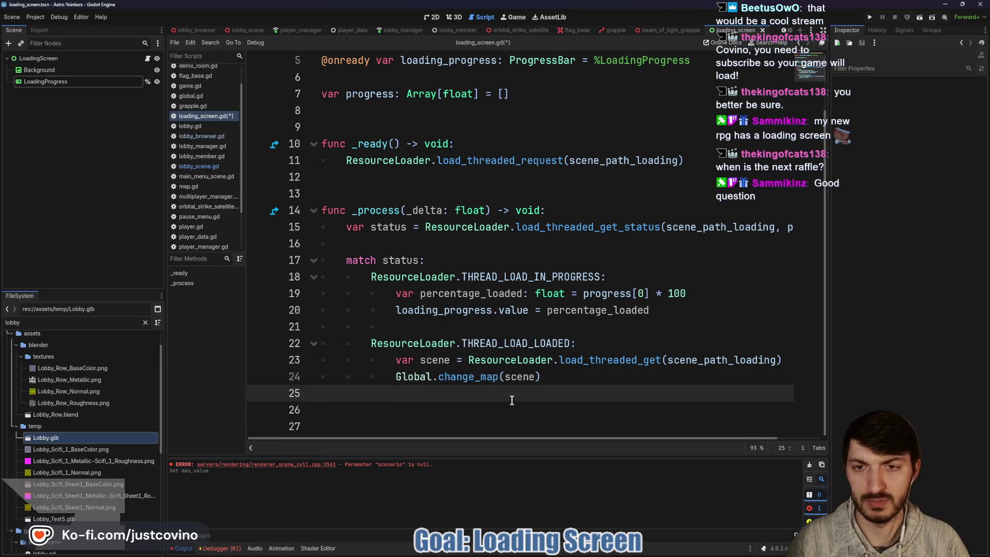
Step: Add func change_map(map: PackedScene) -> void: whose body calls Global.change_map(map)
{"action": "key", "text": "Return"}
{"action": "type", "text": "fun"}
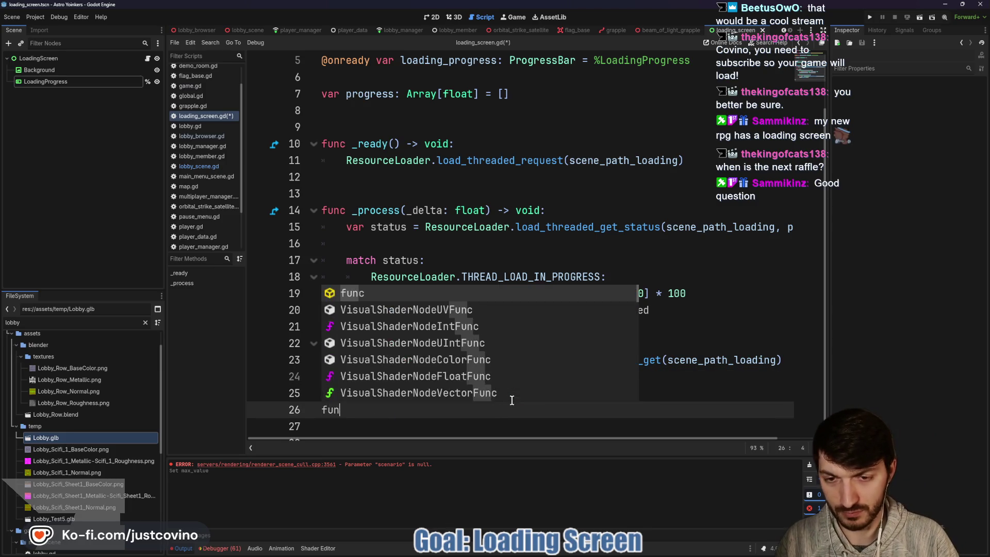
{"action": "type", "text": "c change_"}
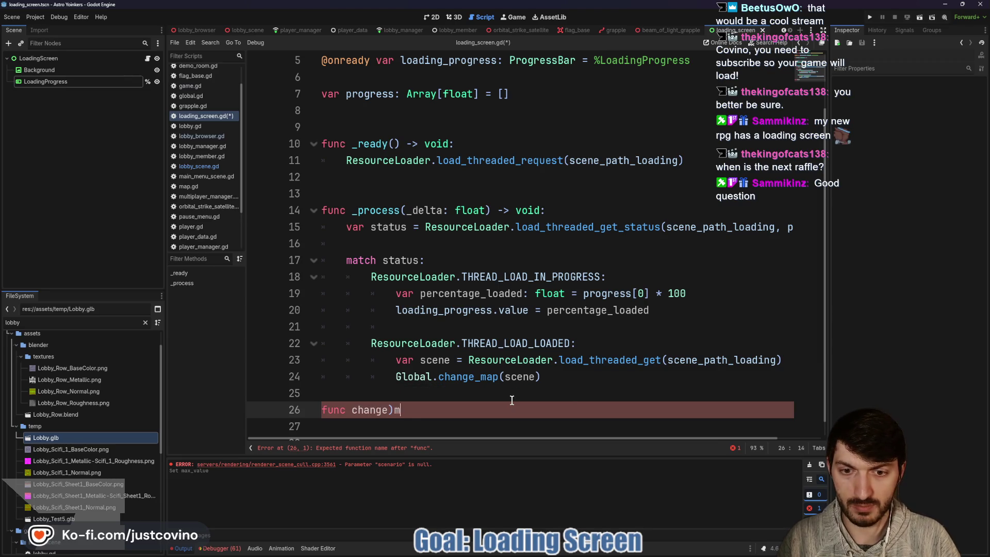
{"action": "type", "text": "map(map"}
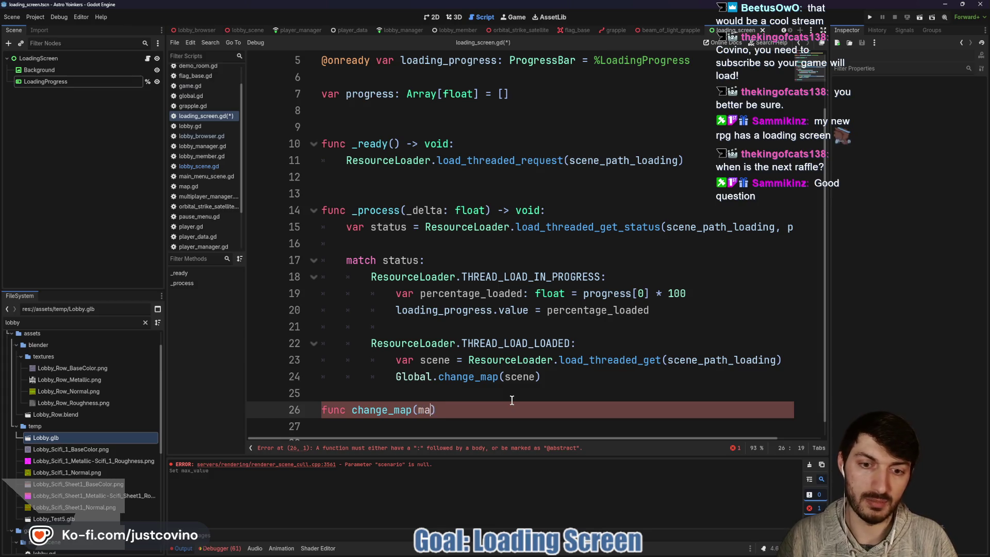
{"action": "type", "text": ": PackedScene) -"}
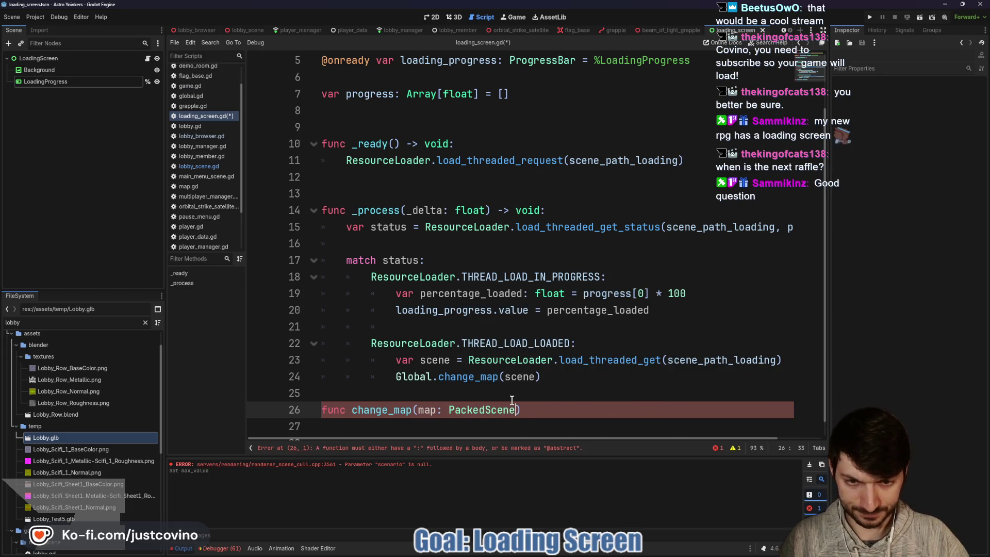
{"action": "type", "text": "> void:"}
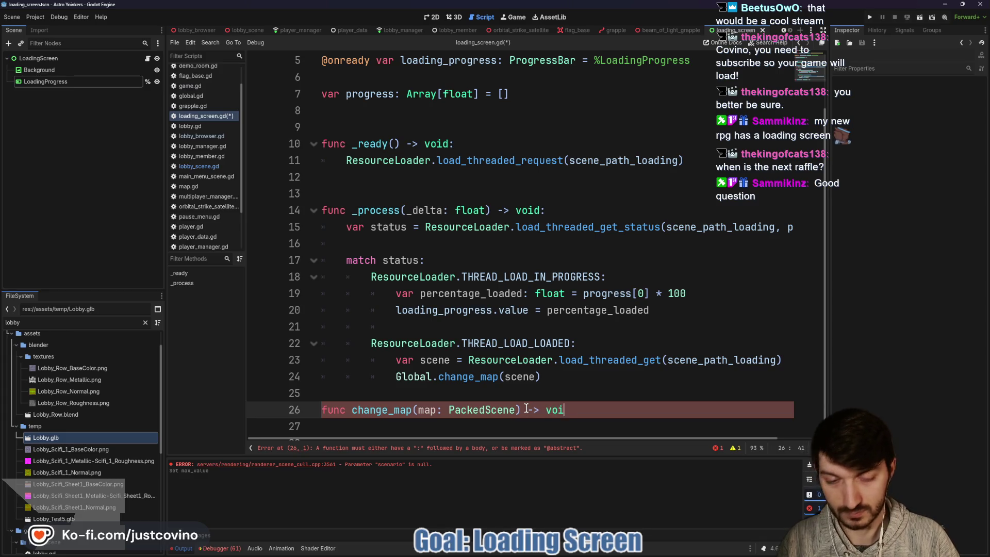
{"action": "key", "text": "Return"}
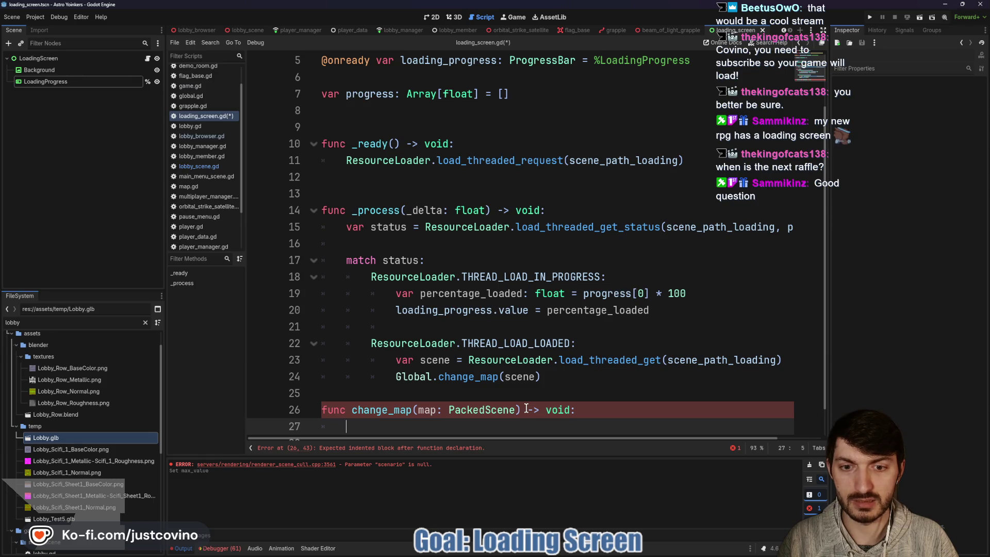
{"action": "type", "text": "Globa"}
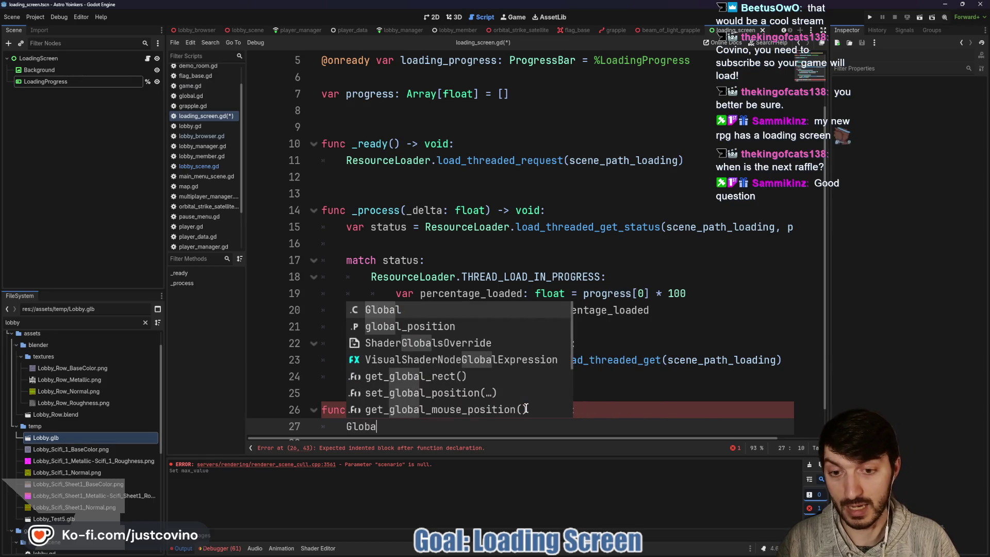
{"action": "type", "text": "l.cha"}
{"action": "key", "text": "Return"}
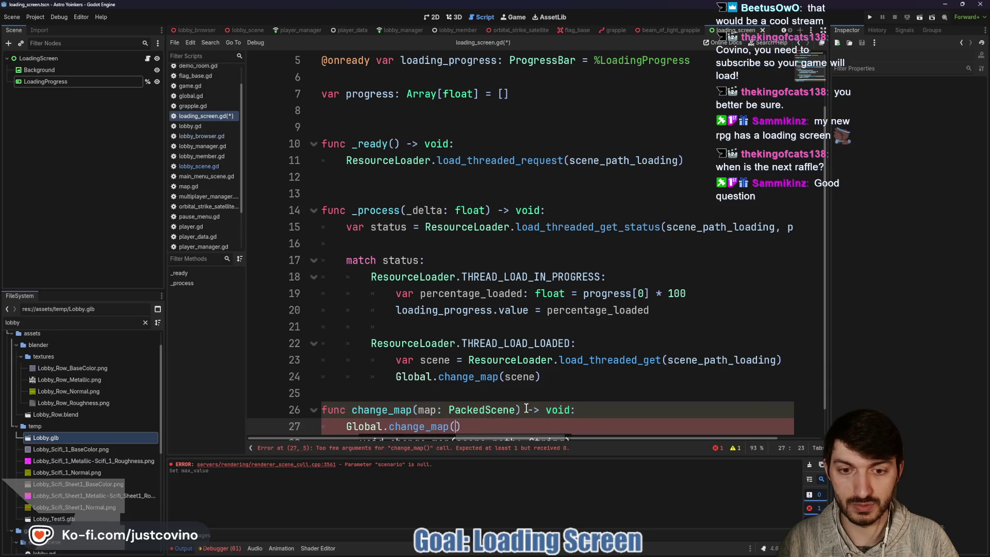
{"action": "type", "text": "map"}
Step: Annotate the scene variable on line 23 with the String type
{"action": "scroll", "coordinate": [516, 408], "scroll_direction": "down", "scroll_amount": 1}
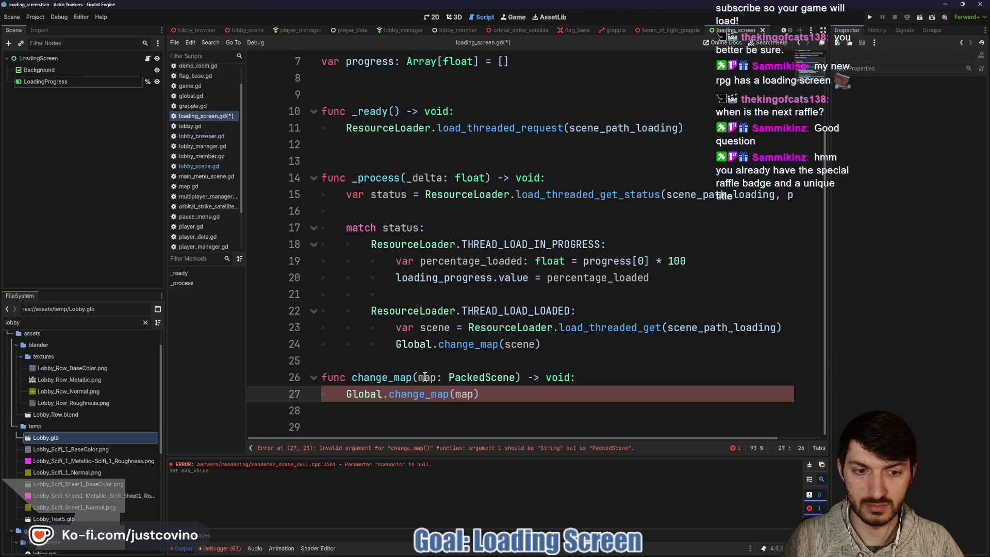
{"action": "left_click_drag", "start_coordinate": [447, 377], "coordinate": [517, 376]}
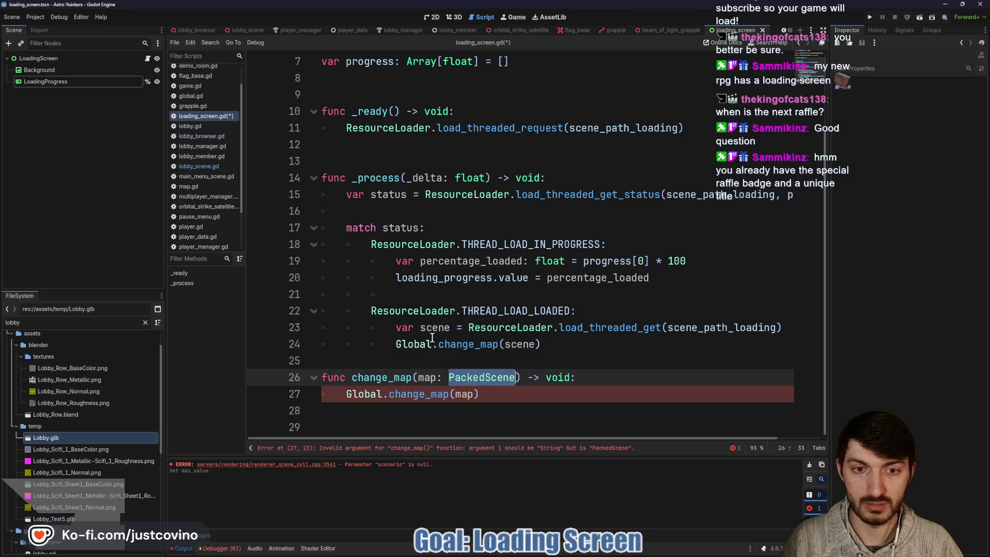
{"action": "left_click", "coordinate": [451, 328]}
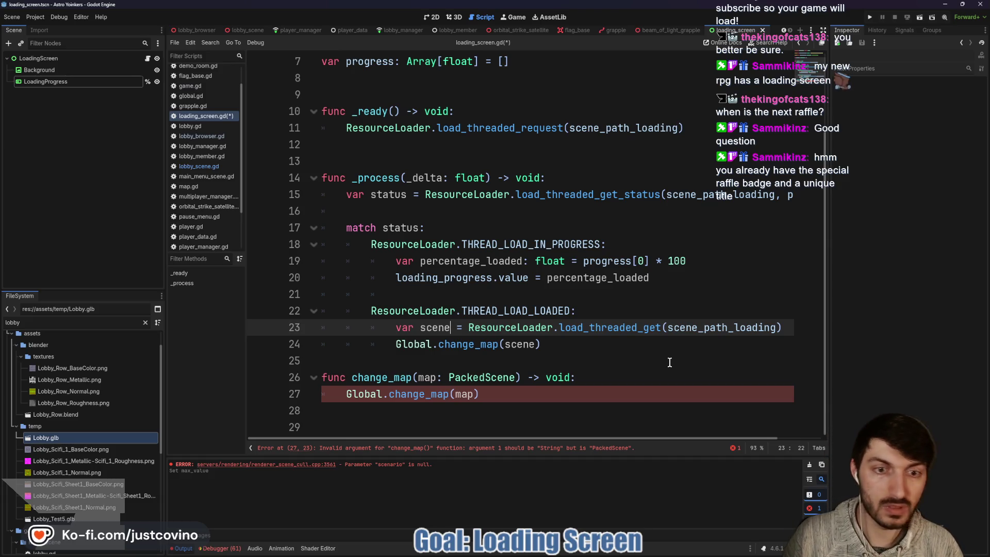
{"action": "type", "text": ": S"}
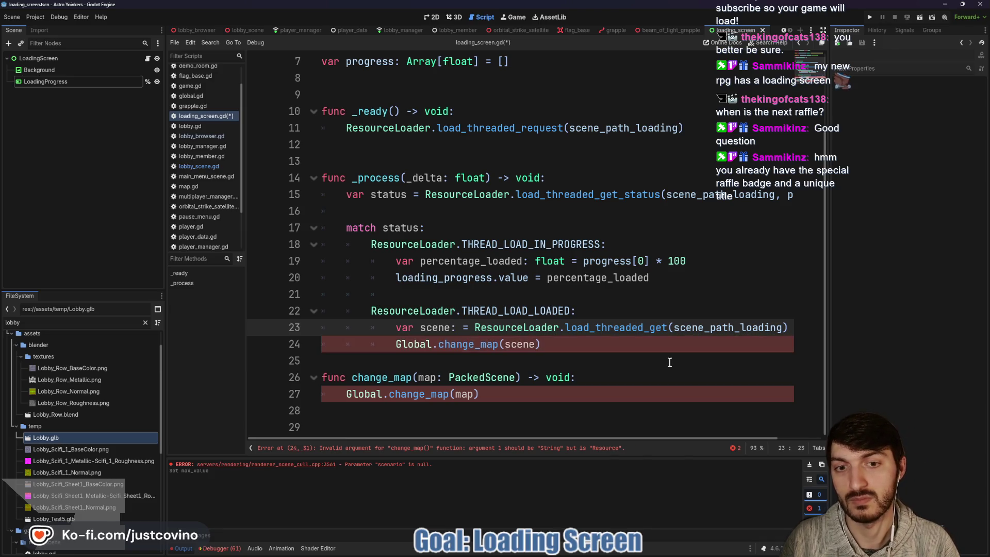
{"action": "type", "text": "tring"}
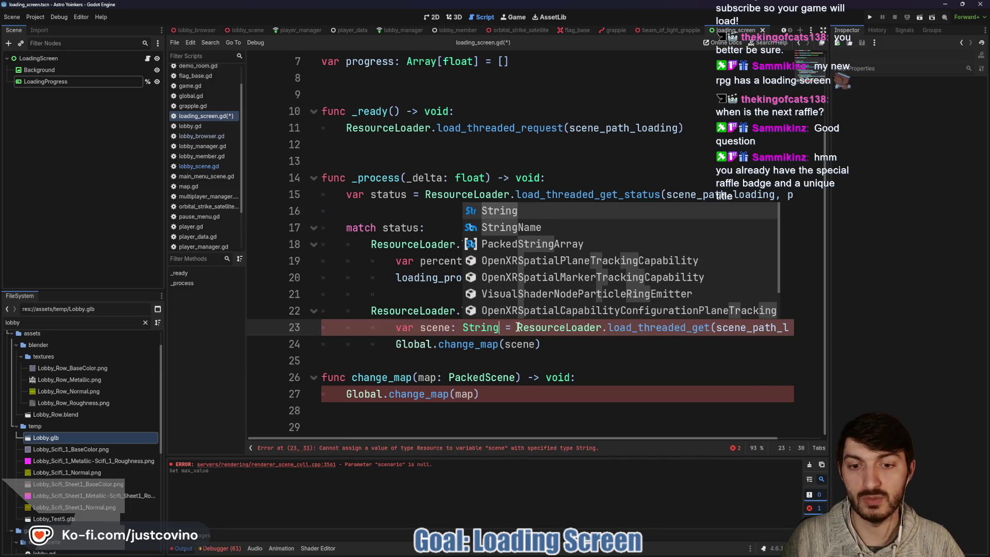
Step: Delete ': String' after scene, read the load_threaded_get docs, and reselect PackedScene on line 26
{"action": "key", "text": "BackSpace"}
{"action": "key", "text": "BackSpace"}
{"action": "key", "text": "BackSpace"}
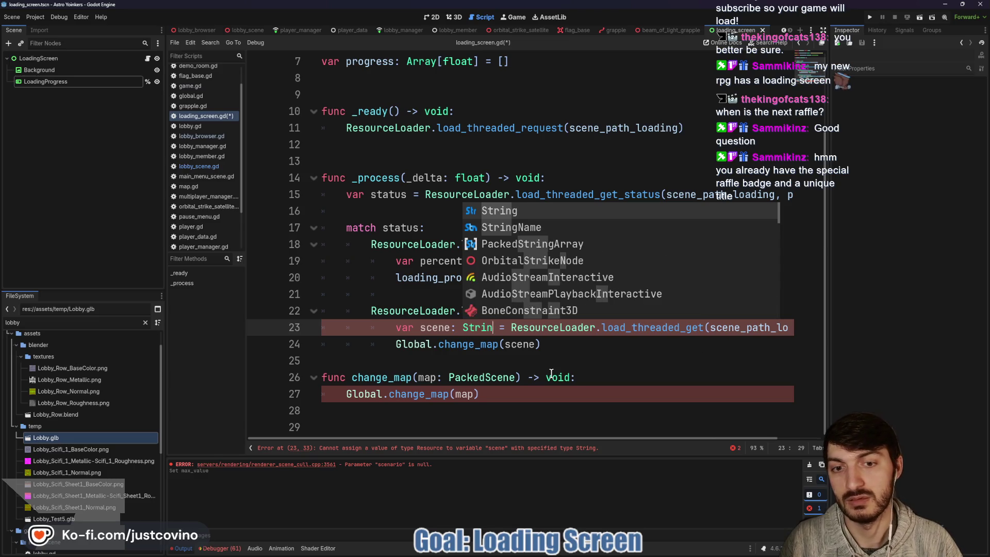
{"action": "key", "text": "BackSpace"}
{"action": "key", "text": "BackSpace"}
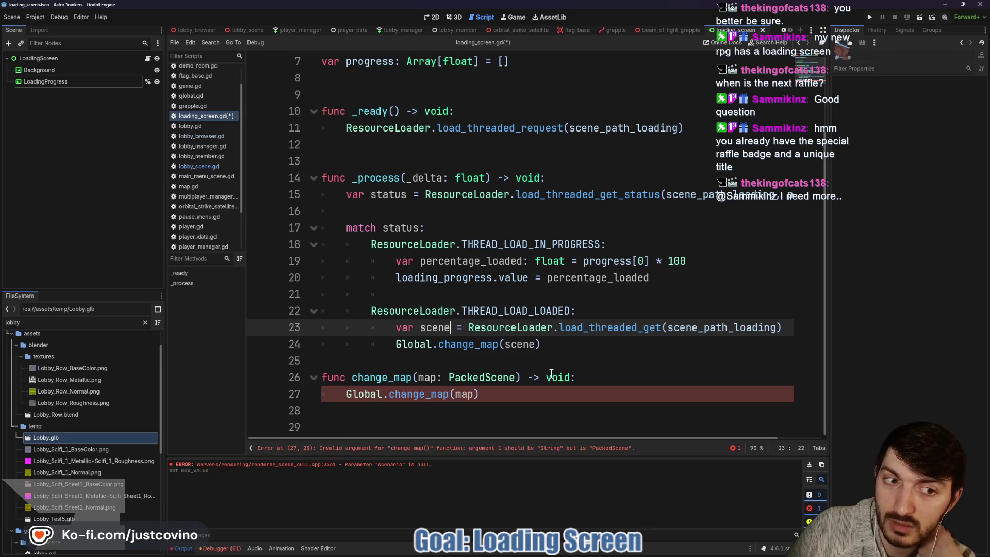
{"action": "mouse_move", "coordinate": [597, 324]}
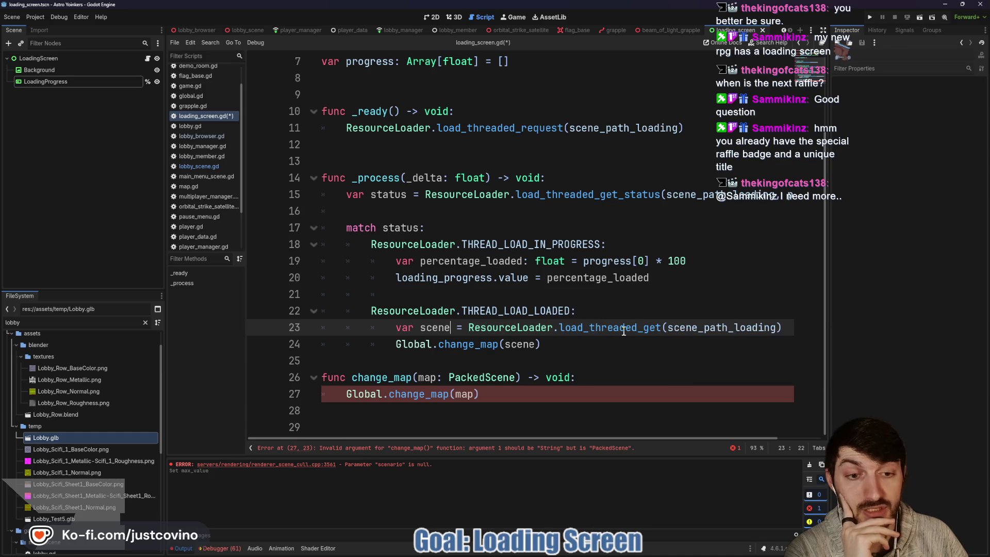
{"action": "mouse_move", "coordinate": [635, 329]}
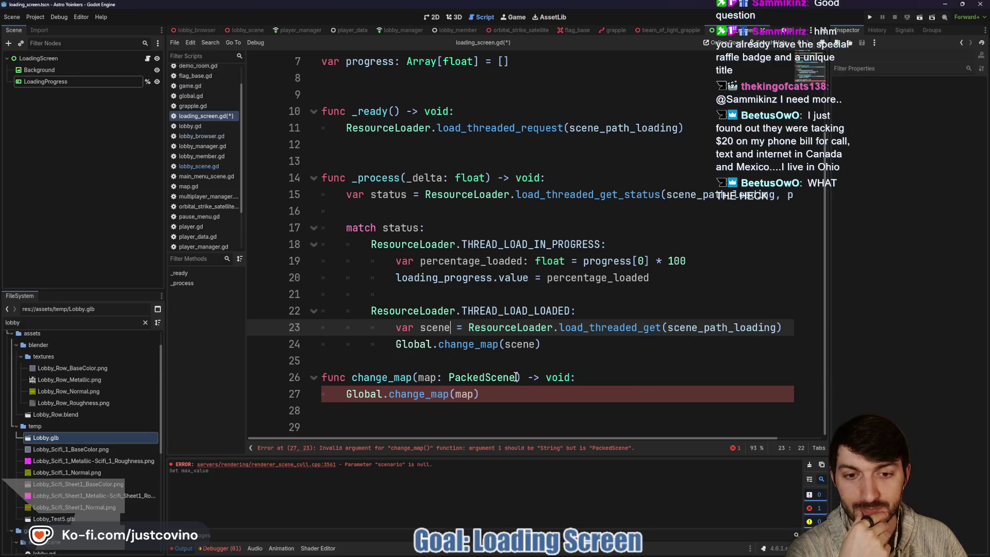
{"action": "left_click_drag", "start_coordinate": [516, 377], "coordinate": [450, 372]}
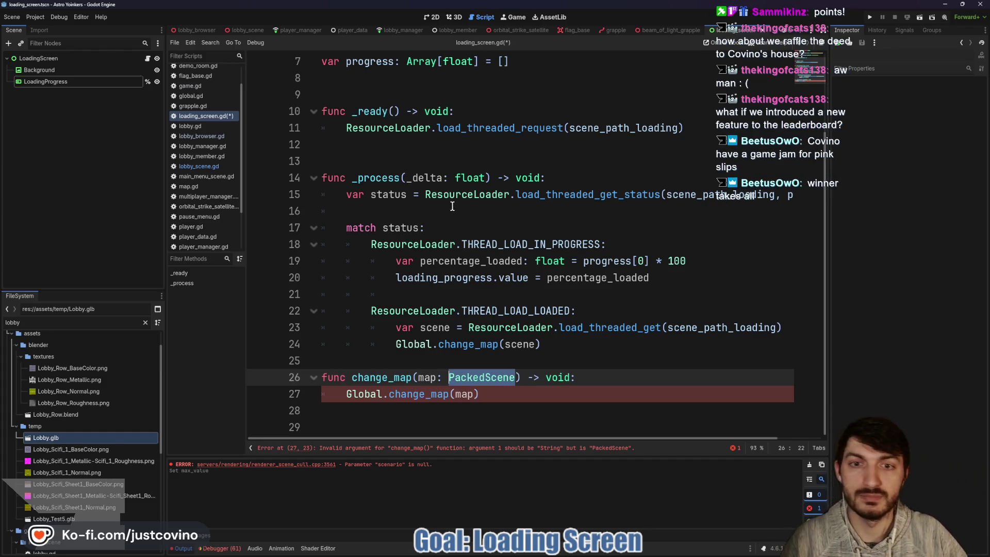
{"action": "left_click", "coordinate": [488, 394]}
{"action": "mouse_move", "coordinate": [359, 397]}
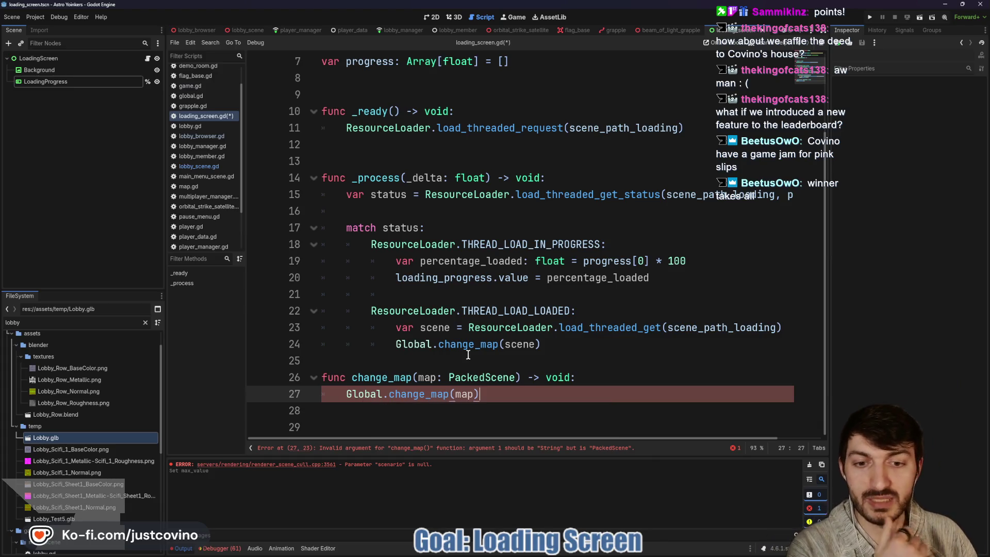
{"action": "left_click_drag", "start_coordinate": [493, 395], "coordinate": [342, 395]}
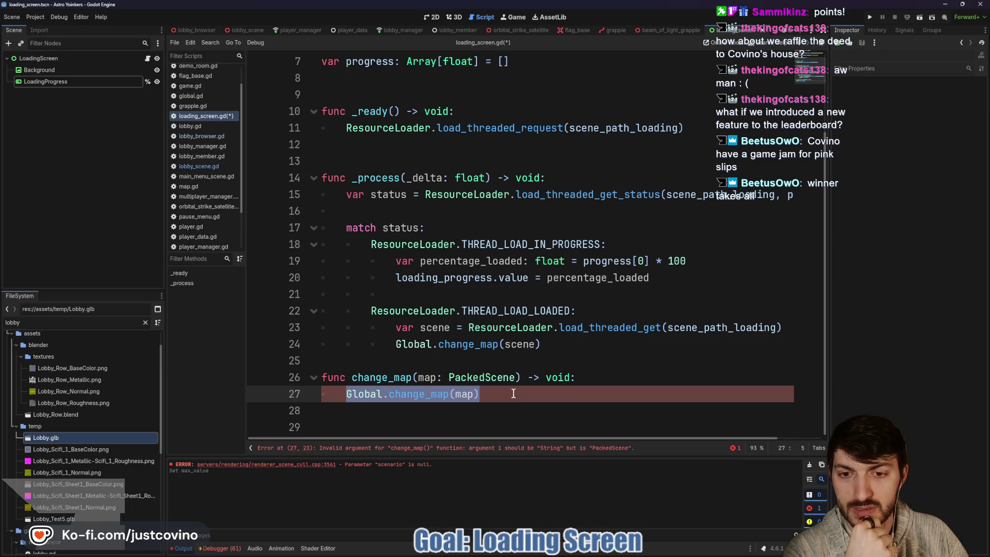
{"action": "left_click", "coordinate": [403, 361]}
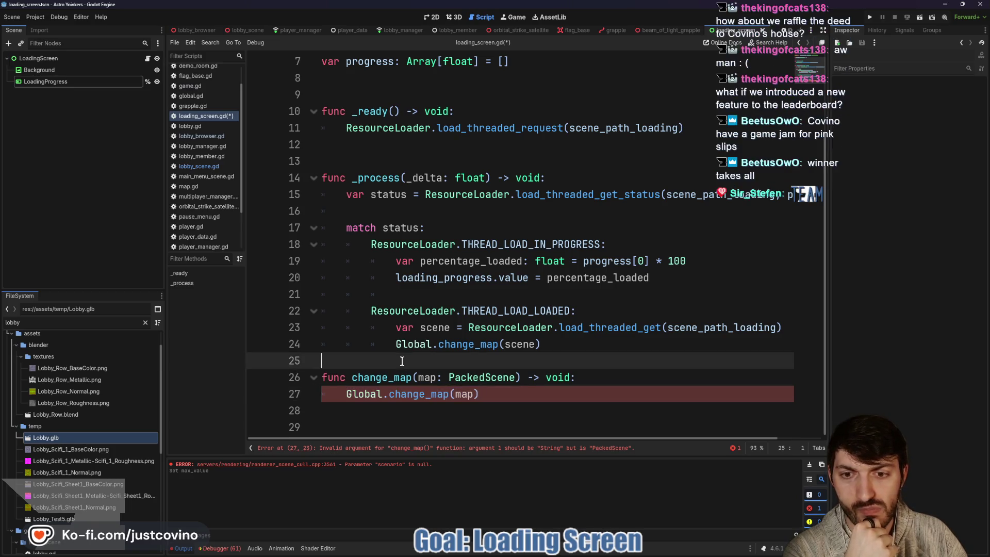
{"action": "key", "text": "Return"}
{"action": "scroll", "coordinate": [456, 364], "scroll_direction": "down", "scroll_amount": 1}
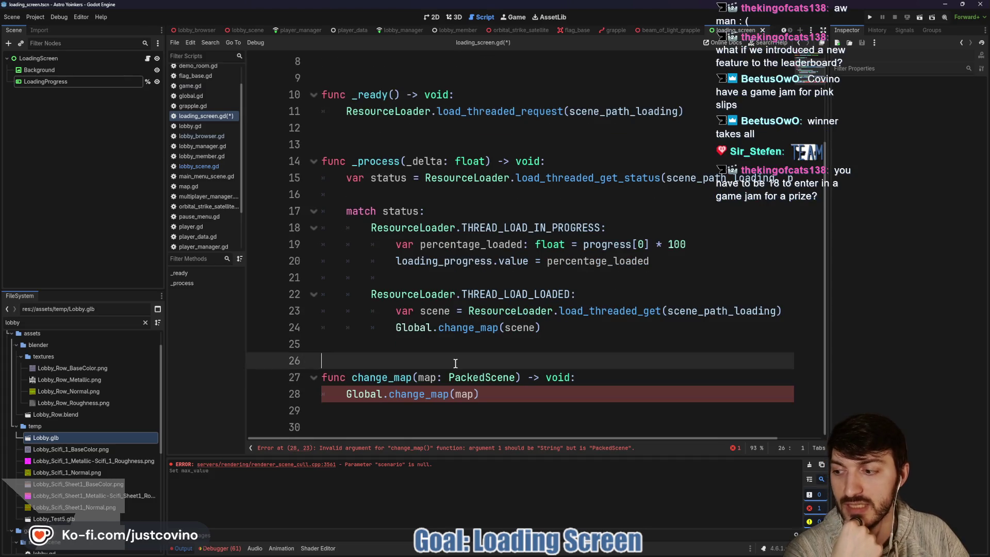
{"action": "left_click", "coordinate": [490, 394]}
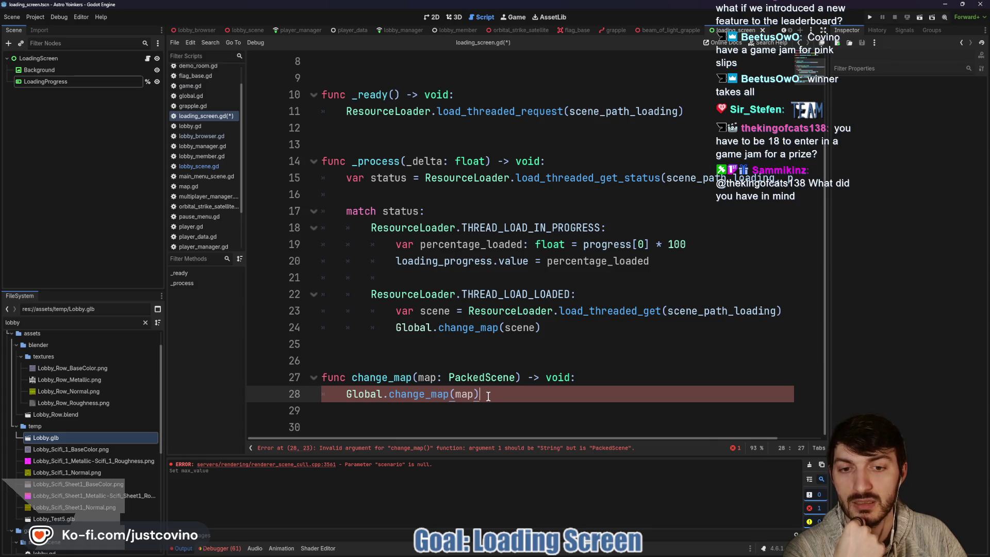
{"action": "left_click_drag", "start_coordinate": [489, 397], "coordinate": [327, 401]}
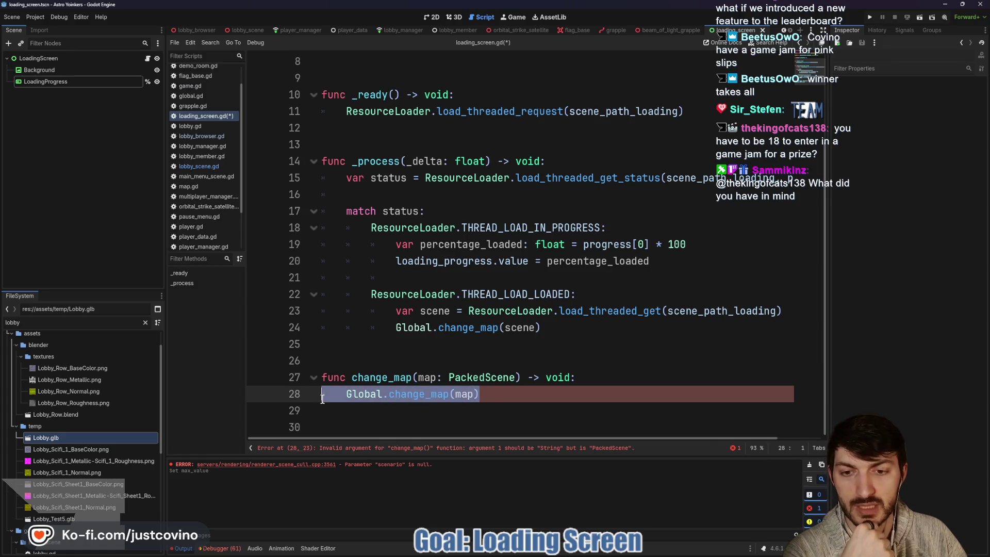
{"action": "left_click", "coordinate": [503, 398]}
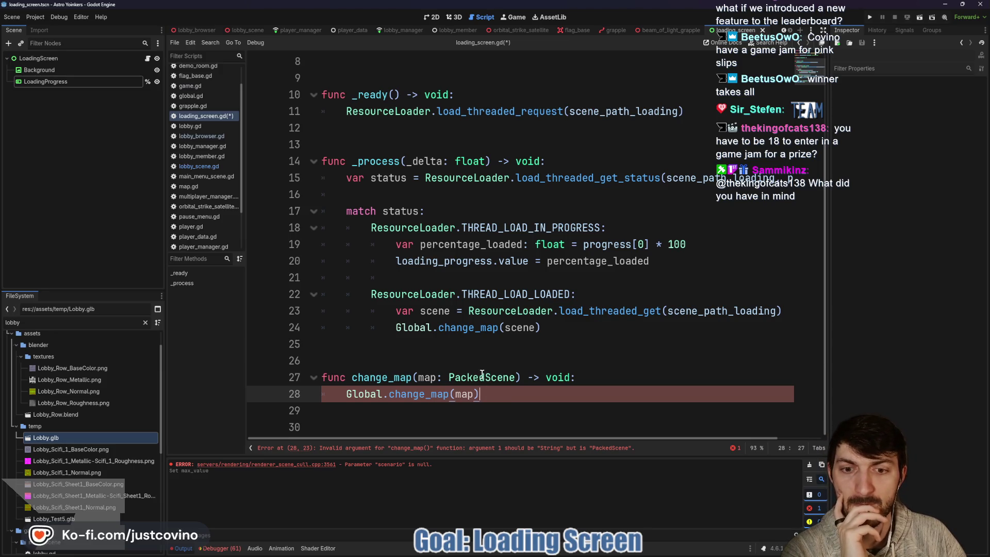
{"action": "left_click", "coordinate": [444, 356]}
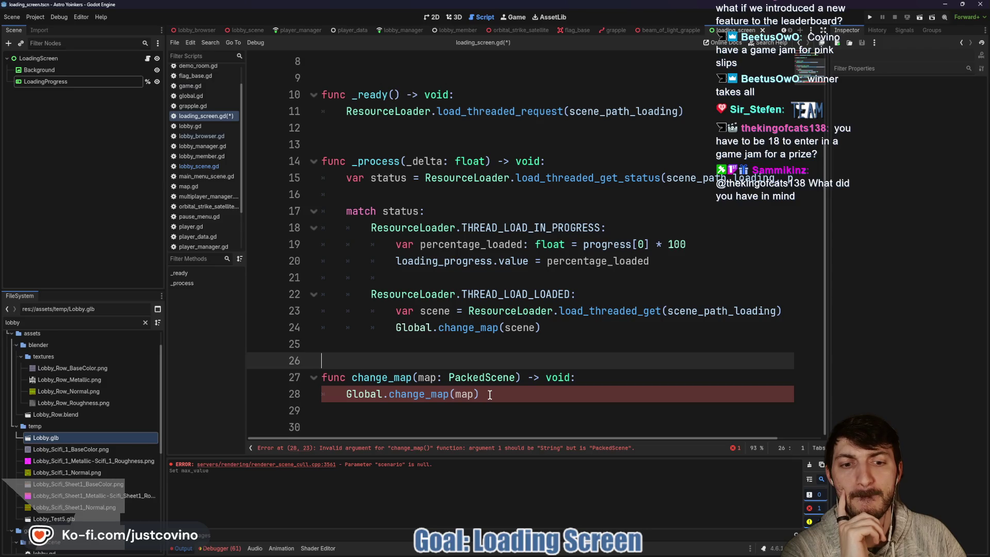
{"action": "left_click_drag", "start_coordinate": [490, 396], "coordinate": [262, 384]}
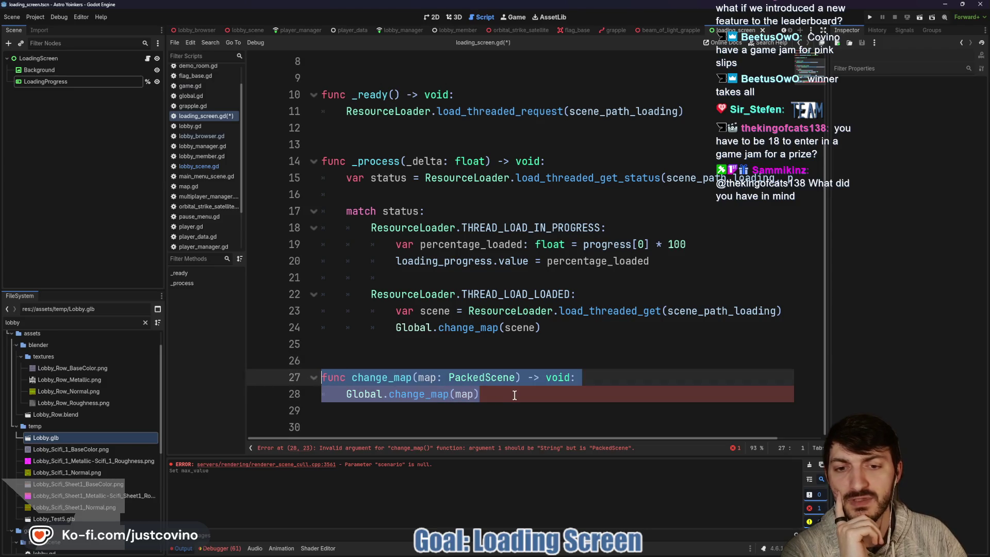
{"action": "mouse_move", "coordinate": [514, 395]}
{"action": "left_mouse_down"}
{"action": "mouse_move", "coordinate": [330, 395]}
{"action": "mouse_move", "coordinate": [275, 370]}
{"action": "left_mouse_up"}
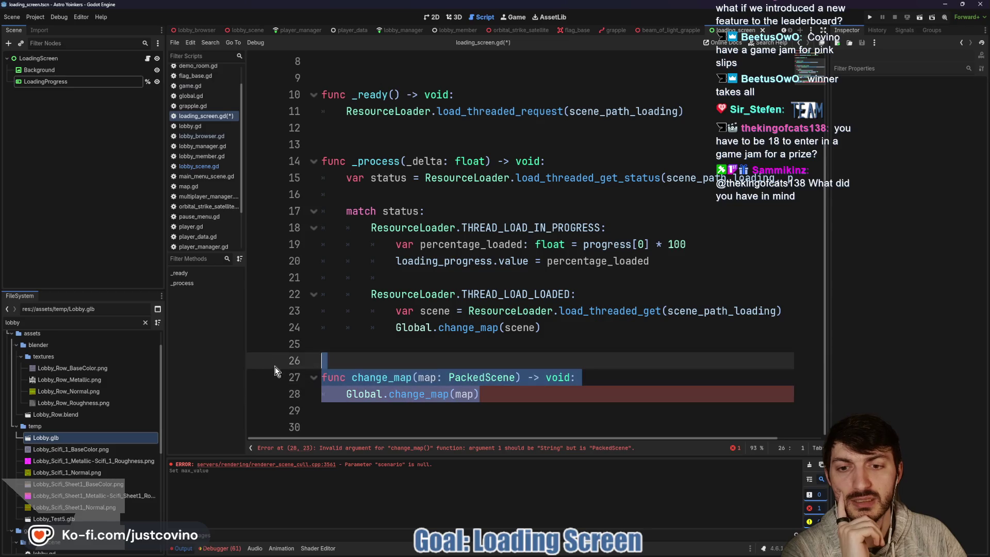
{"action": "left_click_drag", "start_coordinate": [480, 395], "coordinate": [281, 370]}
{"action": "left_click", "coordinate": [480, 397]}
{"action": "mouse_move", "coordinate": [480, 397]}
{"action": "left_mouse_down"}
{"action": "mouse_move", "coordinate": [295, 367]}
{"action": "mouse_move", "coordinate": [315, 380]}
{"action": "mouse_move", "coordinate": [300, 364]}
{"action": "left_mouse_up"}
{"action": "left_click_drag", "start_coordinate": [495, 394], "coordinate": [322, 379]}
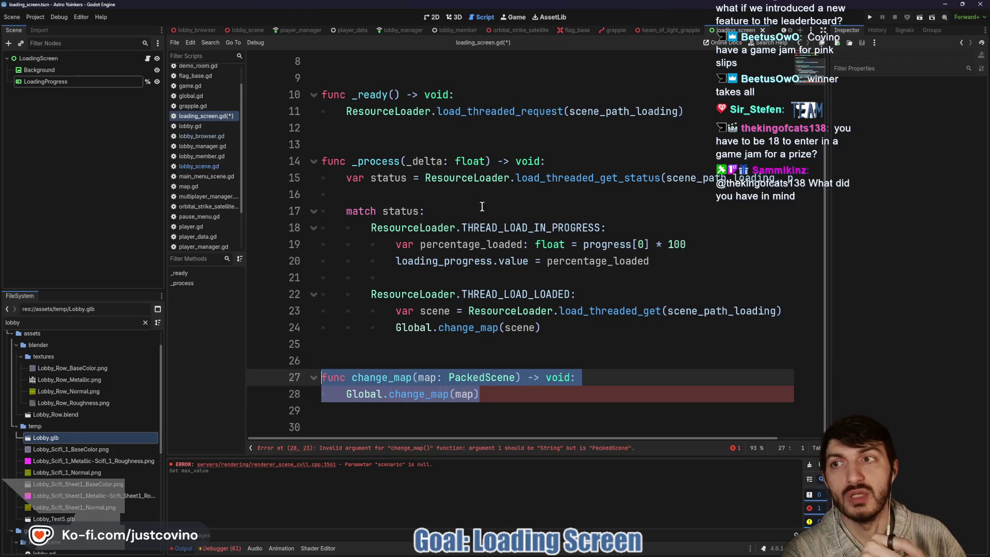
{"action": "scroll", "coordinate": [231, 30], "scroll_direction": "up", "scroll_amount": 5}
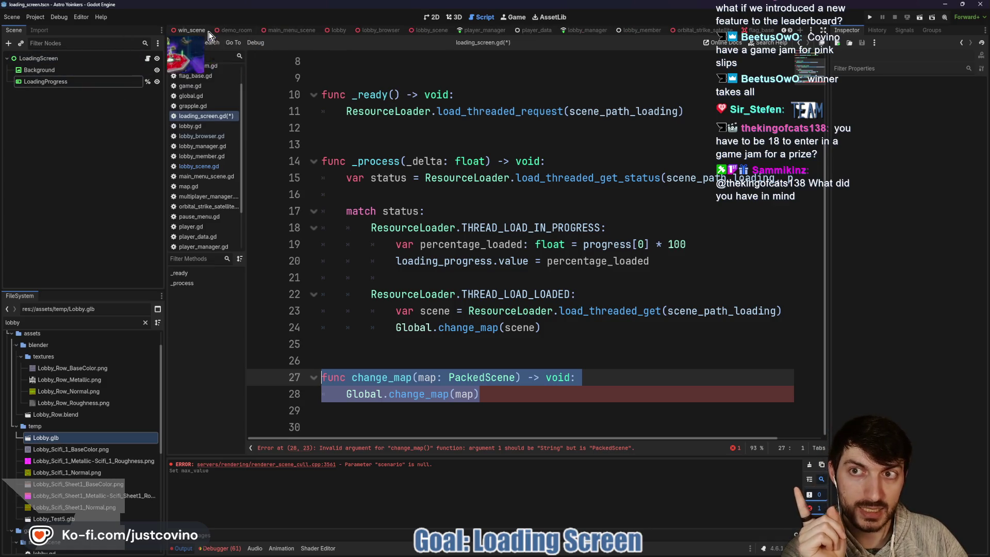
{"action": "left_click", "coordinate": [193, 29]}
Step: Select the TransitionScreen node in the game scene's Scene dock
{"action": "left_click", "coordinate": [54, 105]}
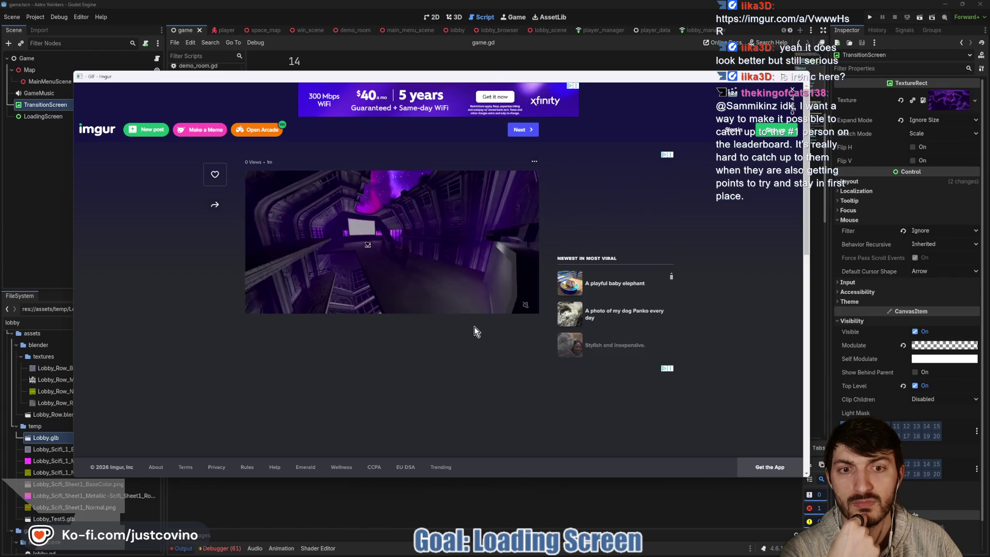
Step: Close the Imgur gameplay GIF, return to game.gd's line 27, and switch to the space_map scene
{"action": "mouse_move", "coordinate": [393, 312]}
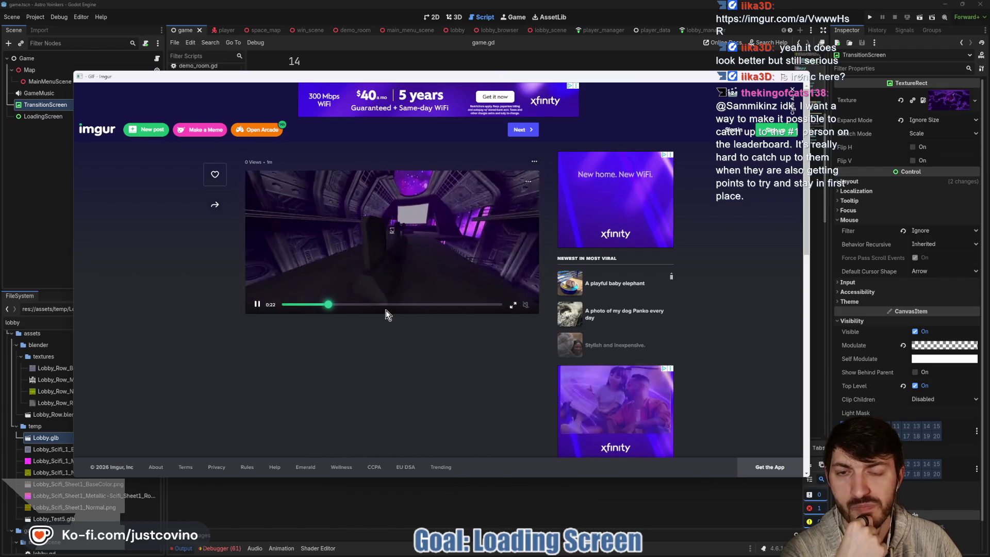
{"action": "left_click", "coordinate": [805, 77]}
{"action": "left_click", "coordinate": [466, 283]}
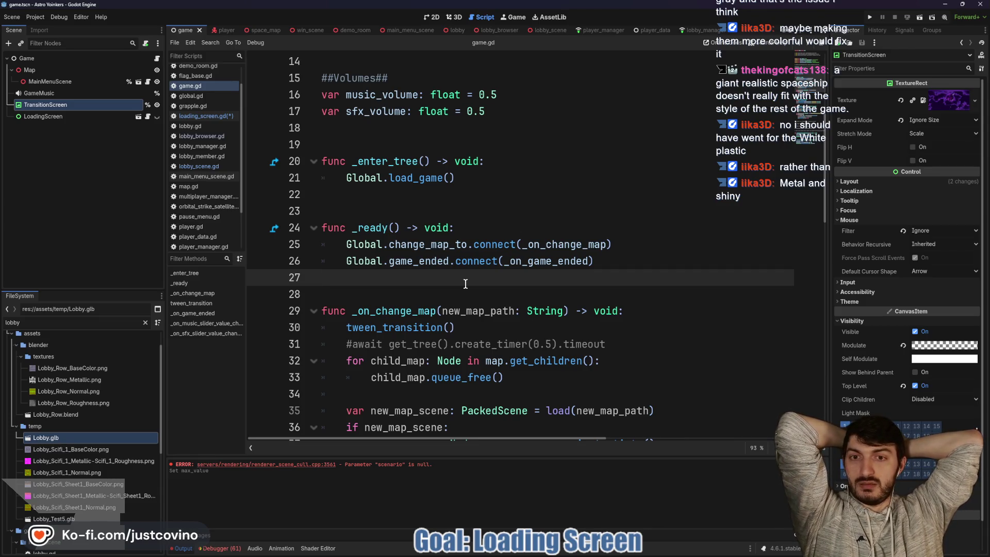
{"action": "left_click", "coordinate": [265, 30]}
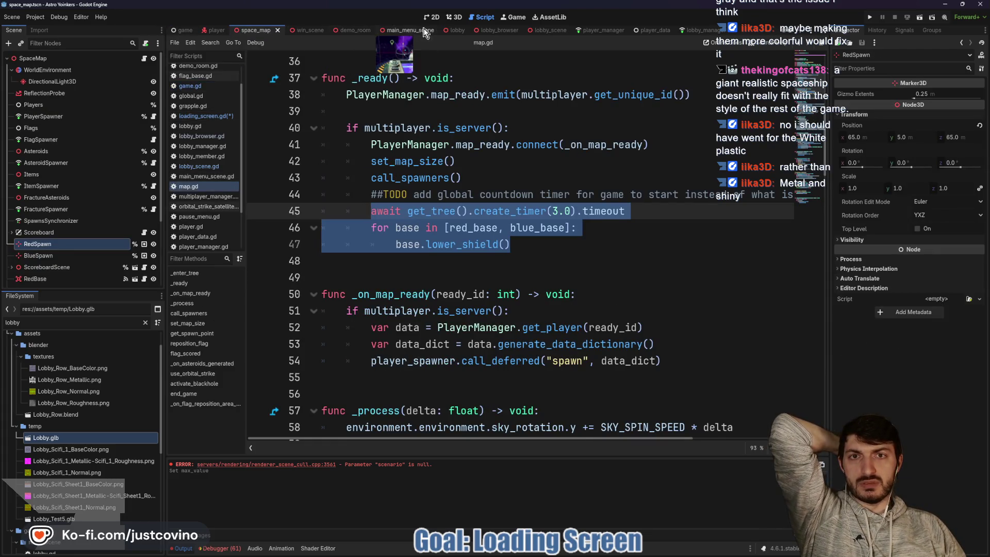
Step: Show space_map in the 3D view and fly the camera around the spawn ships
{"action": "left_click", "coordinate": [455, 17]}
{"action": "key", "text": "w"}
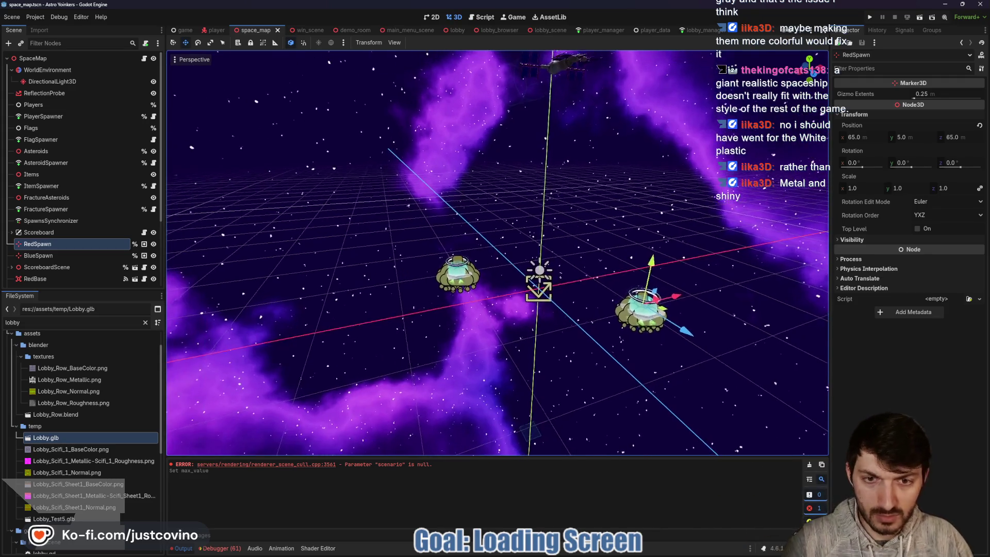
{"action": "scroll", "coordinate": [498, 253], "scroll_direction": "up", "scroll_amount": 2}
{"action": "scroll", "coordinate": [498, 252], "scroll_direction": "up", "scroll_amount": 6}
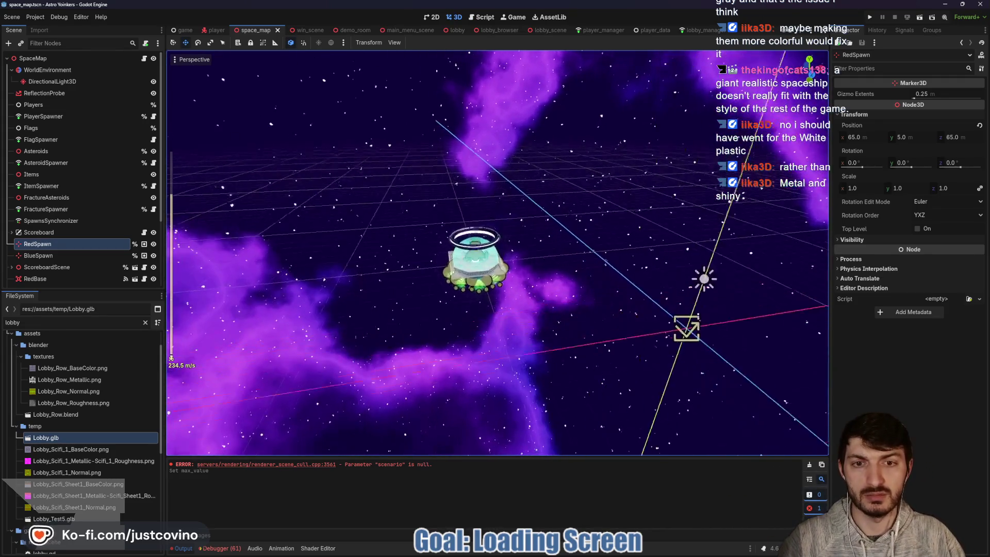
{"action": "scroll", "coordinate": [498, 252], "scroll_direction": "down", "scroll_amount": 20}
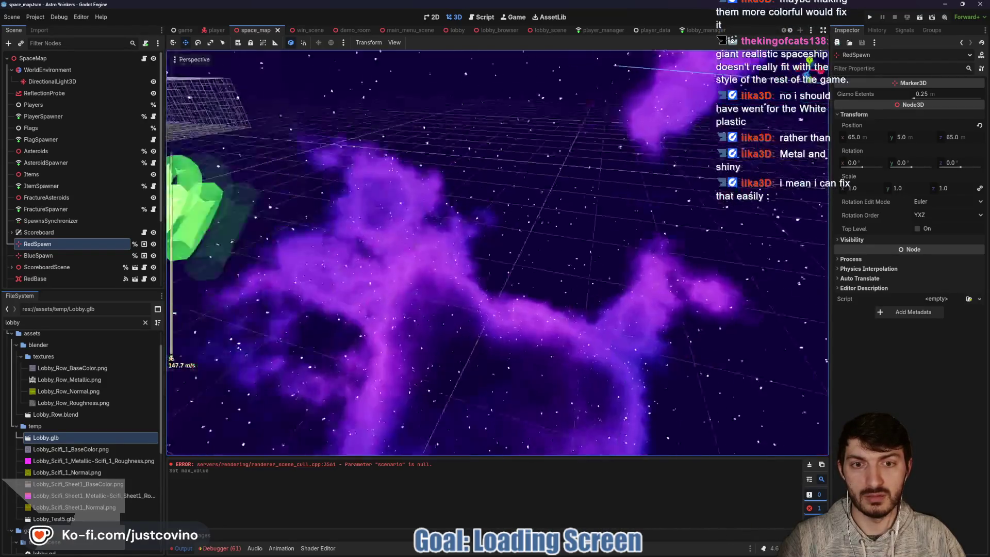
{"action": "key", "text": "w"}
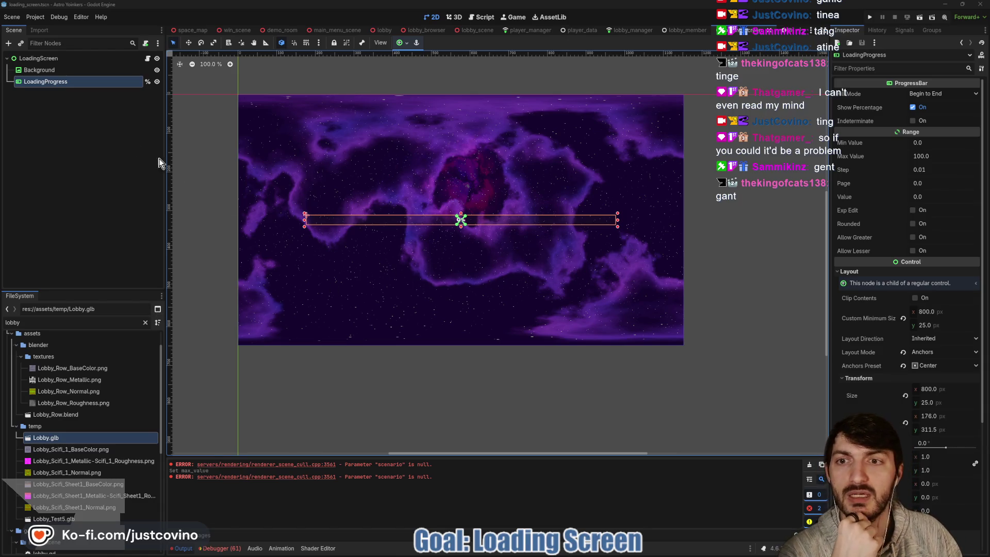
Step: Open the LoadingScreen node's attached loading_screen.gd script
{"action": "left_click", "coordinate": [148, 58]}
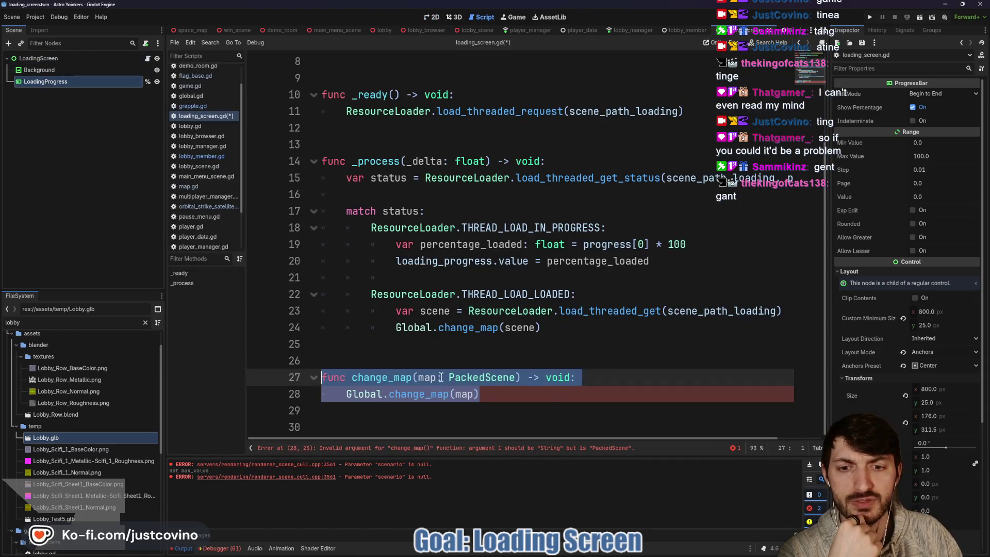
Step: Deselect the change_map function and save loading_screen.gd
{"action": "left_click", "coordinate": [545, 399]}
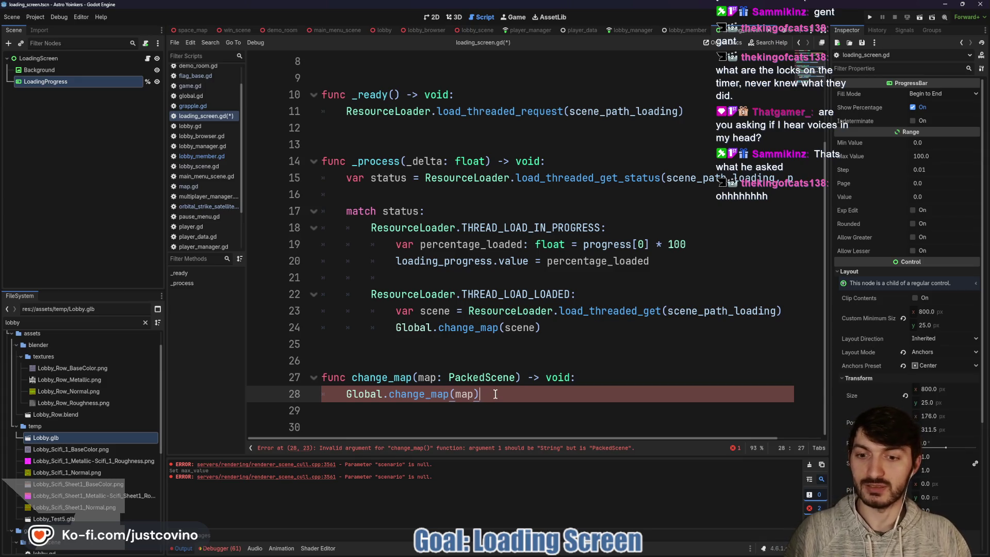
{"action": "key", "text": "ctrl+s"}
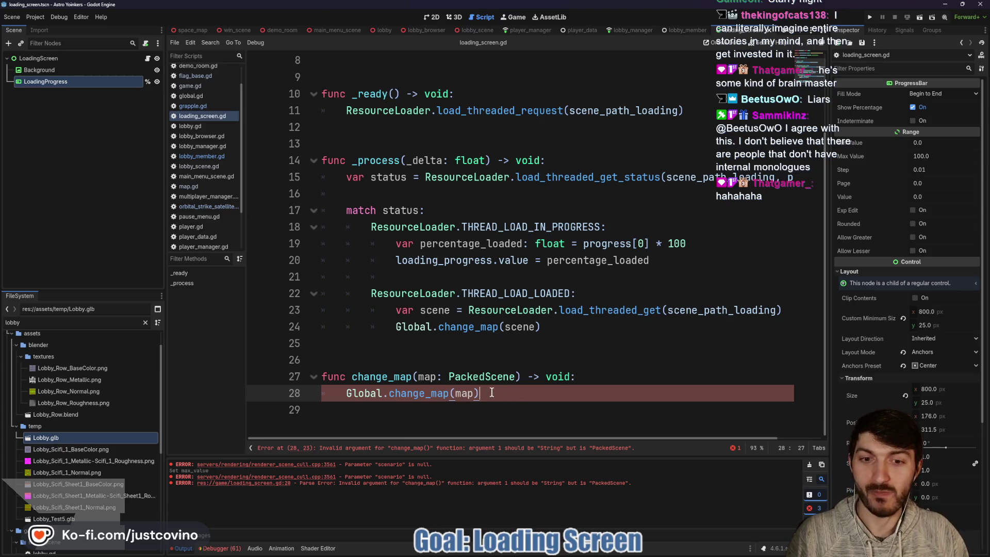
{"action": "left_click", "coordinate": [486, 407]}
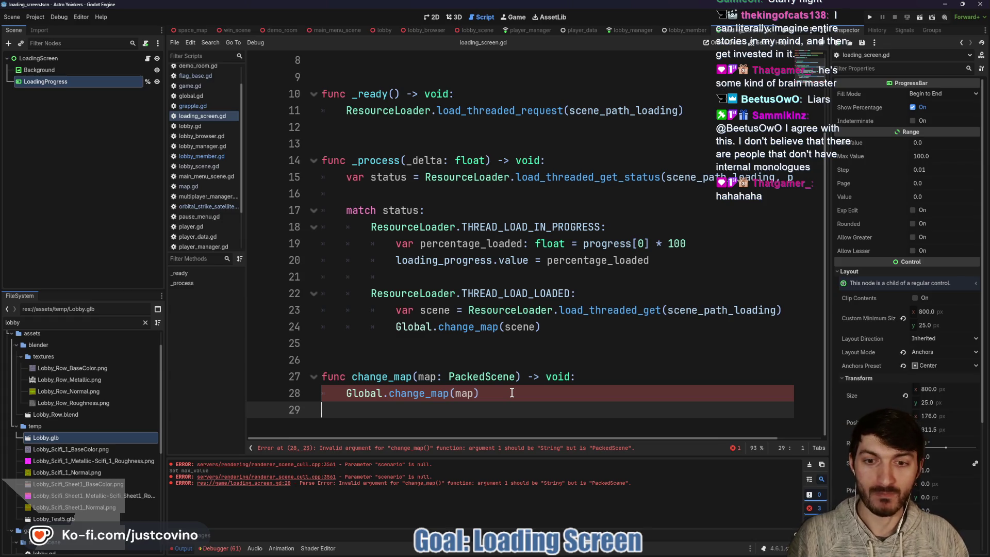
{"action": "left_click", "coordinate": [503, 394]}
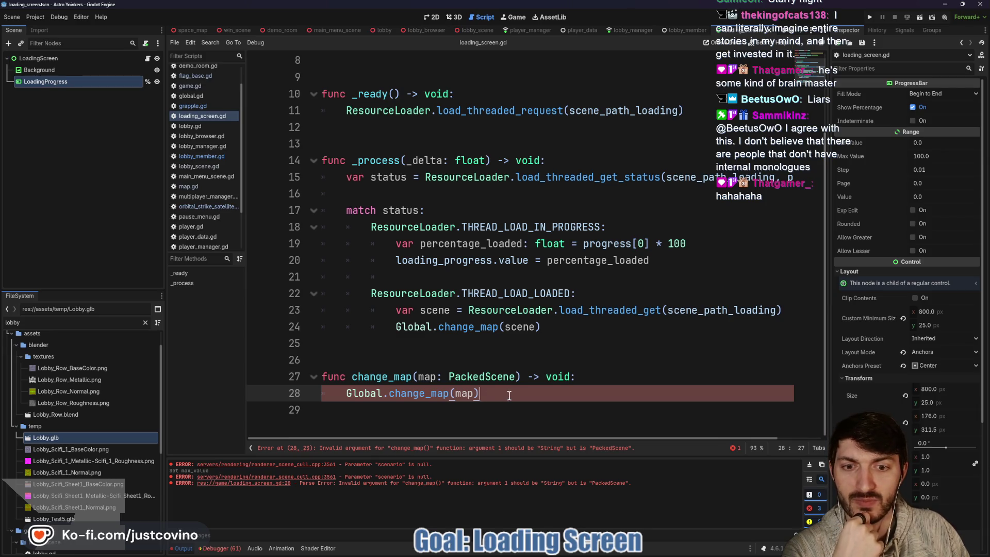
{"action": "scroll", "coordinate": [490, 369], "scroll_direction": "up", "scroll_amount": 3}
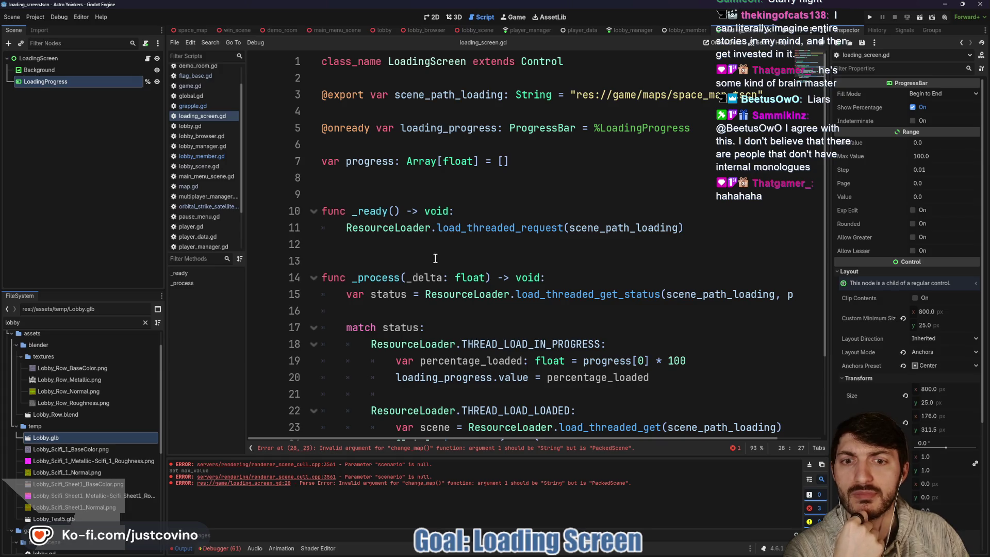
{"action": "scroll", "coordinate": [436, 258], "scroll_direction": "down", "scroll_amount": 1}
{"action": "scroll", "coordinate": [442, 263], "scroll_direction": "up", "scroll_amount": 1}
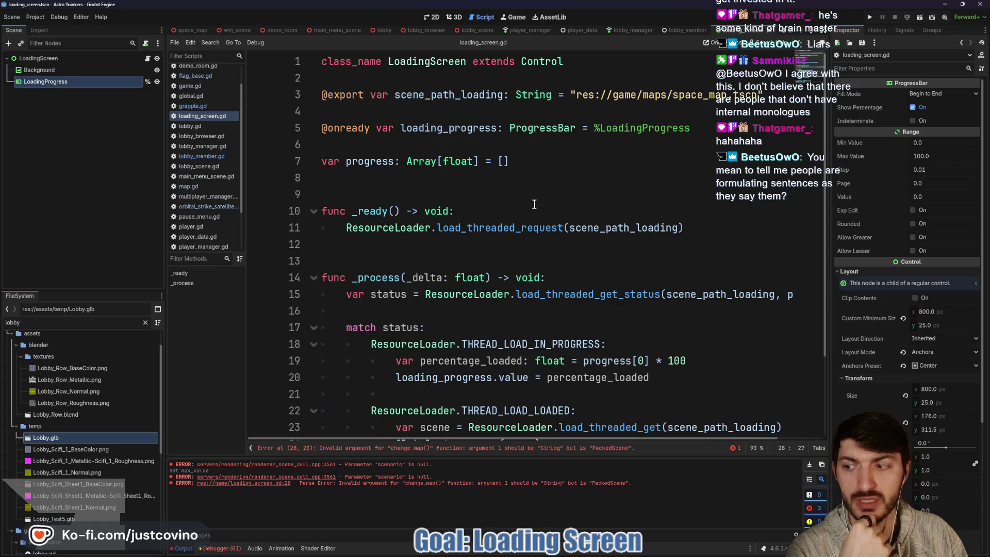
{"action": "mouse_move", "coordinate": [514, 234]}
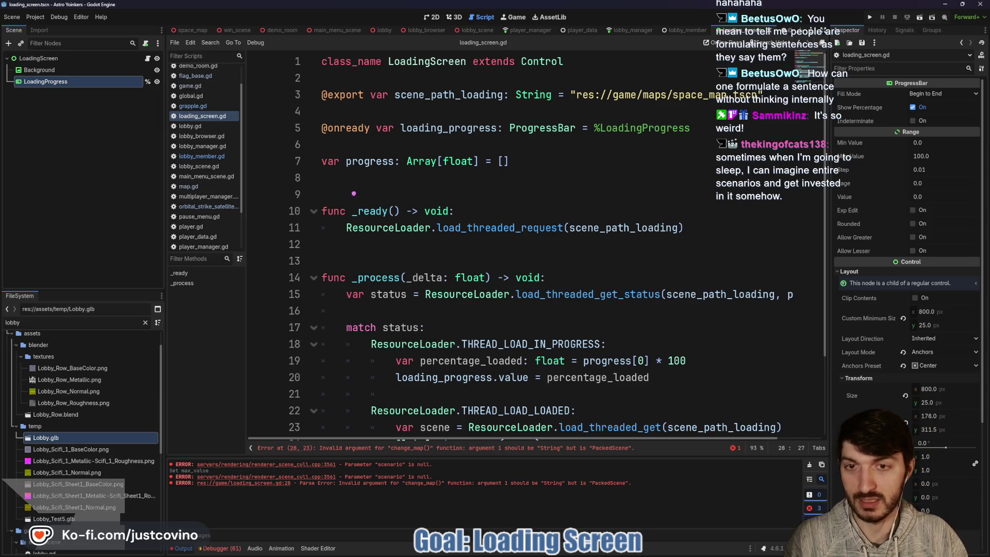
{"action": "mouse_move", "coordinate": [335, 195]}
{"action": "left_mouse_down"}
{"action": "mouse_move", "coordinate": [446, 201]}
{"action": "mouse_move", "coordinate": [384, 172]}
{"action": "mouse_move", "coordinate": [335, 175]}
{"action": "left_mouse_up"}
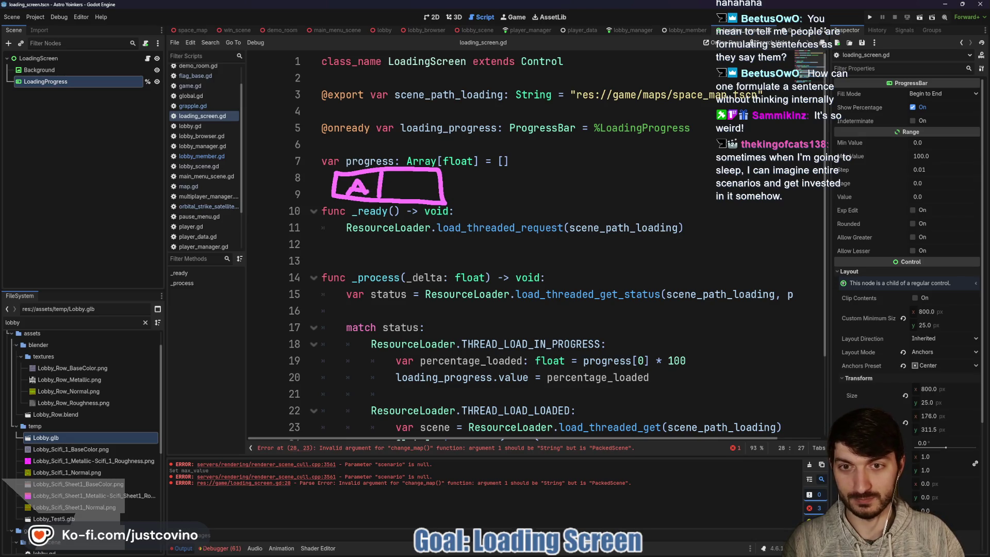
{"action": "left_click_drag", "start_coordinate": [393, 179], "coordinate": [391, 199]}
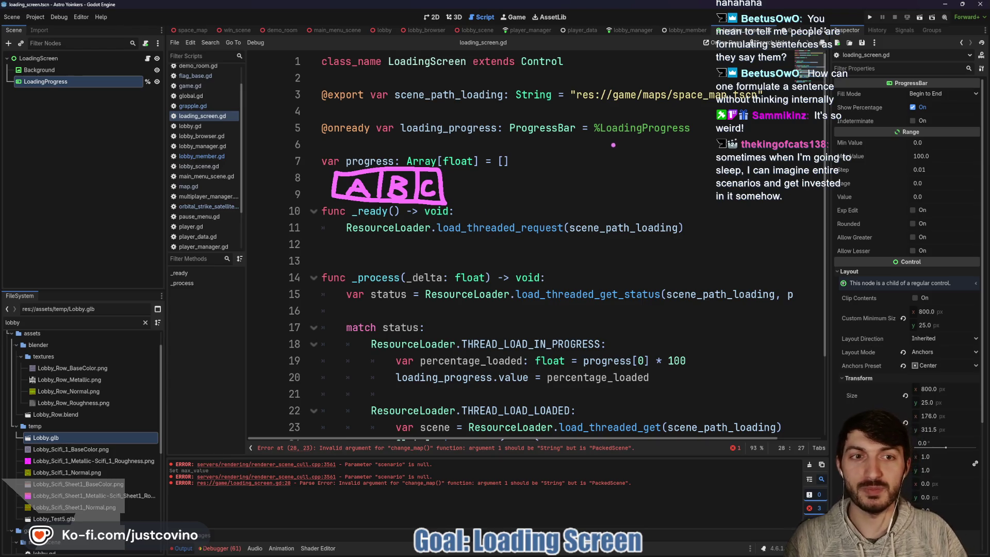
{"action": "left_click_drag", "start_coordinate": [613, 145], "coordinate": [583, 143]}
{"action": "left_click_drag", "start_coordinate": [580, 206], "coordinate": [605, 345]}
{"action": "left_click_drag", "start_coordinate": [557, 304], "coordinate": [516, 349]}
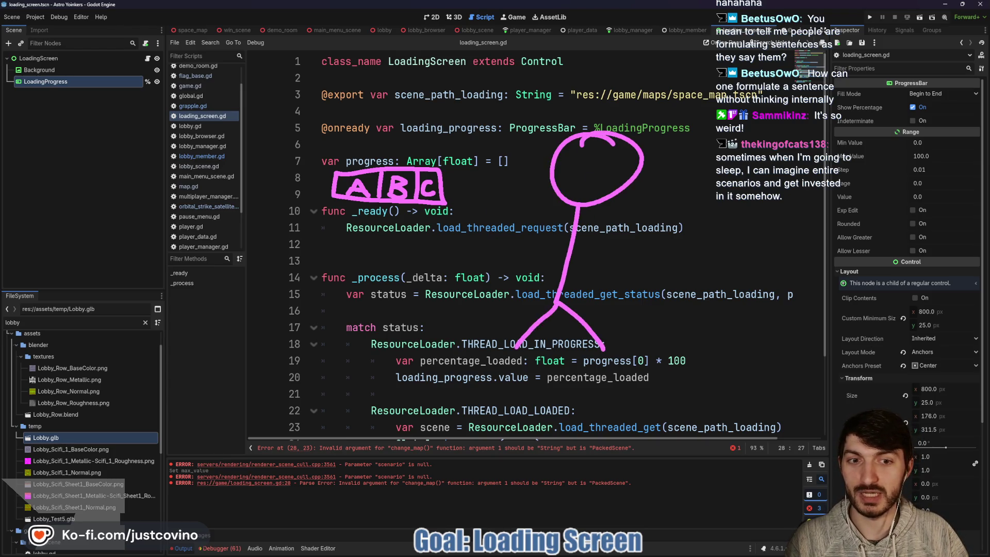
{"action": "mouse_move", "coordinate": [513, 266]}
{"action": "left_mouse_down"}
{"action": "mouse_move", "coordinate": [574, 249]}
{"action": "mouse_move", "coordinate": [604, 292]}
{"action": "left_mouse_up"}
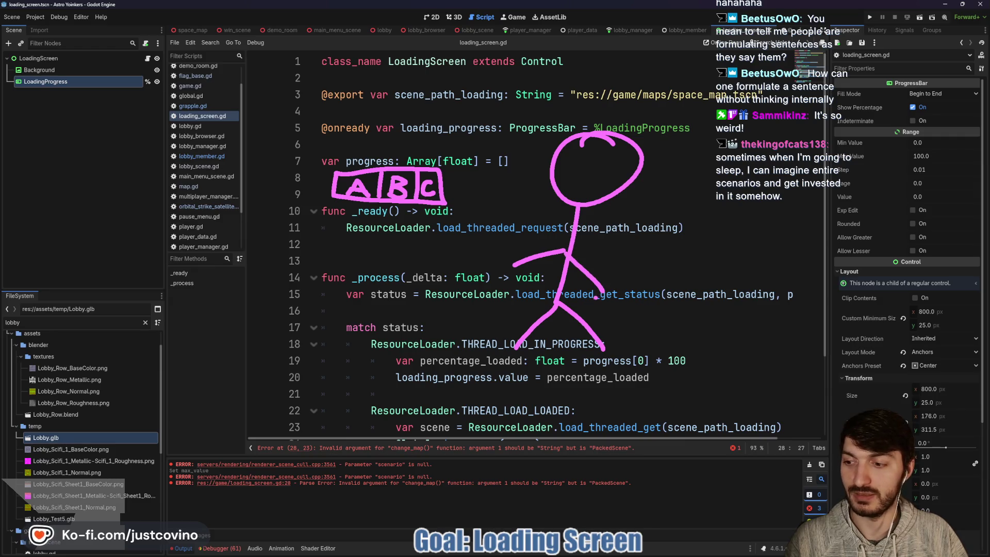
{"action": "key", "text": "Escape"}
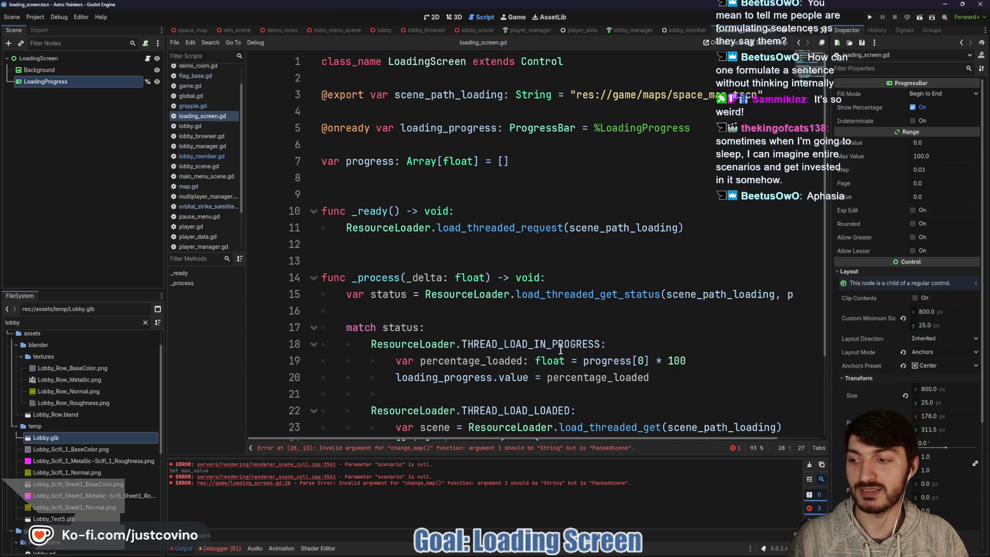
{"action": "left_click", "coordinate": [449, 396]}
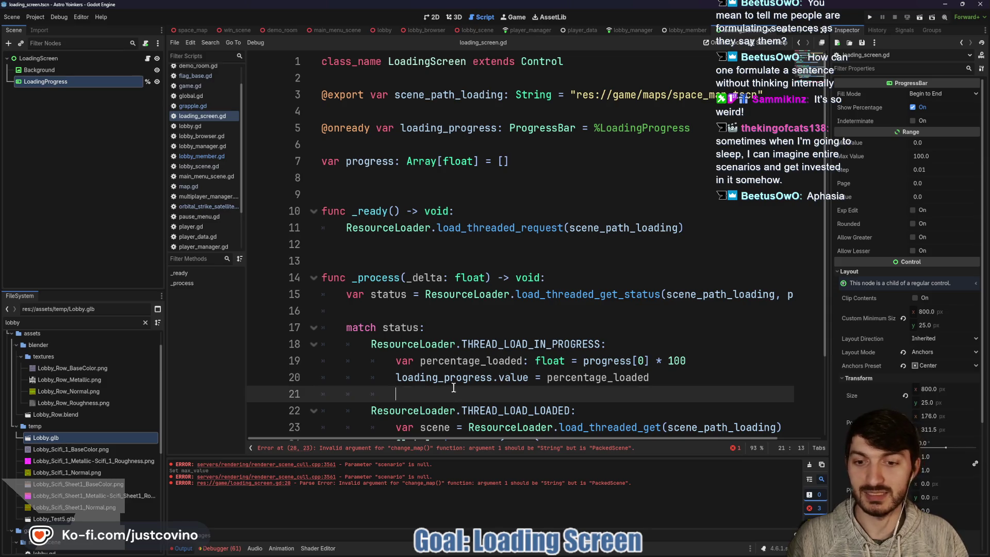
{"action": "scroll", "coordinate": [509, 375], "scroll_direction": "down", "scroll_amount": 2}
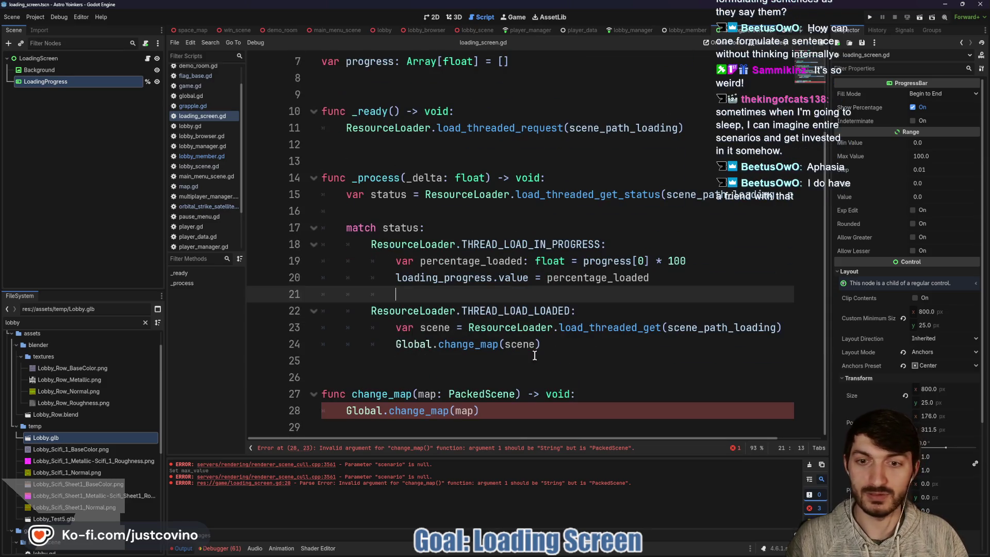
{"action": "left_click", "coordinate": [509, 375]}
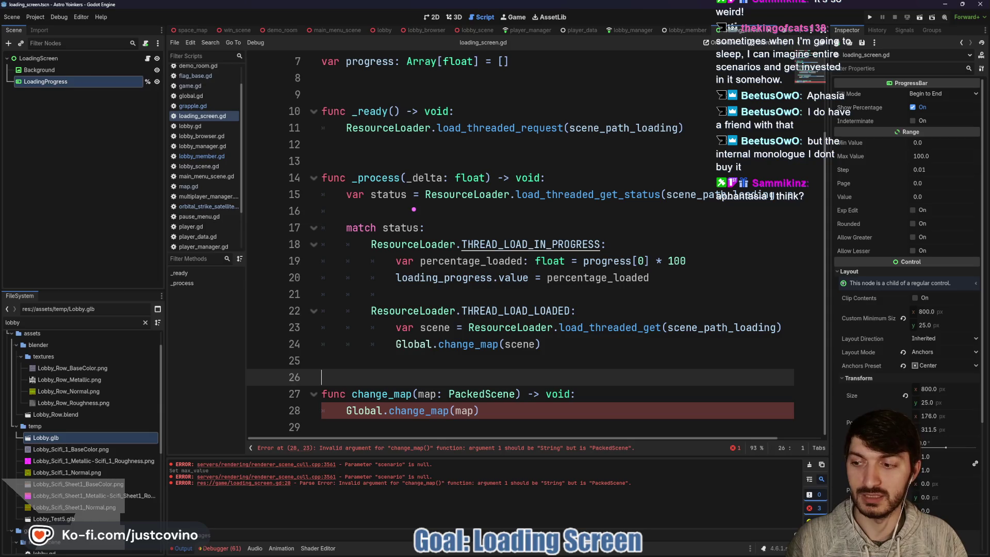
{"action": "mouse_move", "coordinate": [403, 140]}
{"action": "left_mouse_down"}
{"action": "mouse_move", "coordinate": [342, 158]}
{"action": "mouse_move", "coordinate": [363, 145]}
{"action": "mouse_move", "coordinate": [427, 175]}
{"action": "mouse_move", "coordinate": [405, 154]}
{"action": "left_mouse_up"}
{"action": "left_click_drag", "start_coordinate": [374, 195], "coordinate": [368, 207]}
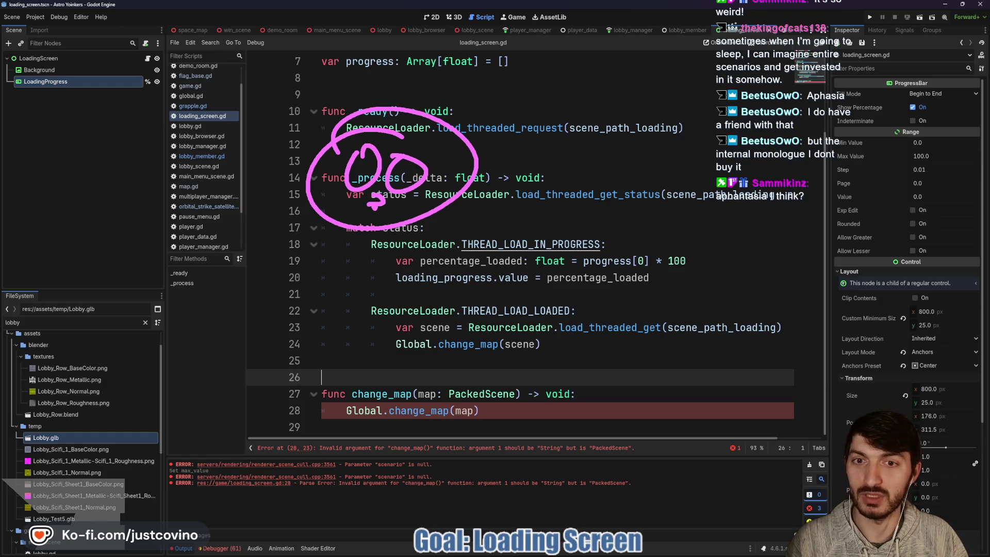
{"action": "key", "text": "ctrl+z"}
{"action": "key", "text": "ctrl+z"}
{"action": "key", "text": "ctrl+z"}
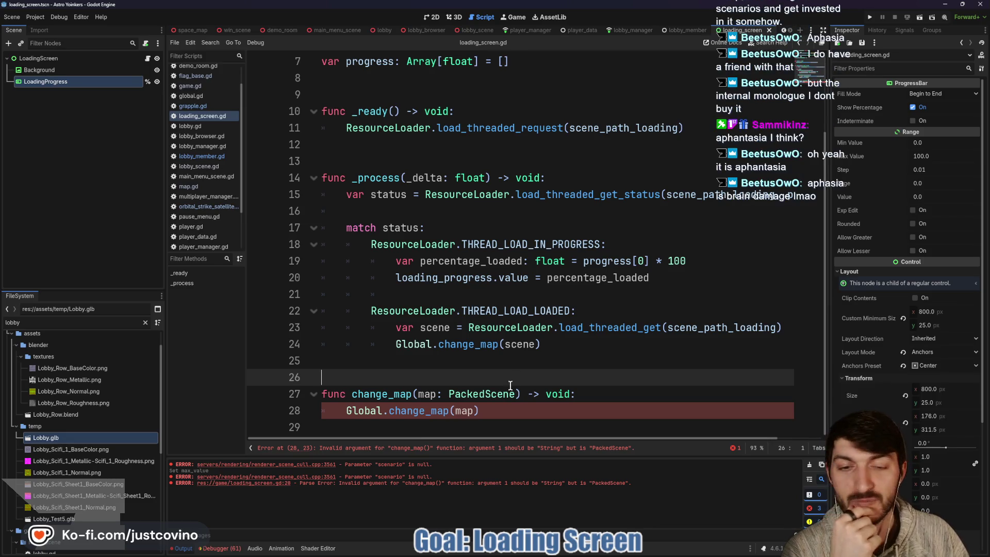
{"action": "left_click", "coordinate": [503, 415]}
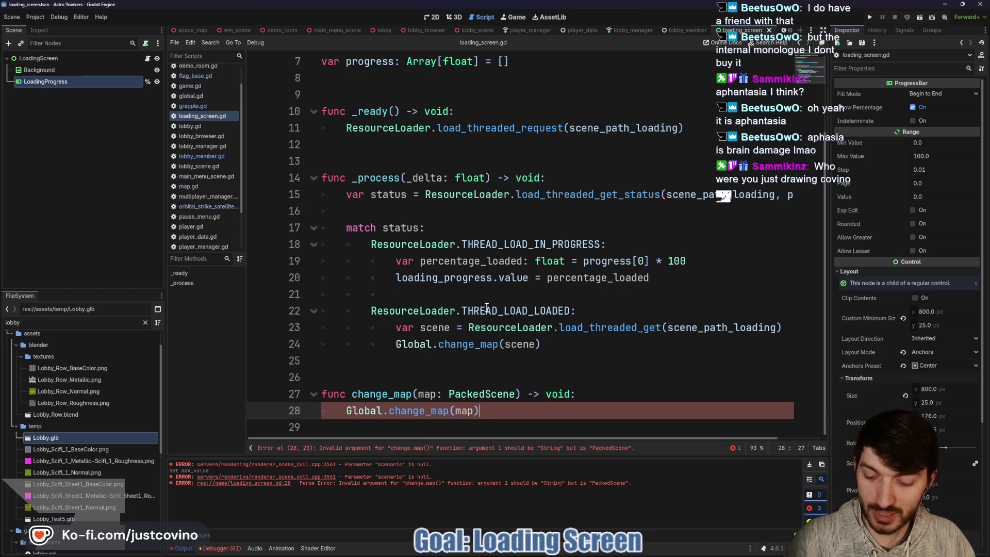
{"action": "mouse_move", "coordinate": [523, 236]}
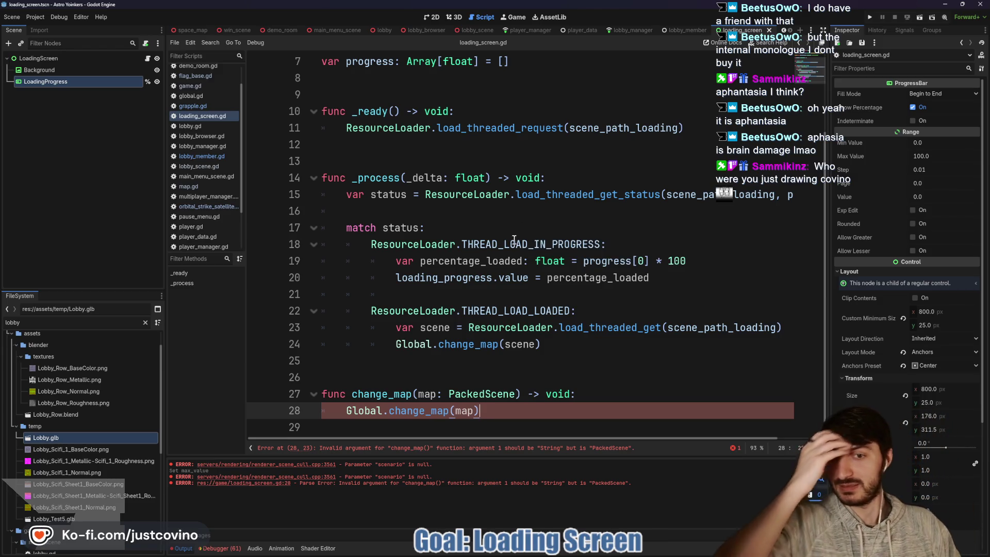
{"action": "mouse_move", "coordinate": [521, 275]}
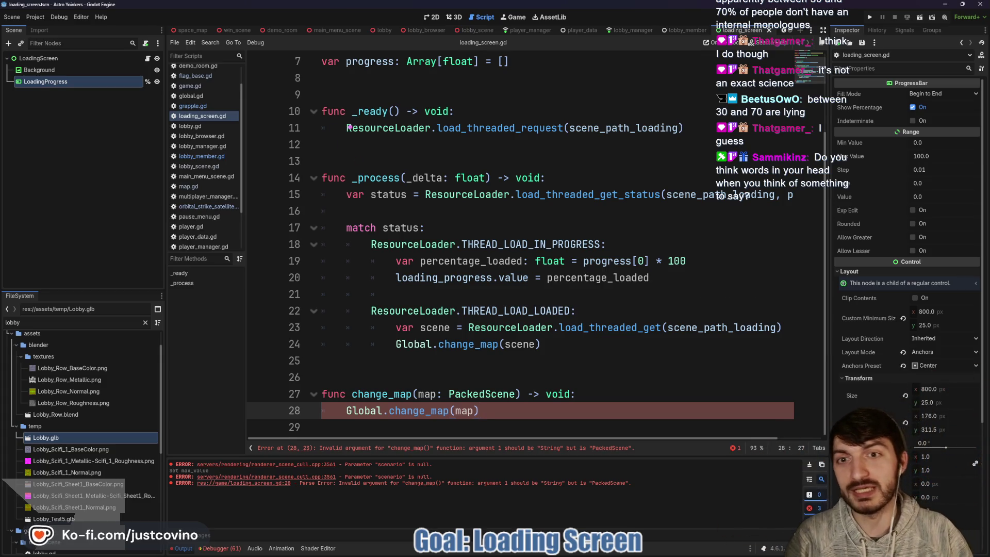
{"action": "mouse_move", "coordinate": [361, 123]}
{"action": "left_mouse_down"}
{"action": "mouse_move", "coordinate": [412, 158]}
{"action": "mouse_move", "coordinate": [337, 128]}
{"action": "left_mouse_up"}
{"action": "mouse_move", "coordinate": [370, 239]}
{"action": "left_mouse_down"}
{"action": "mouse_move", "coordinate": [357, 282]}
{"action": "mouse_move", "coordinate": [512, 223]}
{"action": "mouse_move", "coordinate": [369, 236]}
{"action": "left_mouse_up"}
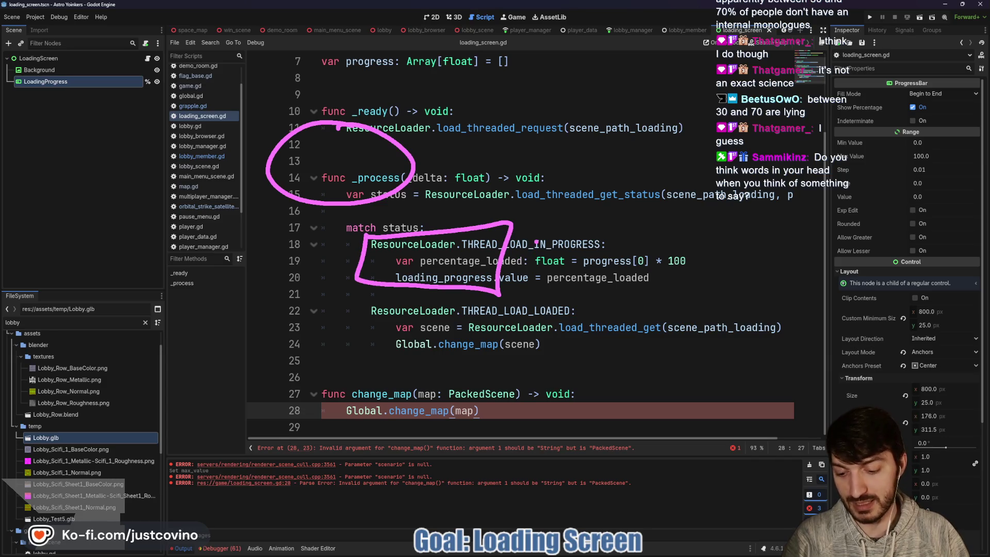
{"action": "left_click_drag", "start_coordinate": [530, 222], "coordinate": [603, 199]}
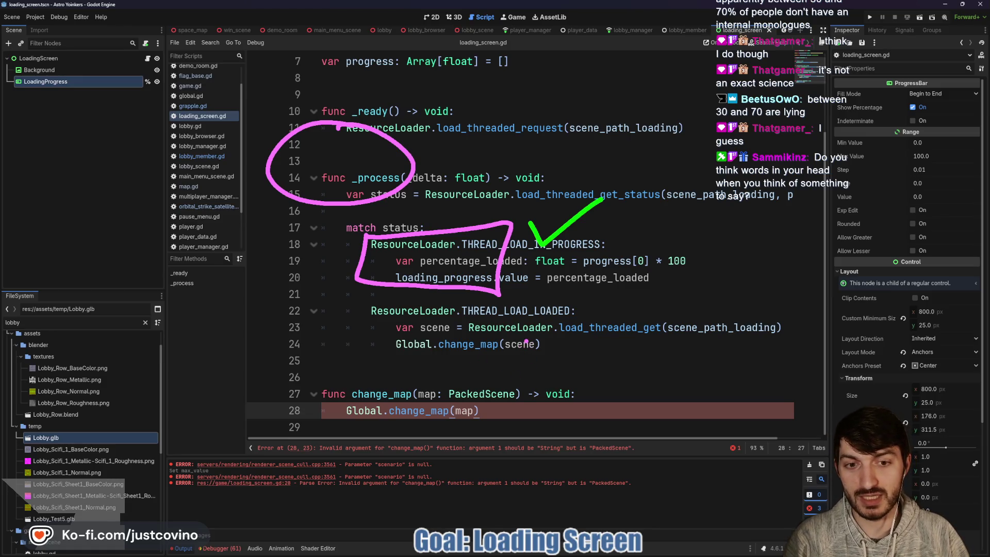
{"action": "mouse_move", "coordinate": [526, 342]}
{"action": "left_mouse_down"}
{"action": "mouse_move", "coordinate": [583, 379]}
{"action": "mouse_move", "coordinate": [495, 370]}
{"action": "mouse_move", "coordinate": [580, 381]}
{"action": "left_mouse_up"}
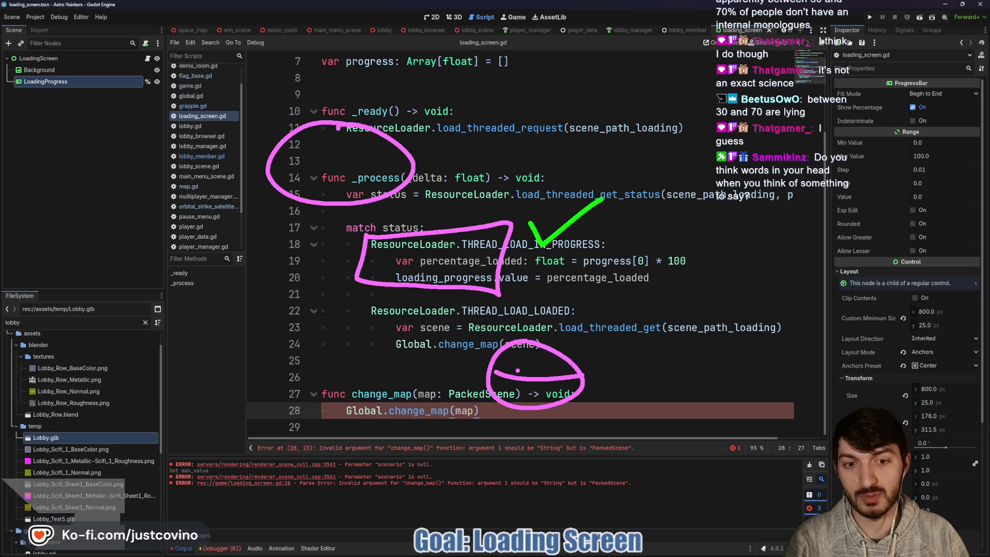
{"action": "key", "text": "ctrl+z"}
{"action": "key", "text": "ctrl+z"}
{"action": "mouse_move", "coordinate": [481, 351]}
{"action": "left_mouse_down"}
{"action": "mouse_move", "coordinate": [594, 364]}
{"action": "mouse_move", "coordinate": [486, 351]}
{"action": "left_mouse_up"}
{"action": "left_click_drag", "start_coordinate": [559, 360], "coordinate": [555, 380]}
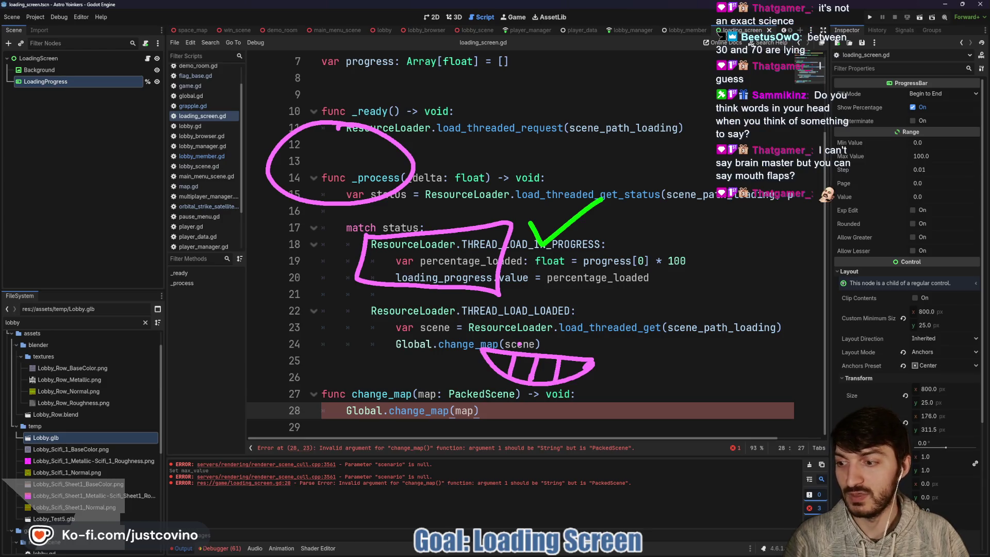
{"action": "mouse_move", "coordinate": [436, 207]}
{"action": "left_mouse_down"}
{"action": "mouse_move", "coordinate": [471, 317]}
{"action": "mouse_move", "coordinate": [549, 172]}
{"action": "mouse_move", "coordinate": [410, 203]}
{"action": "mouse_move", "coordinate": [570, 294]}
{"action": "left_mouse_up"}
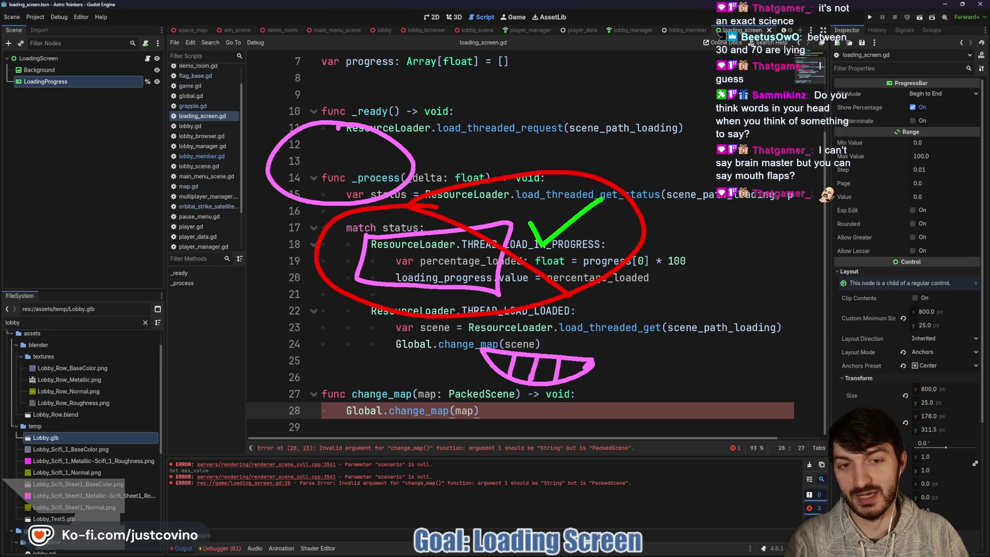
{"action": "mouse_move", "coordinate": [305, 198]}
{"action": "left_mouse_down"}
{"action": "mouse_move", "coordinate": [385, 365]}
{"action": "mouse_move", "coordinate": [480, 365]}
{"action": "mouse_move", "coordinate": [469, 373]}
{"action": "left_mouse_up"}
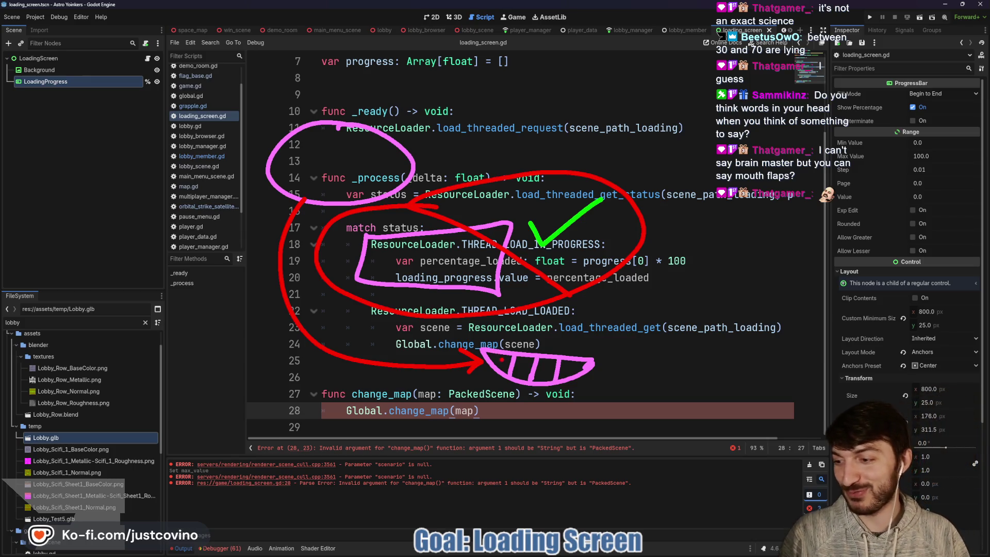
{"action": "key", "text": "Escape"}
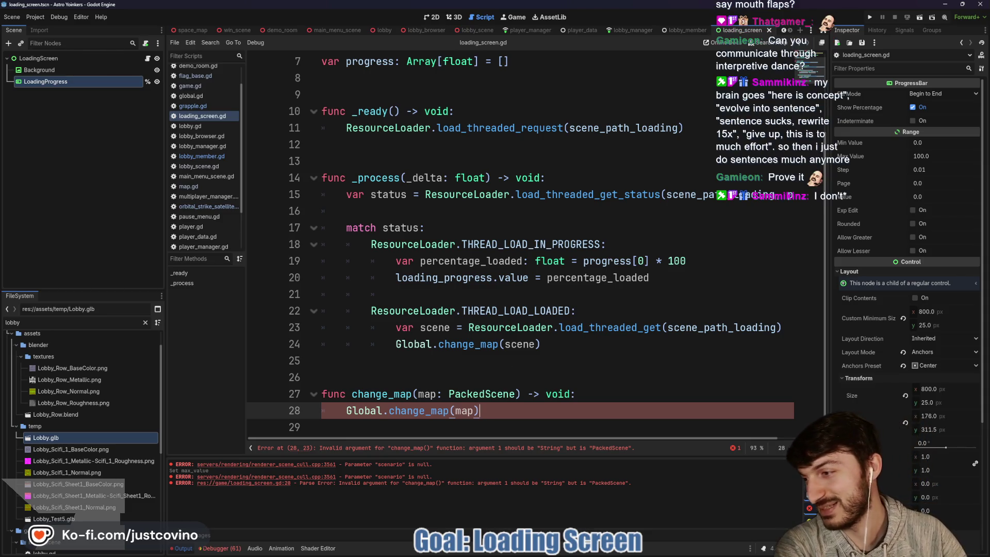
Step: Glance at the Twitch chat, then open global.gd from the script list
{"action": "key", "text": "alt+Tab"}
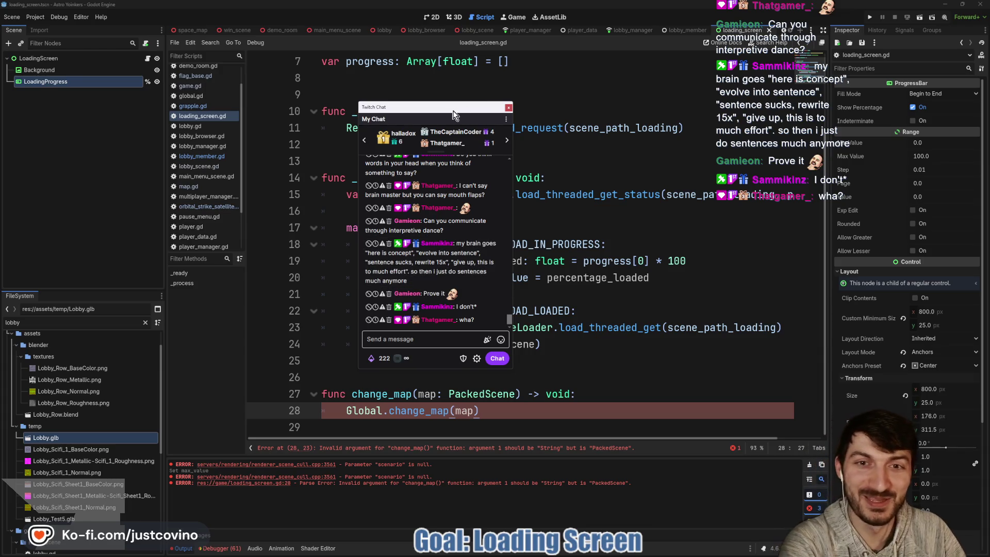
{"action": "key", "text": "alt+Tab"}
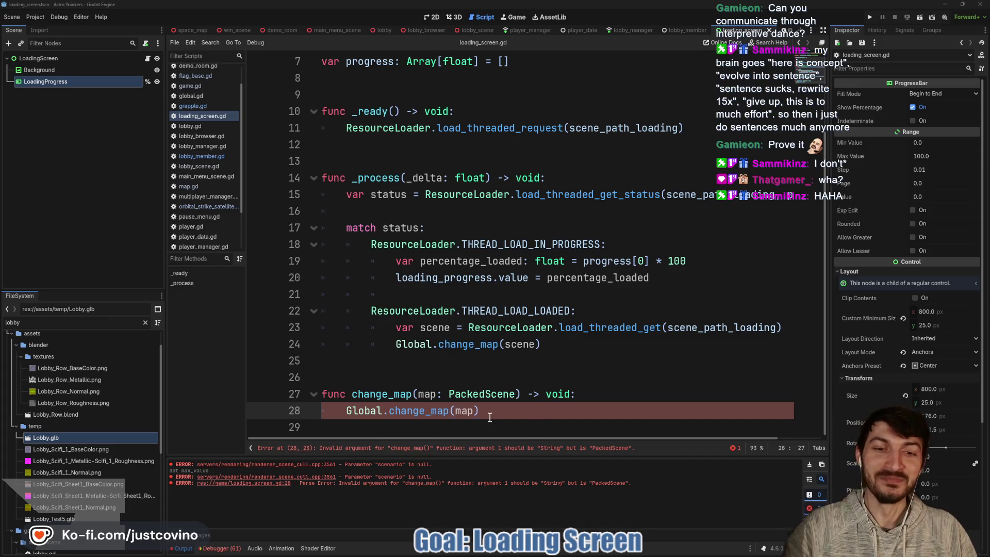
{"action": "scroll", "coordinate": [545, 386], "scroll_direction": "up", "scroll_amount": 3}
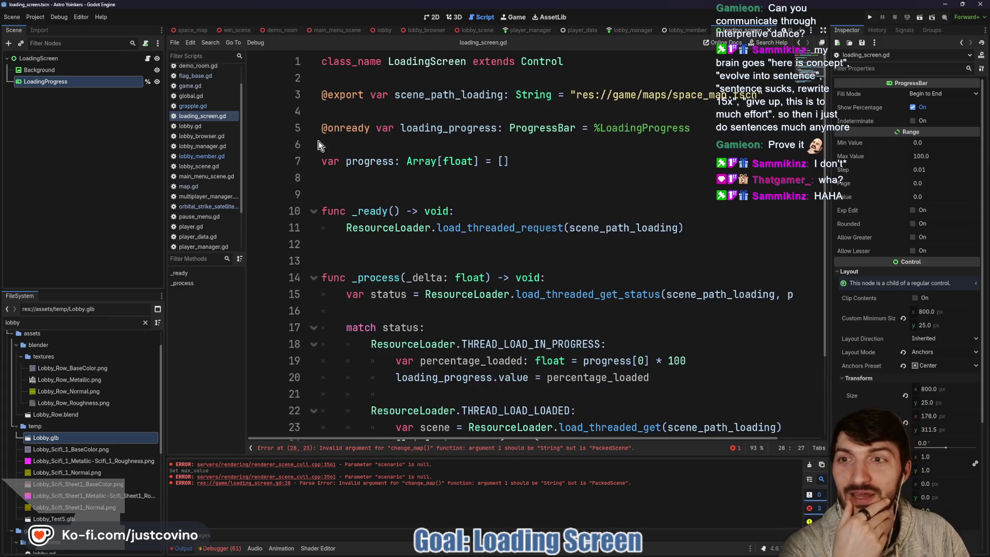
{"action": "left_click", "coordinate": [191, 96]}
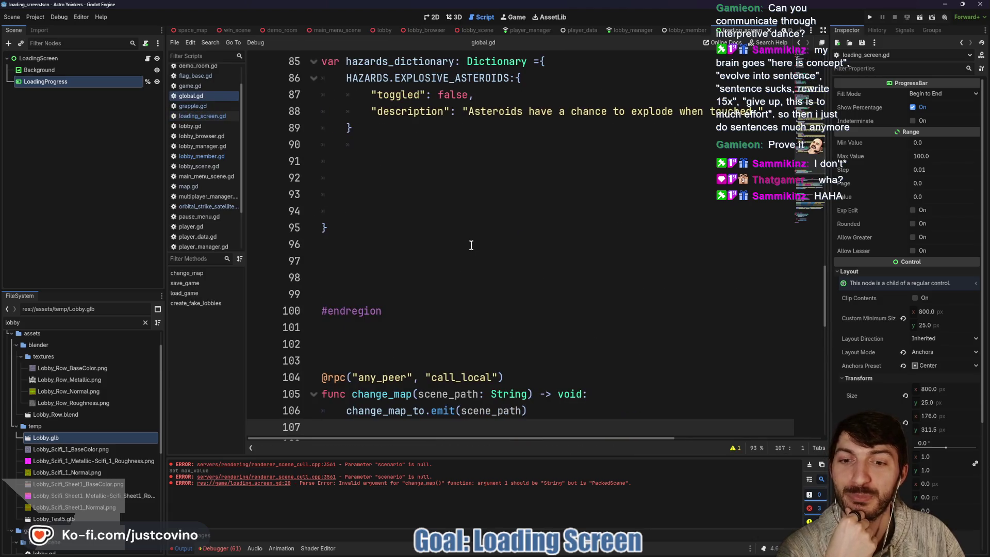
{"action": "scroll", "coordinate": [444, 244], "scroll_direction": "down", "scroll_amount": 5}
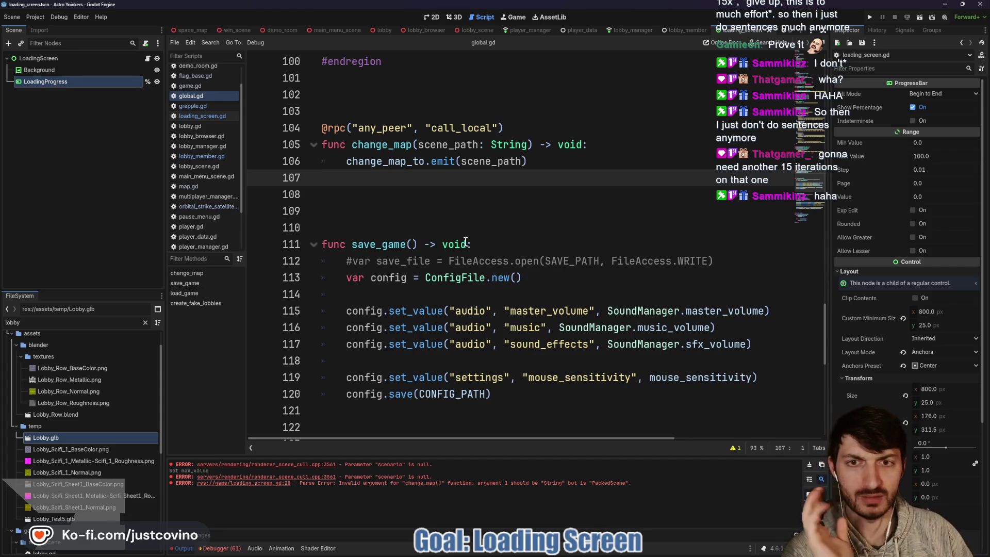
{"action": "scroll", "coordinate": [423, 217], "scroll_direction": "up", "scroll_amount": 10}
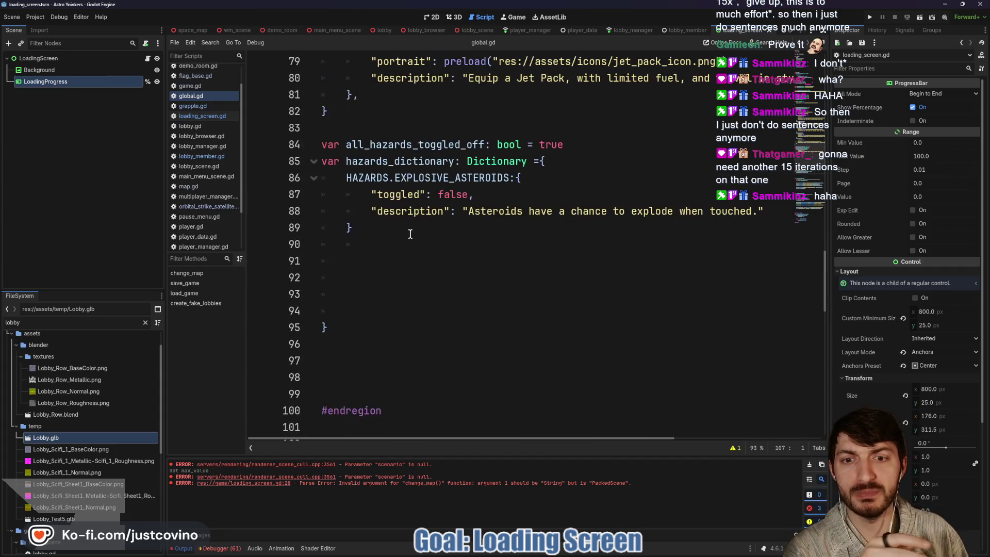
{"action": "scroll", "coordinate": [516, 221], "scroll_direction": "down", "scroll_amount": 11}
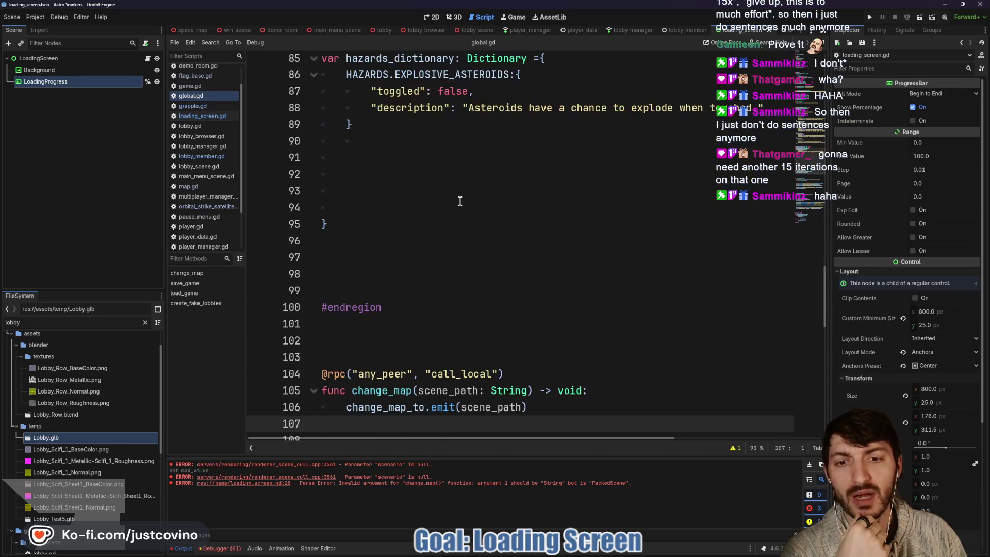
{"action": "triple_click", "coordinate": [531, 163]}
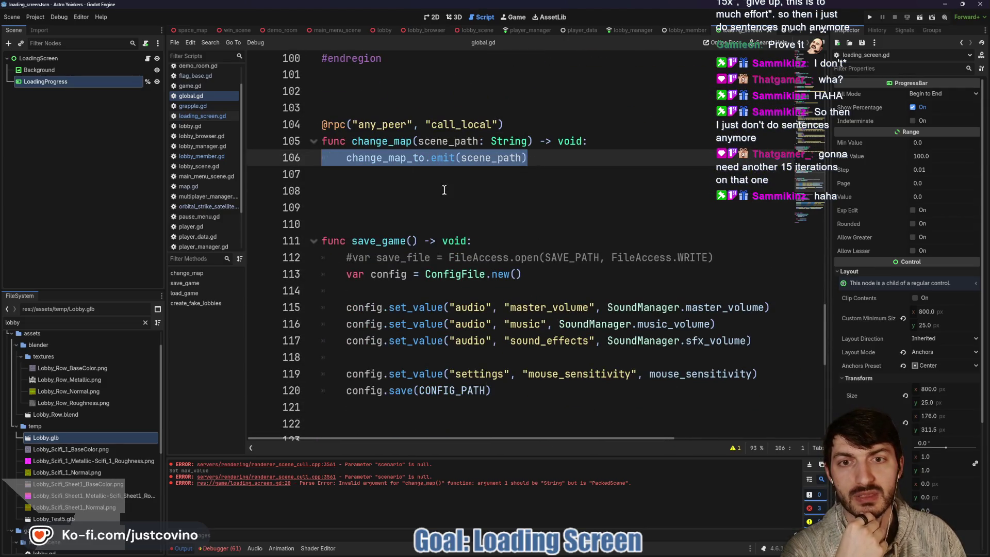
{"action": "scroll", "coordinate": [423, 196], "scroll_direction": "up", "scroll_amount": 20}
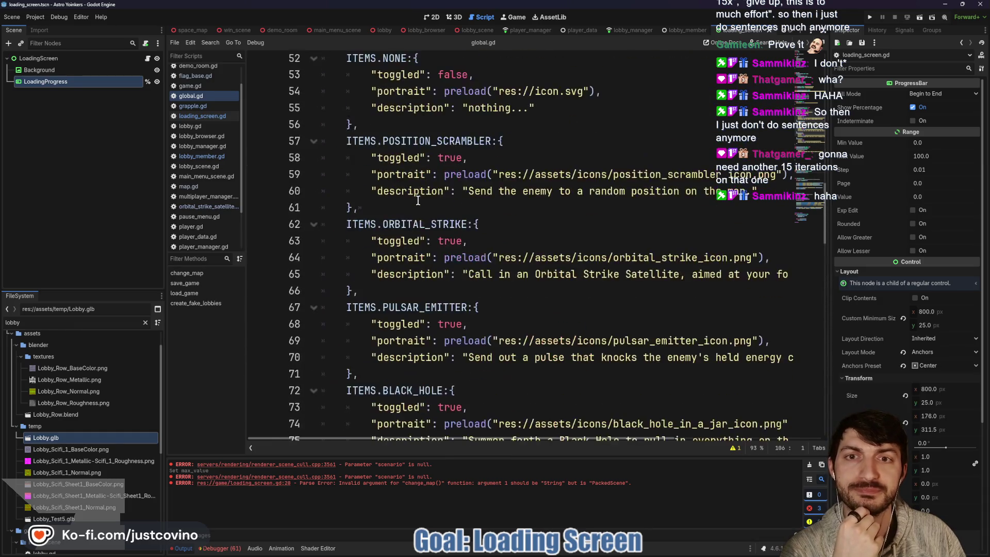
{"action": "scroll", "coordinate": [417, 200], "scroll_direction": "up", "scroll_amount": 7}
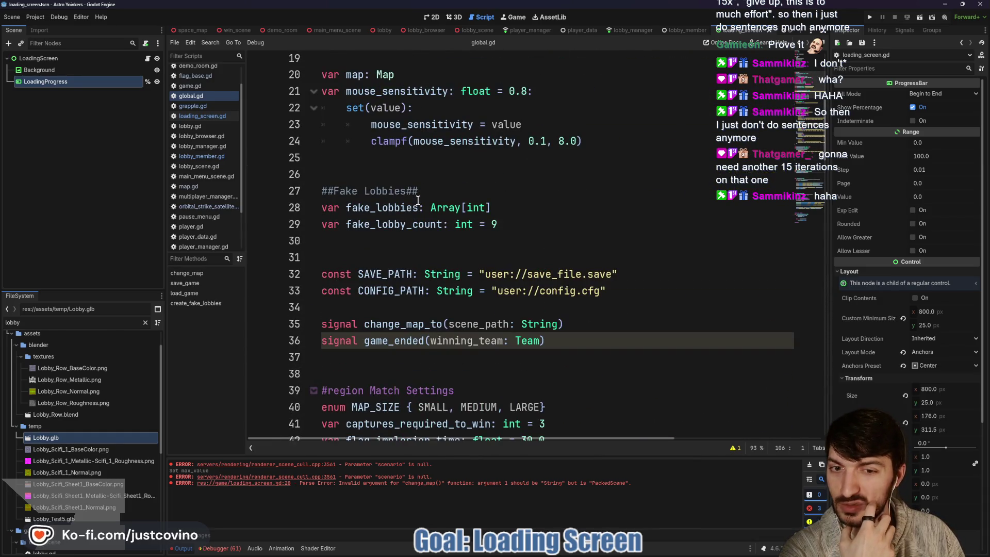
{"action": "scroll", "coordinate": [477, 265], "scroll_direction": "down", "scroll_amount": 6}
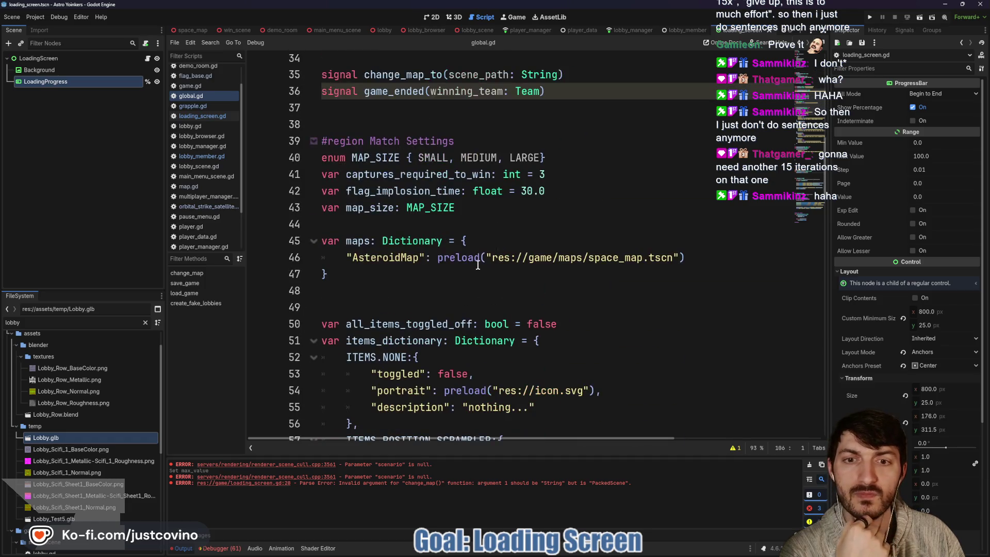
{"action": "scroll", "coordinate": [478, 266], "scroll_direction": "up", "scroll_amount": 11}
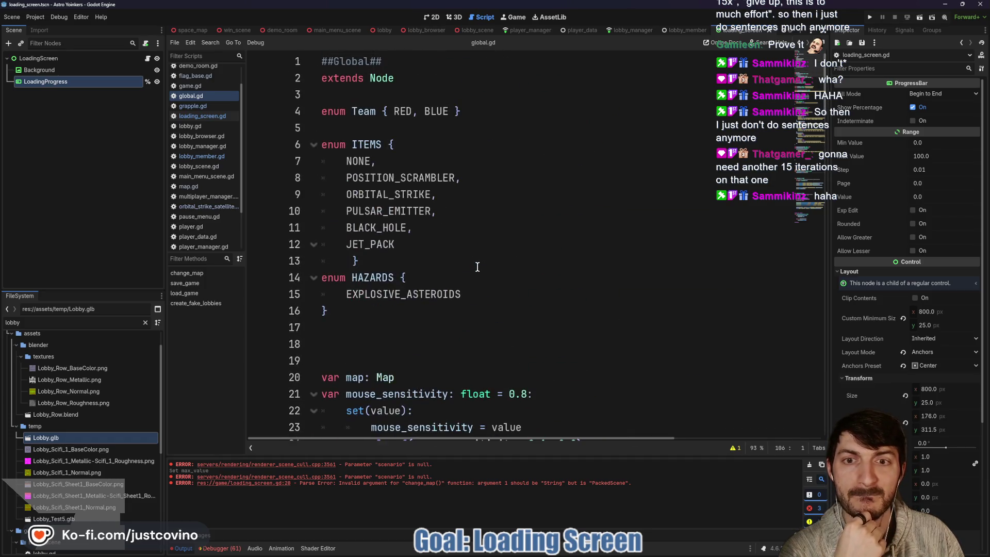
{"action": "scroll", "coordinate": [478, 266], "scroll_direction": "down", "scroll_amount": 4}
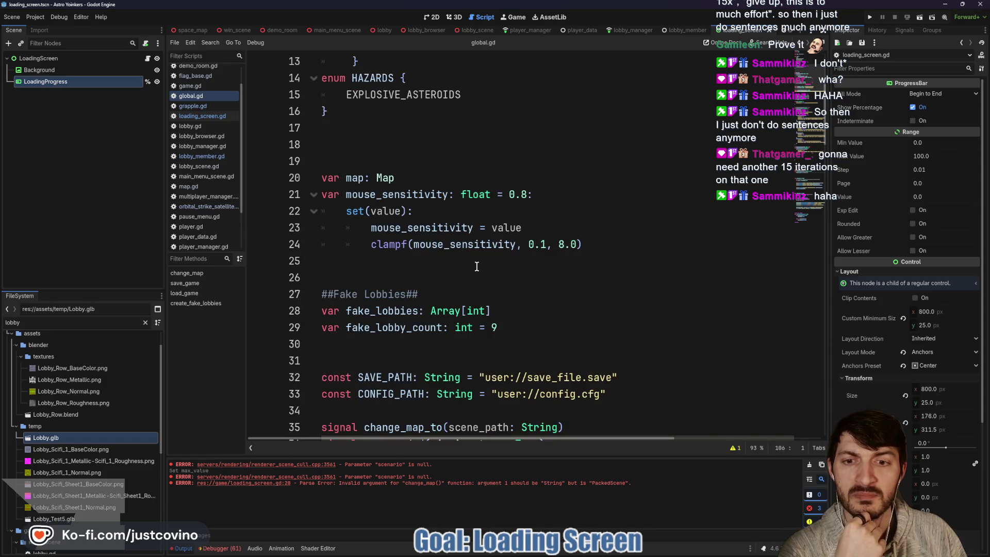
{"action": "scroll", "coordinate": [477, 266], "scroll_direction": "down", "scroll_amount": 5}
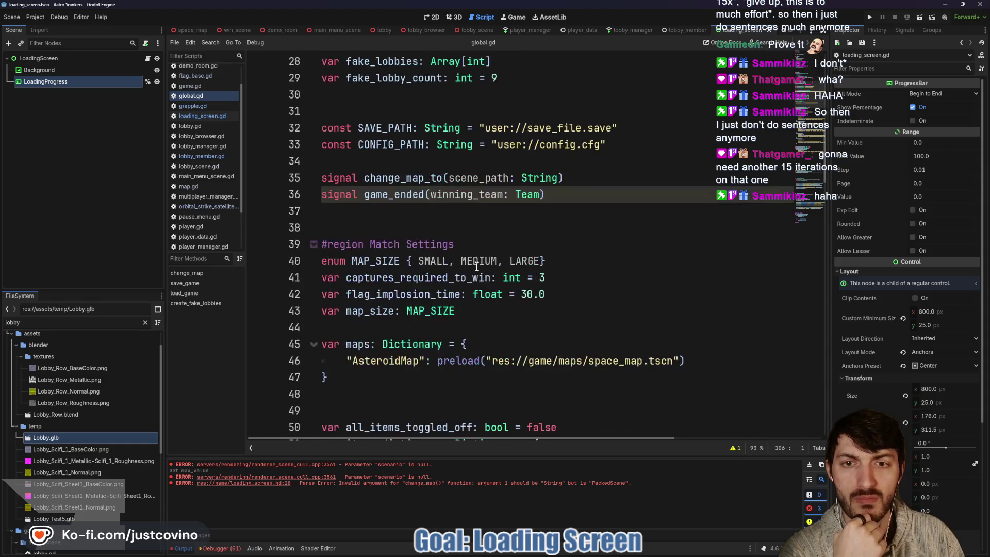
{"action": "scroll", "coordinate": [477, 267], "scroll_direction": "down", "scroll_amount": 2}
{"action": "scroll", "coordinate": [476, 267], "scroll_direction": "down", "scroll_amount": 7}
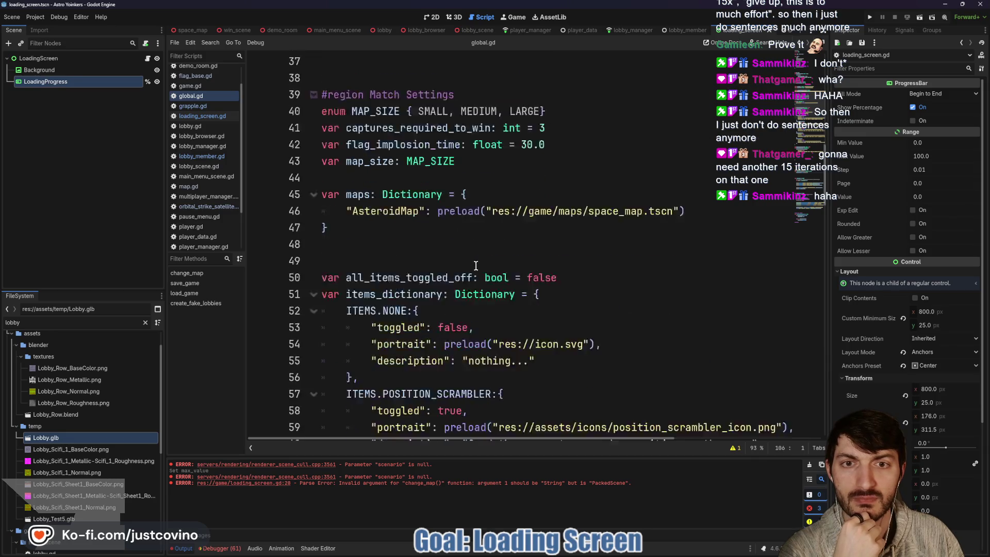
{"action": "scroll", "coordinate": [475, 265], "scroll_direction": "down", "scroll_amount": 14}
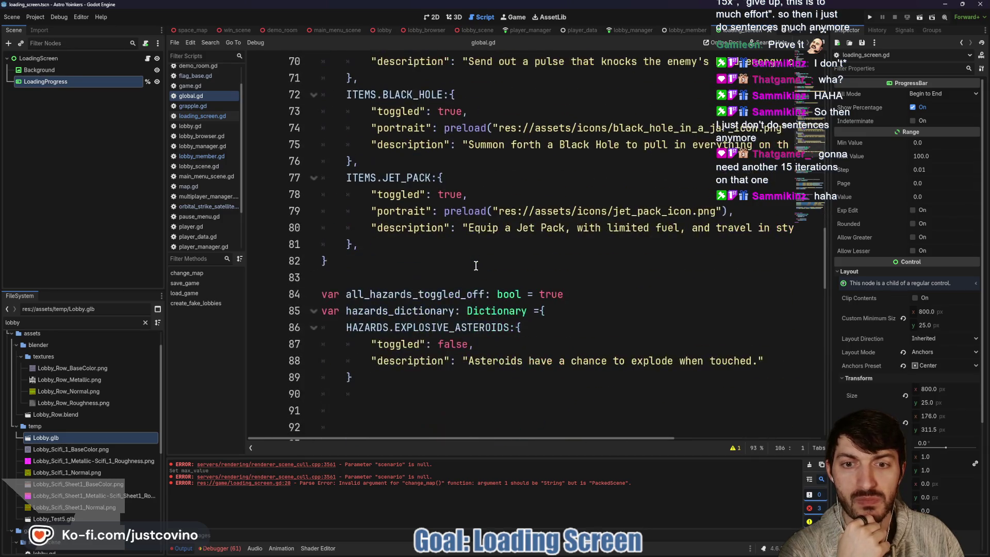
{"action": "scroll", "coordinate": [473, 265], "scroll_direction": "down", "scroll_amount": 10}
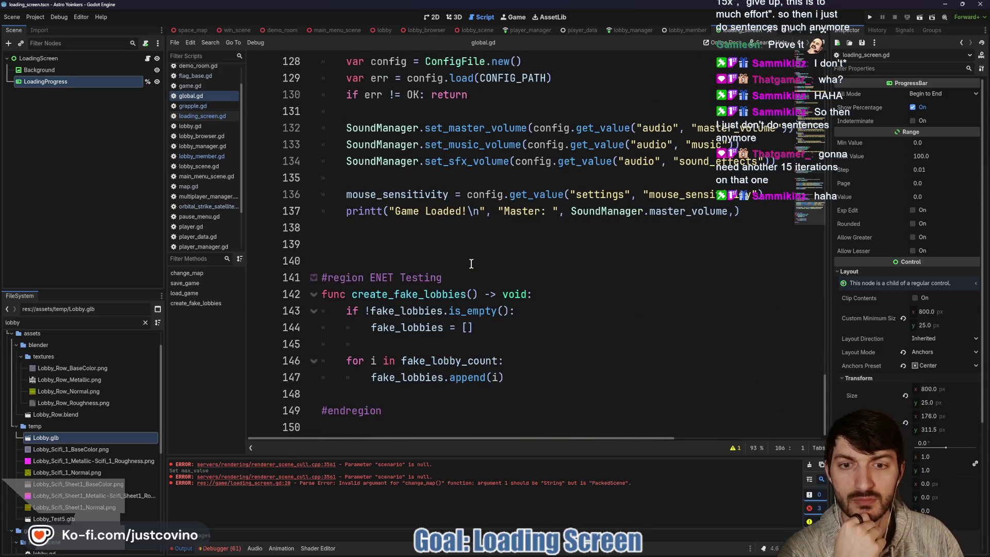
{"action": "scroll", "coordinate": [473, 265], "scroll_direction": "up", "scroll_amount": 12}
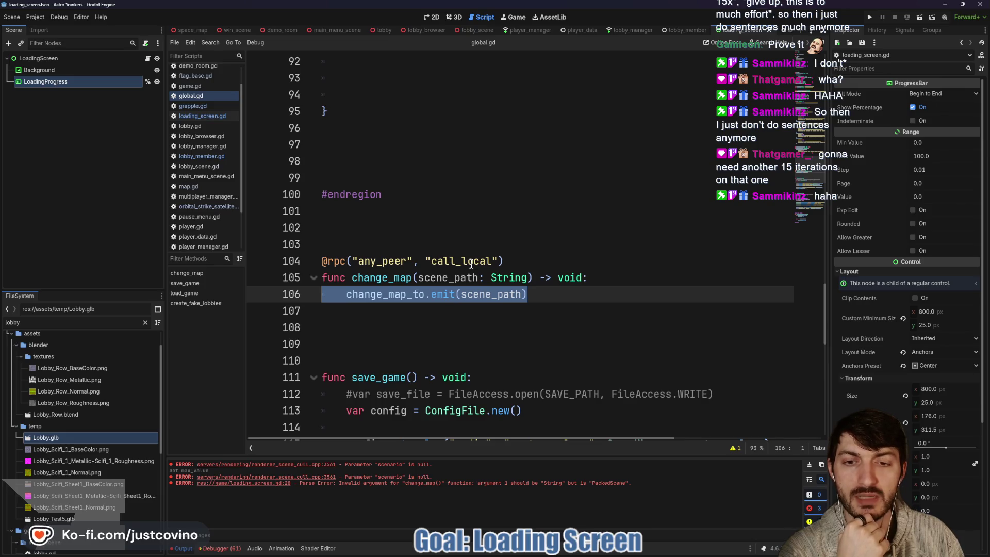
{"action": "scroll", "coordinate": [187, 31], "scroll_direction": "up", "scroll_amount": 2}
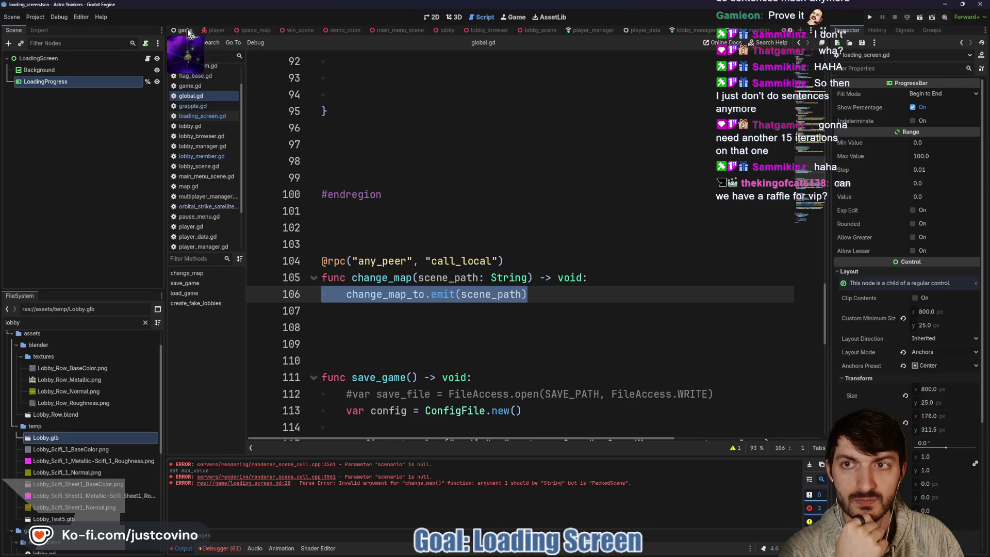
{"action": "left_click", "coordinate": [187, 30]}
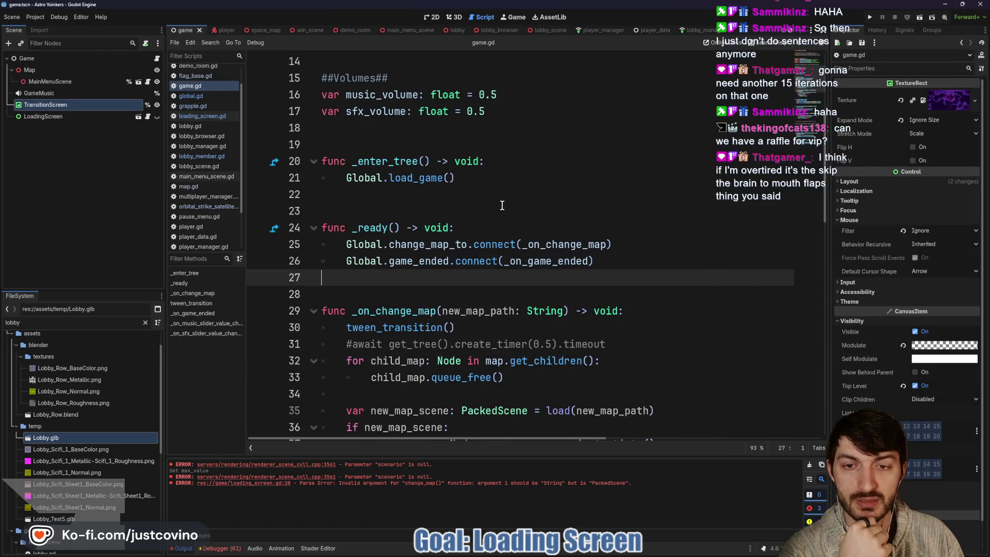
Step: Highlight every _on_change_map use in game.gd and select line 30's tween_transition() call
{"action": "scroll", "coordinate": [500, 199], "scroll_direction": "down", "scroll_amount": 3}
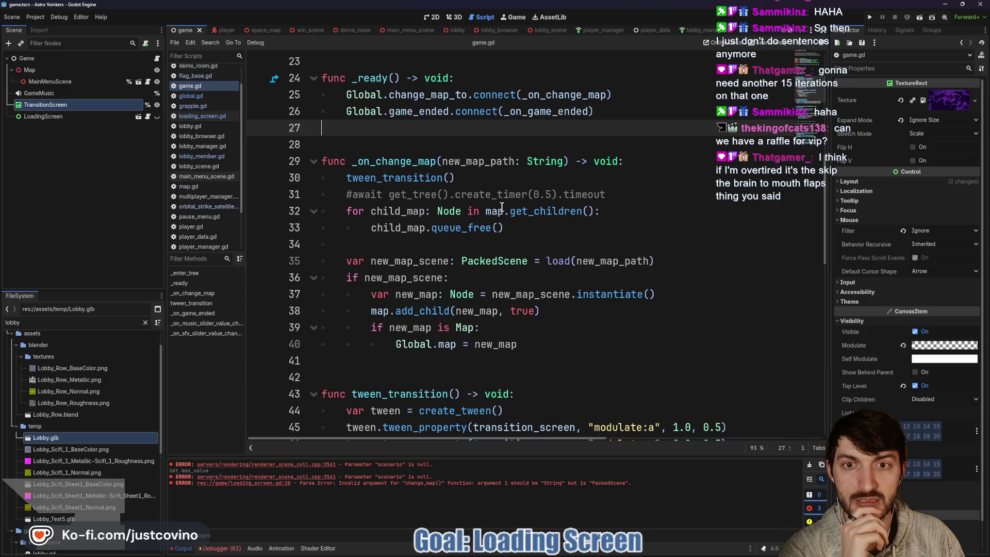
{"action": "double_click", "coordinate": [397, 157]}
{"action": "left_click", "coordinate": [467, 178]}
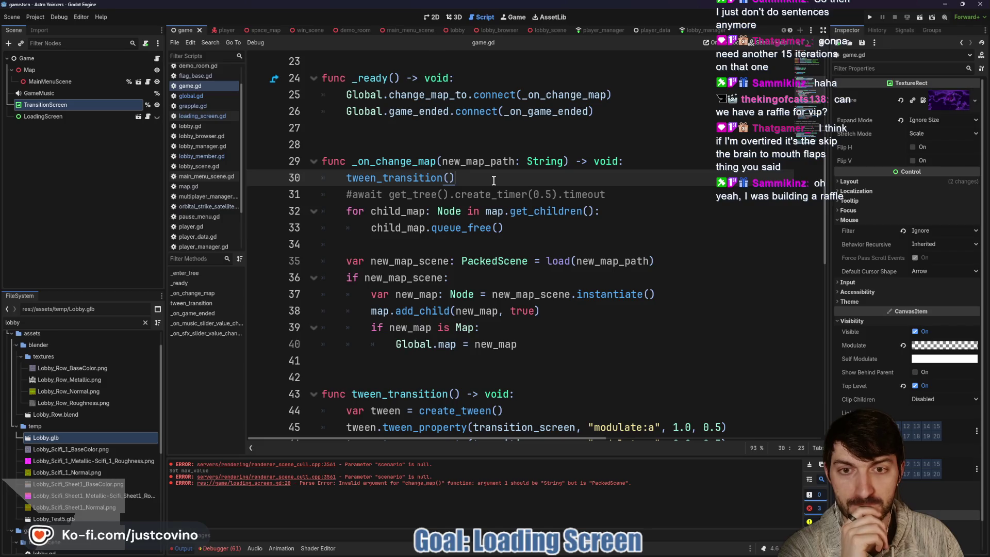
{"action": "scroll", "coordinate": [505, 201], "scroll_direction": "up", "scroll_amount": 2}
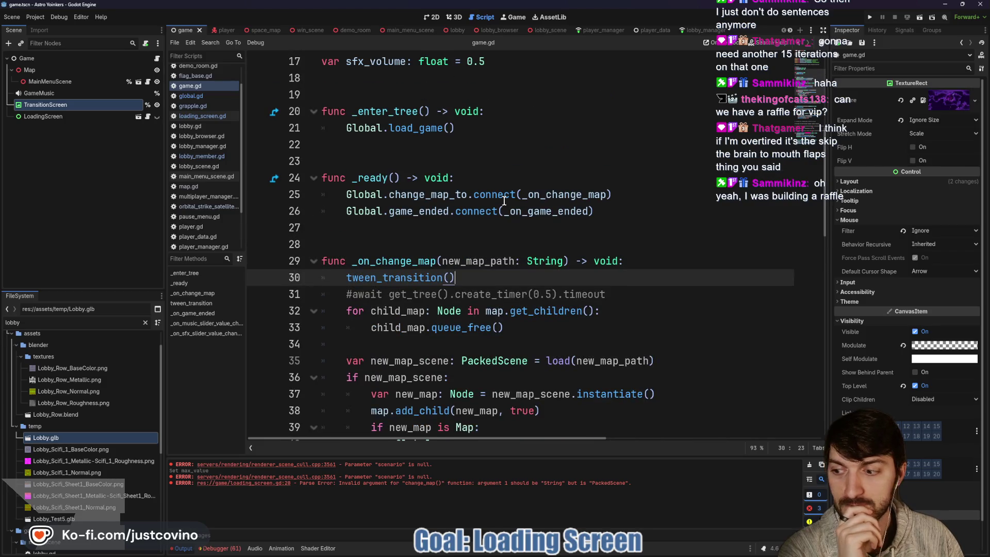
{"action": "scroll", "coordinate": [505, 201], "scroll_direction": "down", "scroll_amount": 1}
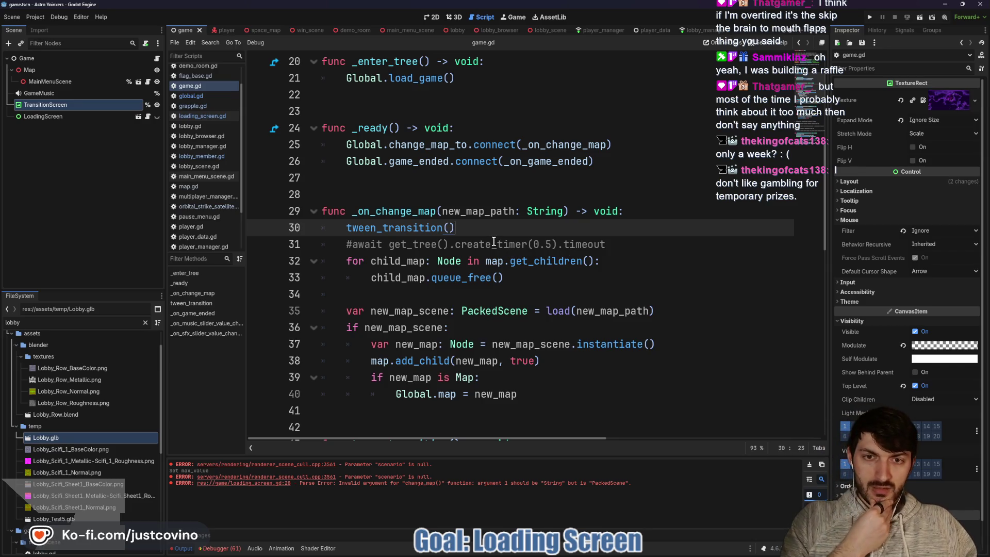
{"action": "left_click_drag", "start_coordinate": [474, 229], "coordinate": [308, 236]}
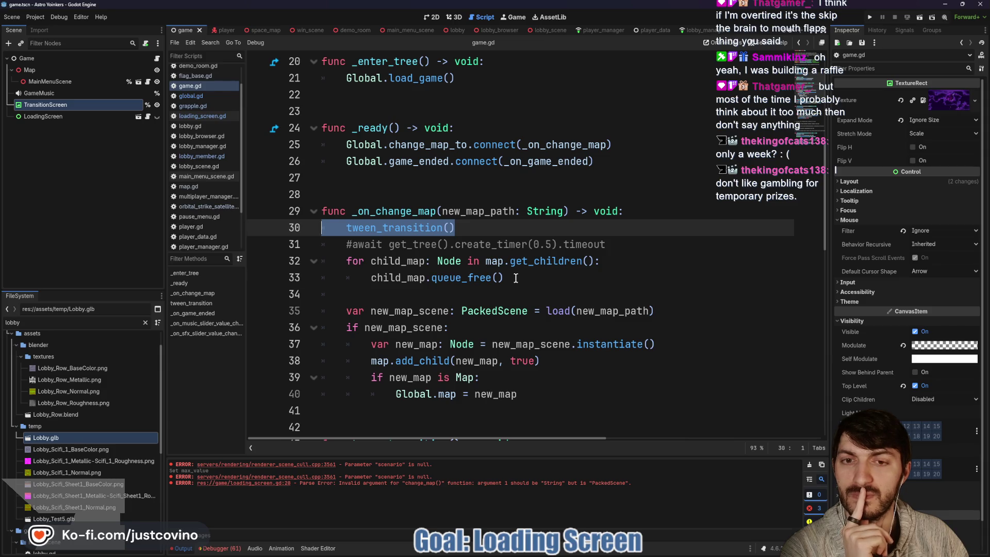
{"action": "left_click", "coordinate": [515, 279]}
{"action": "left_click", "coordinate": [397, 263]}
{"action": "double_click", "coordinate": [396, 263]}
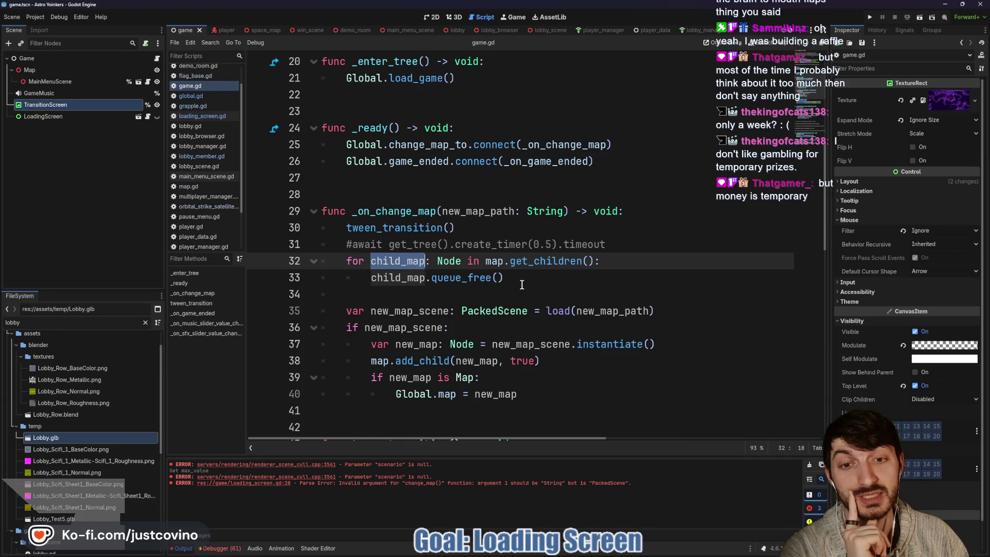
{"action": "mouse_move", "coordinate": [505, 279]}
{"action": "left_mouse_down"}
{"action": "mouse_move", "coordinate": [382, 277]}
{"action": "mouse_move", "coordinate": [338, 261]}
{"action": "left_mouse_up"}
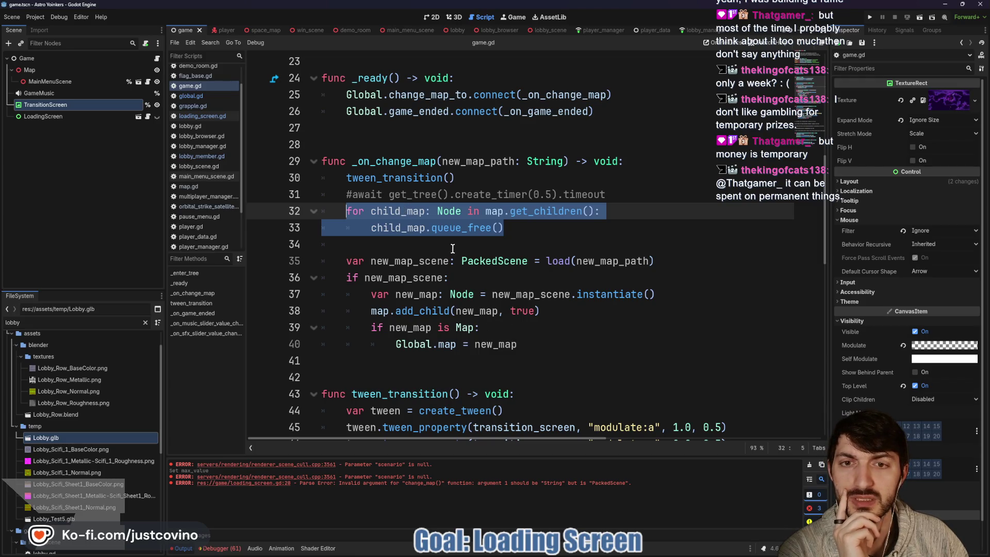
{"action": "scroll", "coordinate": [452, 247], "scroll_direction": "up", "scroll_amount": 1}
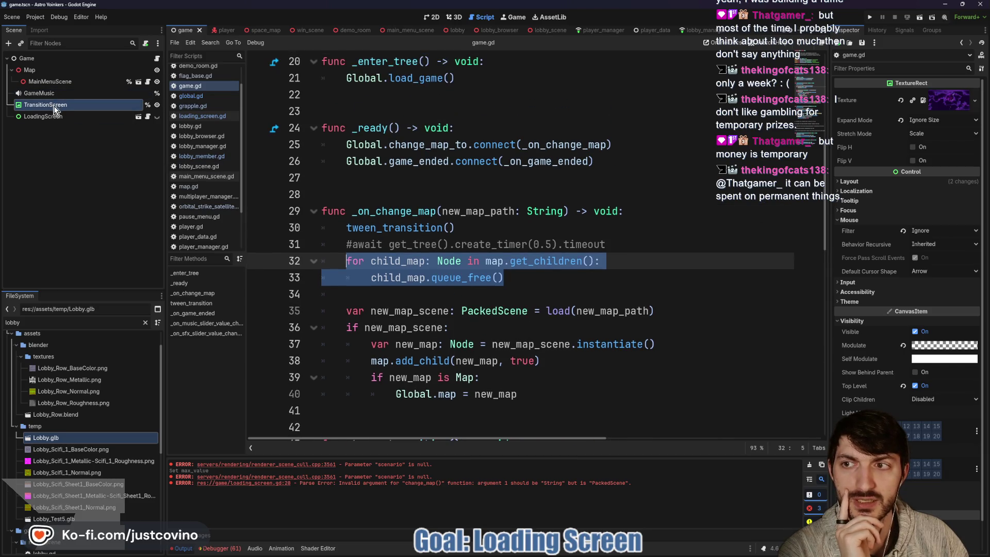
{"action": "left_click", "coordinate": [75, 118]}
{"action": "right_click", "coordinate": [76, 118]}
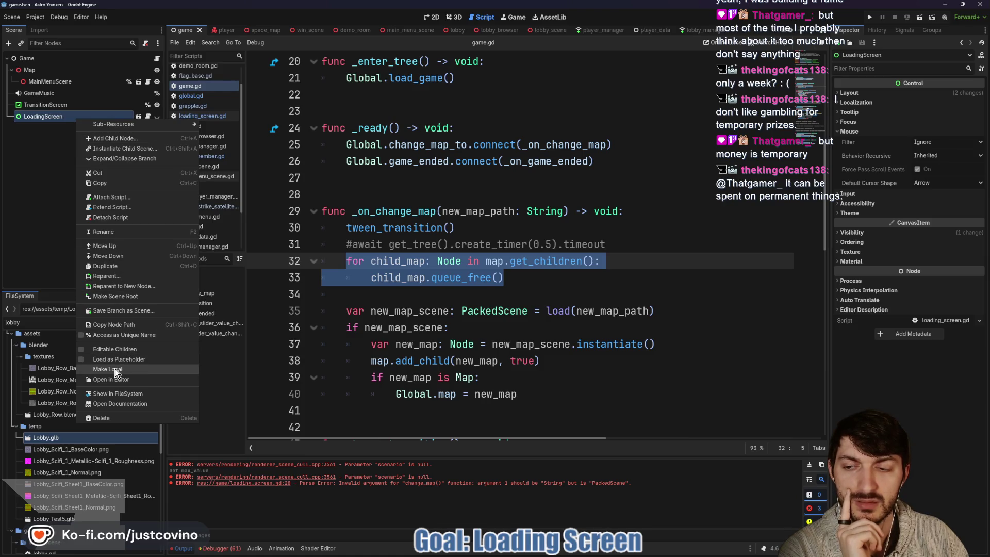
{"action": "left_click", "coordinate": [113, 351]}
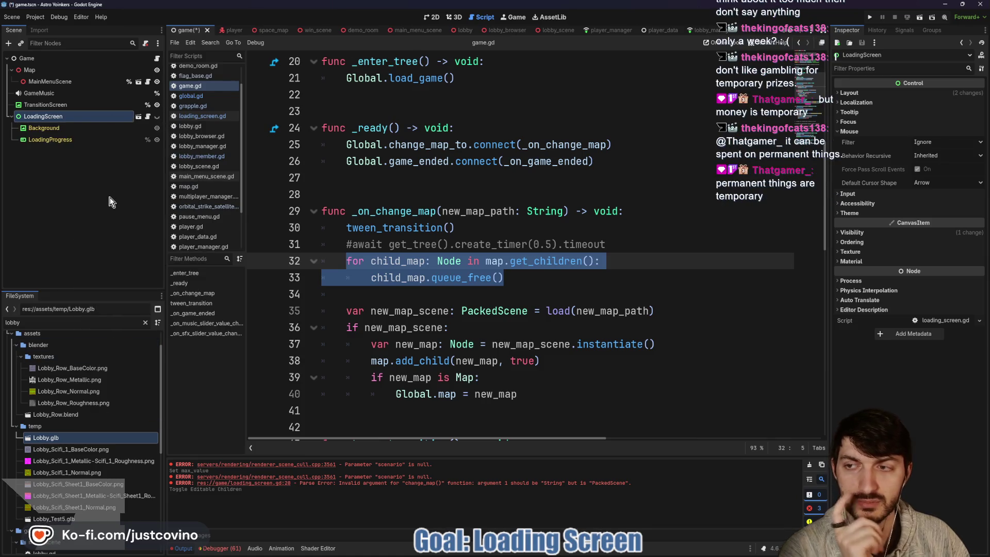
{"action": "right_click", "coordinate": [92, 119]}
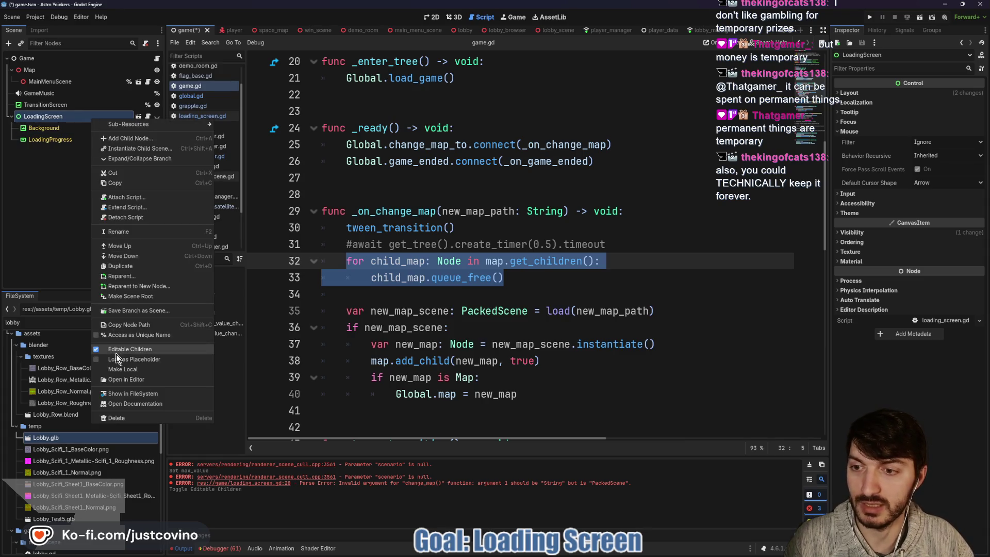
{"action": "left_click", "coordinate": [112, 350]}
{"action": "left_click", "coordinate": [445, 289]}
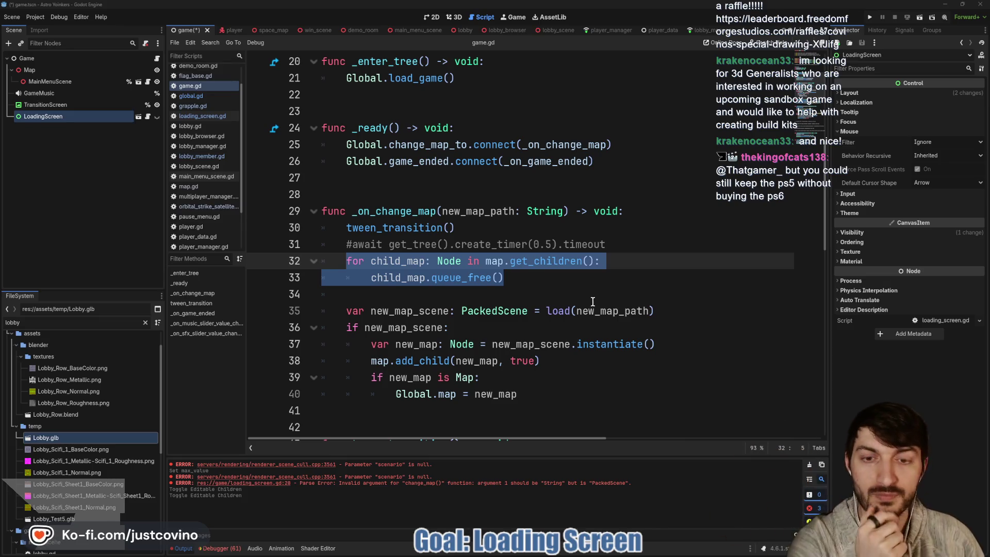
{"action": "left_click", "coordinate": [450, 292]}
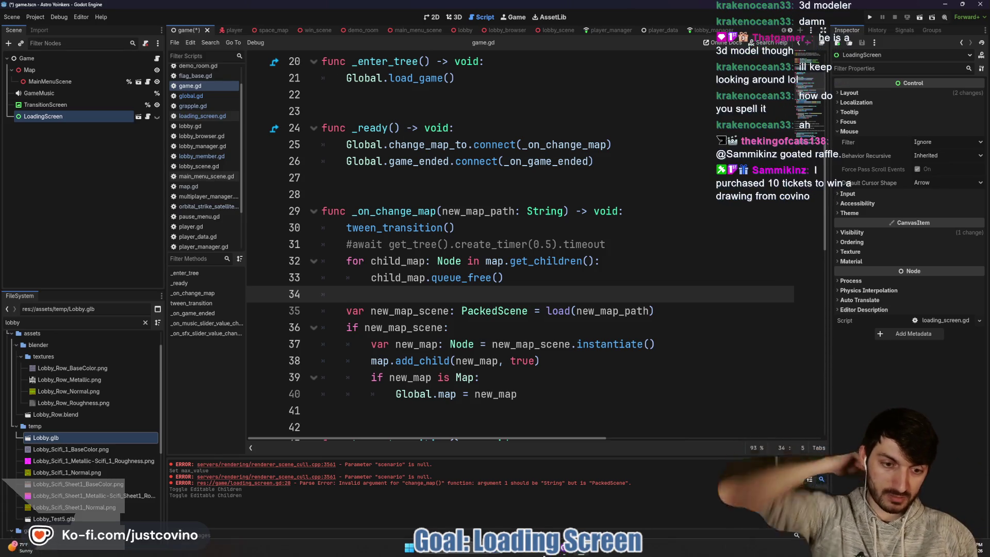
Step: Load the Freedom Forge Studios leaderboard page in a new browser tab
{"action": "key", "text": "alt+Tab"}
{"action": "left_click", "coordinate": [353, 60]}
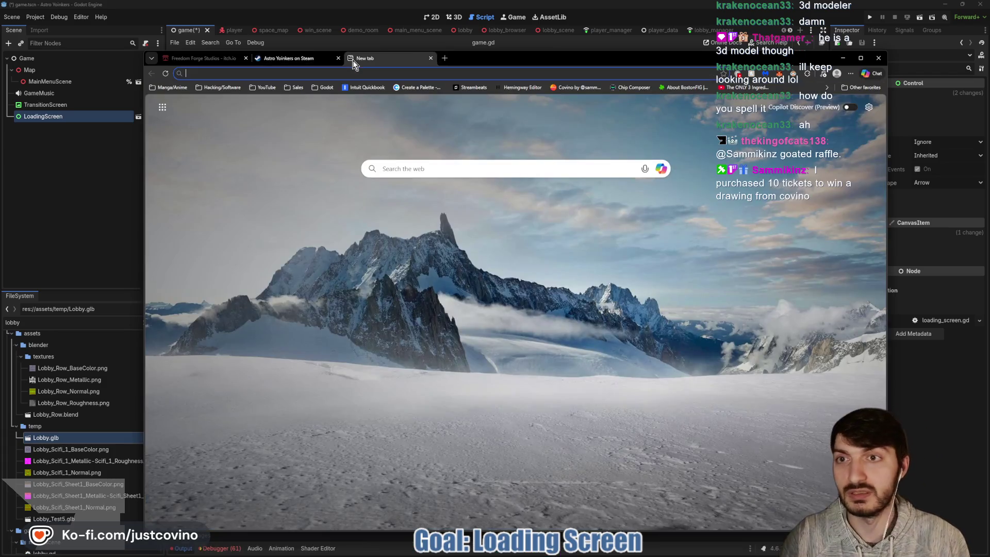
{"action": "type", "text": "leader"}
{"action": "key", "text": "Return"}
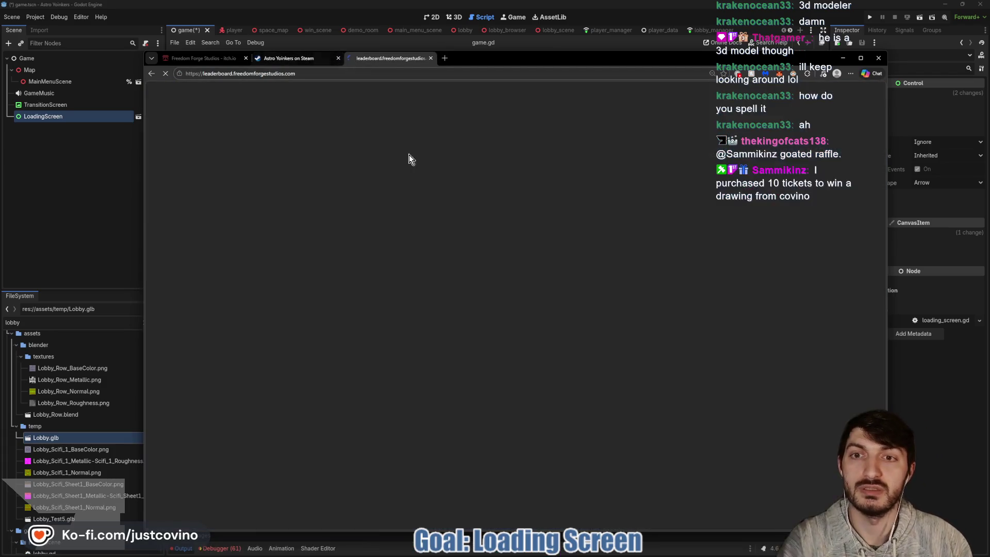